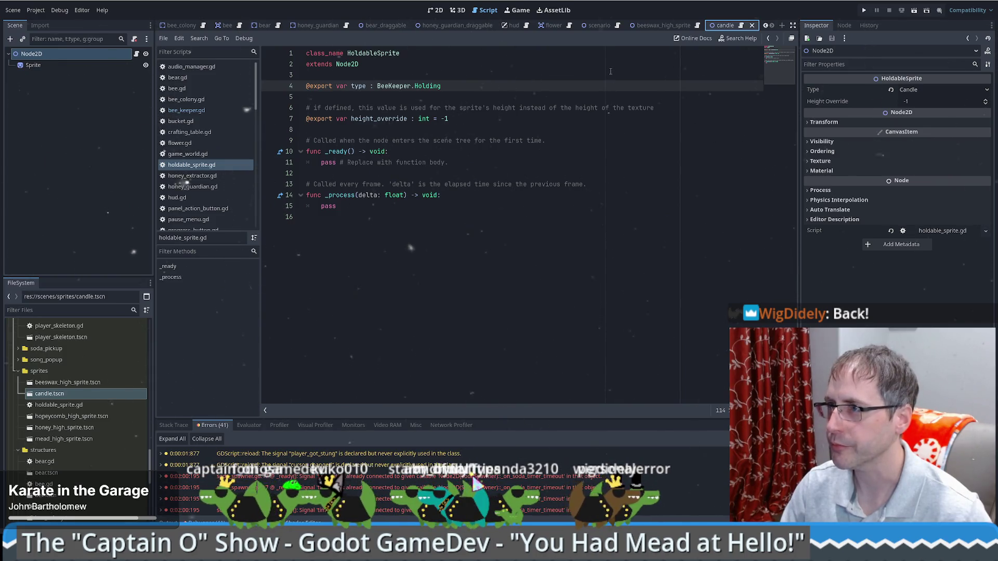
Close the scenario scene tab, leaving the bee colony scene open.
mouse_move(644, 29)
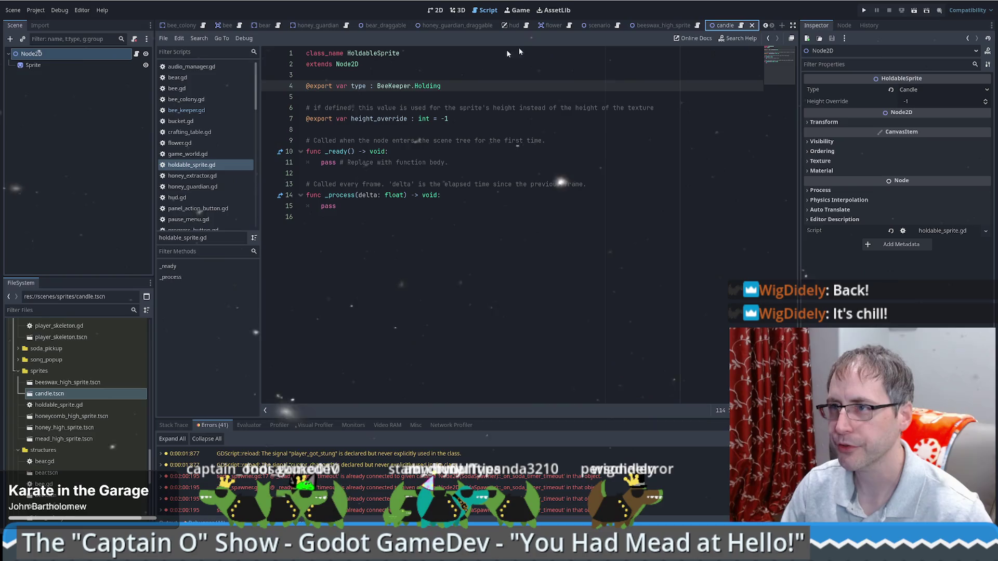
click(176, 27)
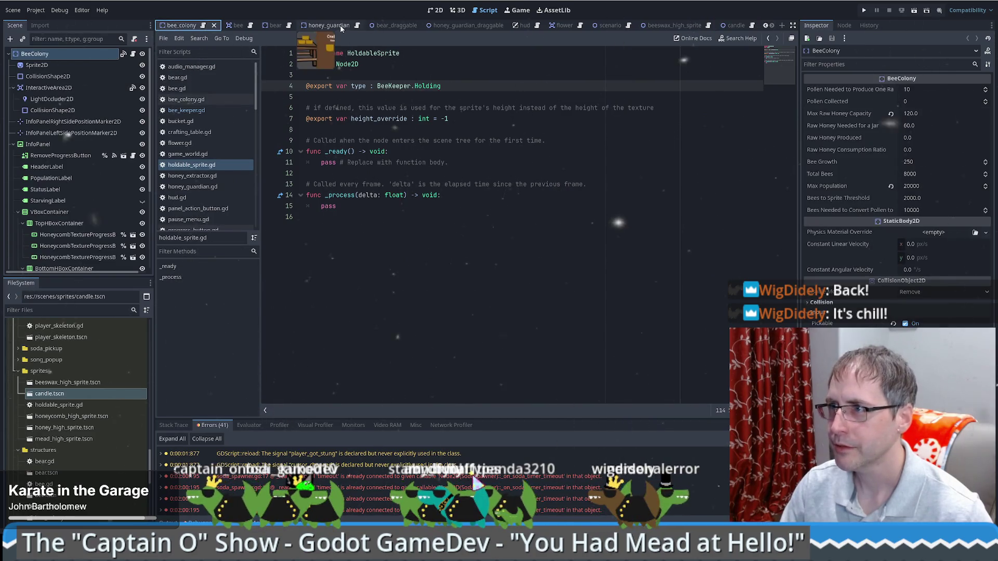
mouse_move(675, 24)
scroll(395, 23, up, 2)
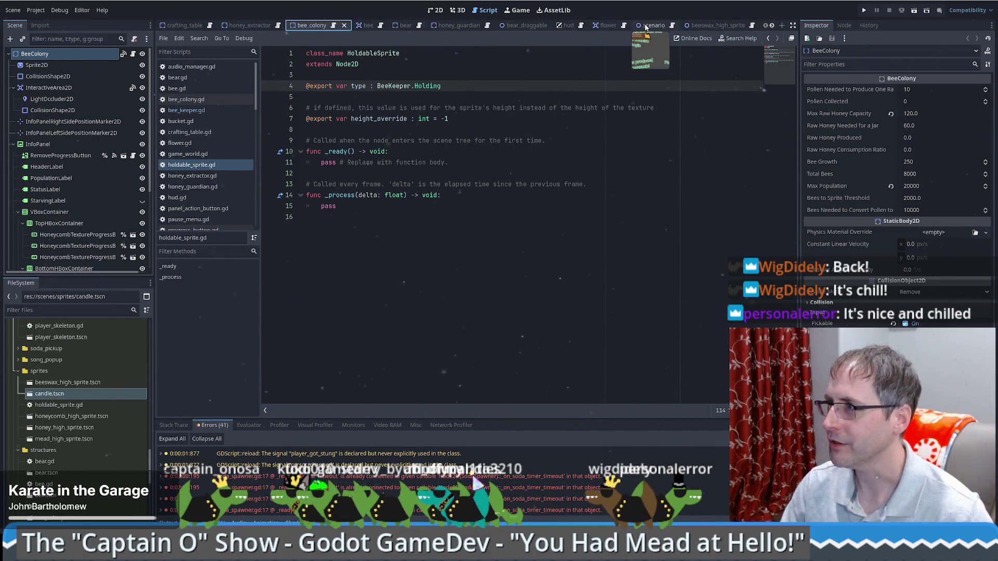
middle_click(652, 25)
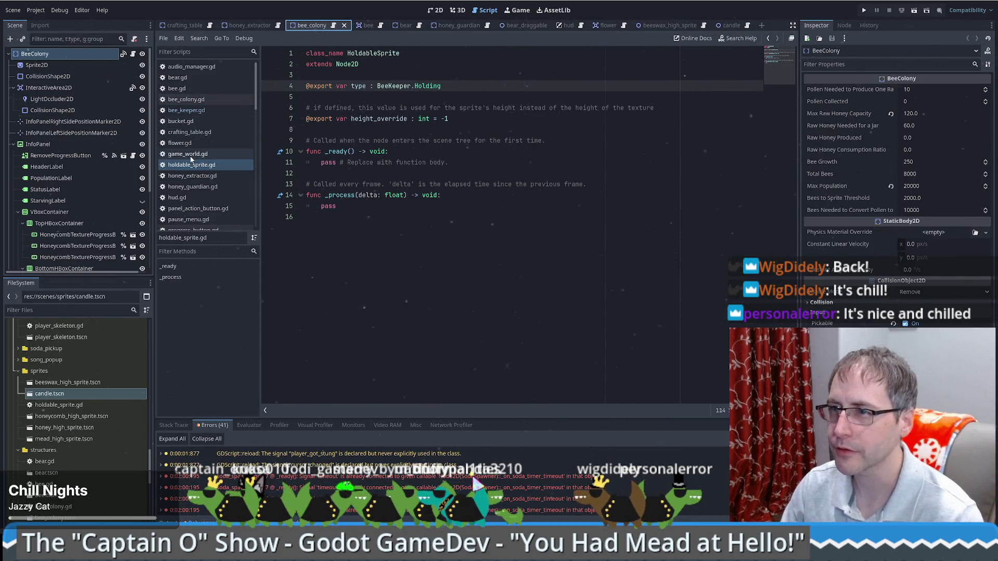
Open bee_keeper.gd in the script editor.
click(195, 116)
click(196, 112)
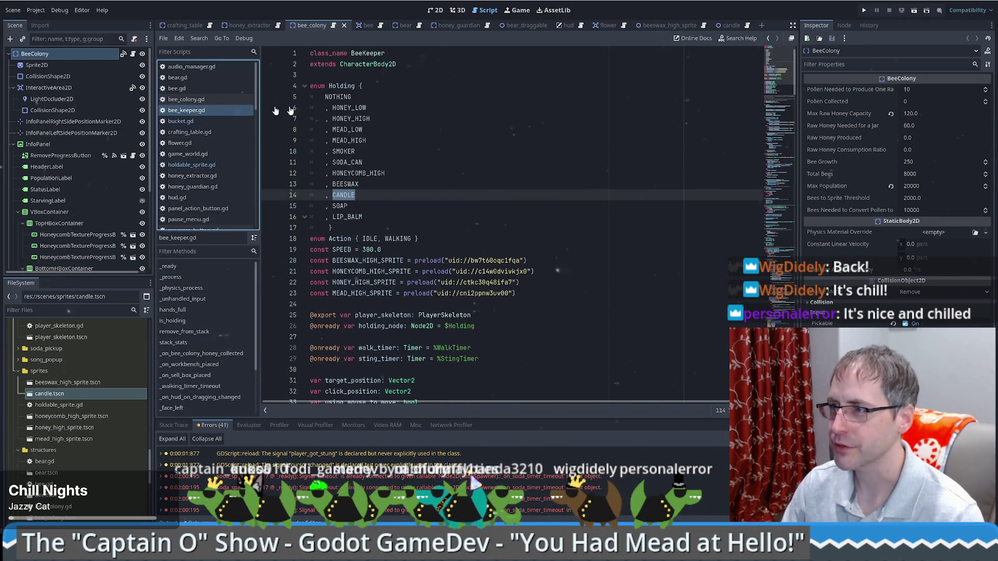
click(494, 137)
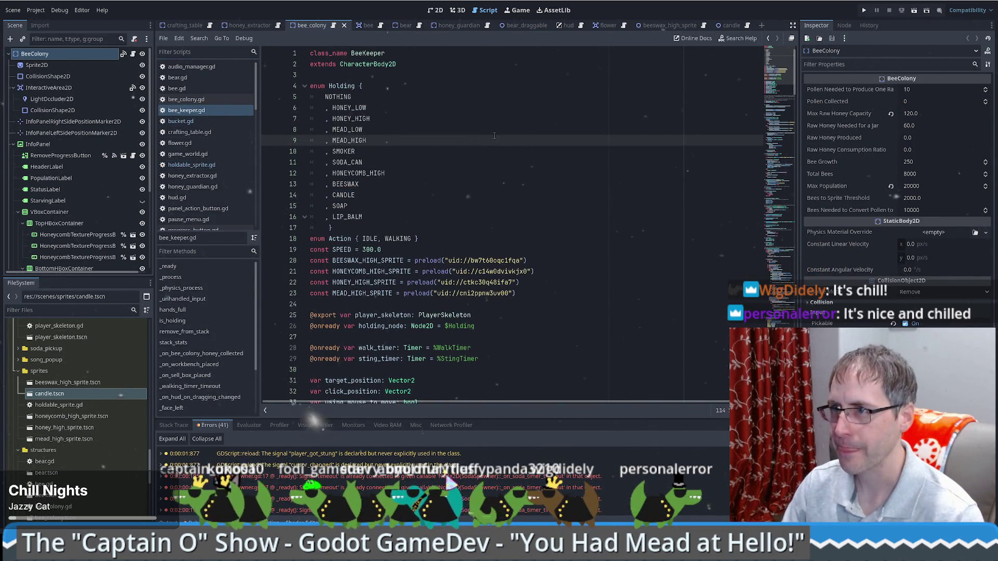
scroll(447, 138, down, 7)
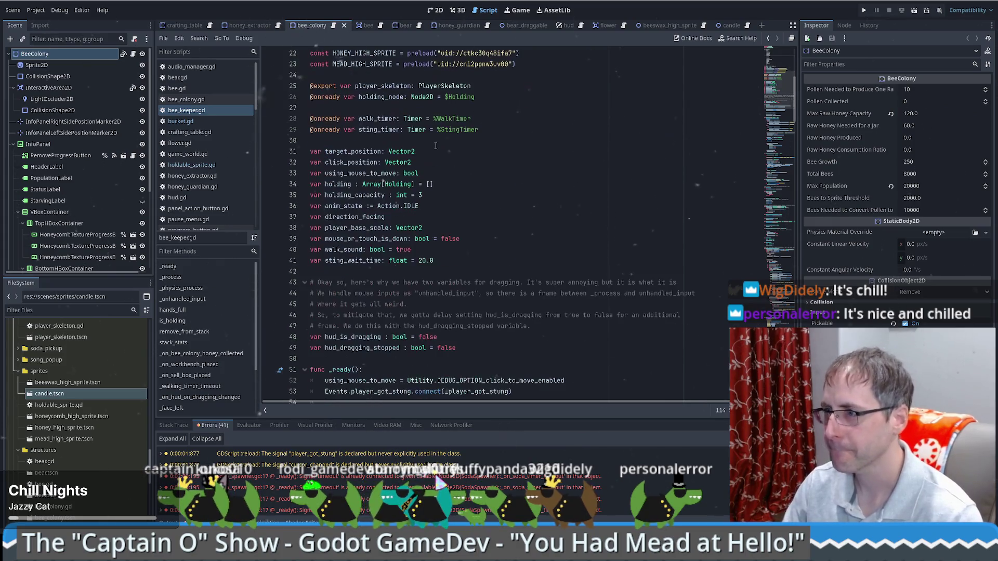
scroll(474, 180, down, 6)
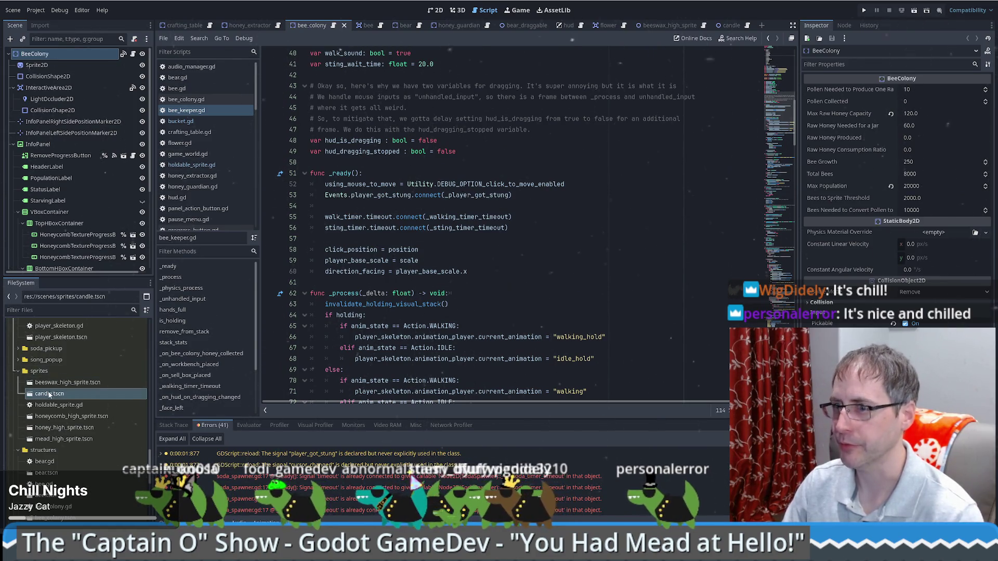
scroll(68, 413, down, 3)
Filter the FileSystem dock to 'bee ts' to list the bee scene files.
click(62, 308)
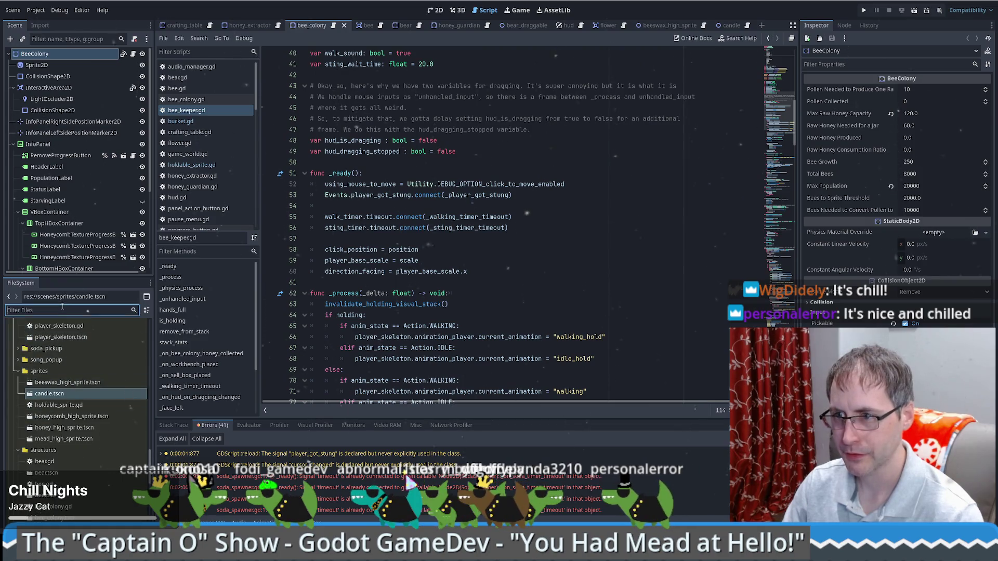
text(bee gd)
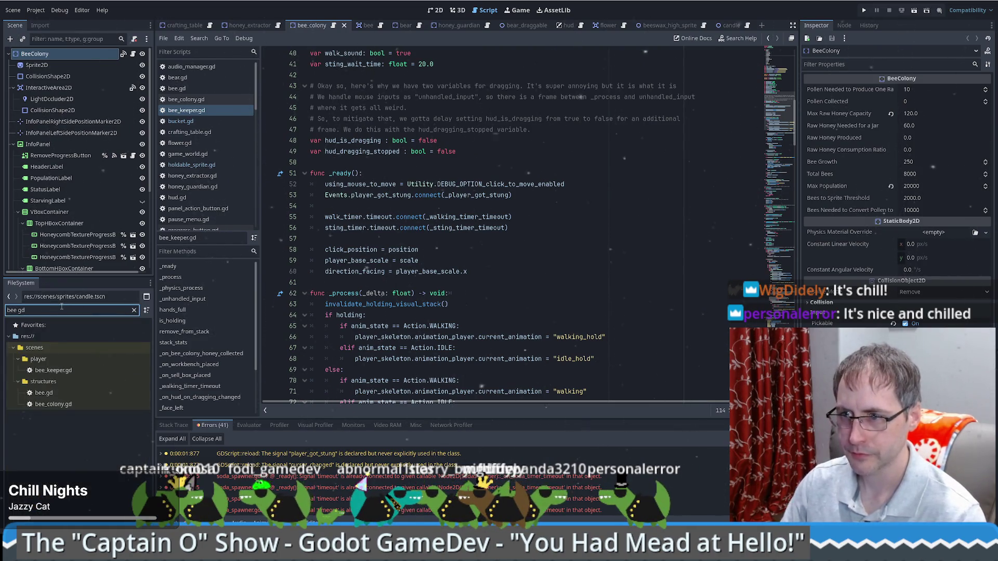
click(53, 370)
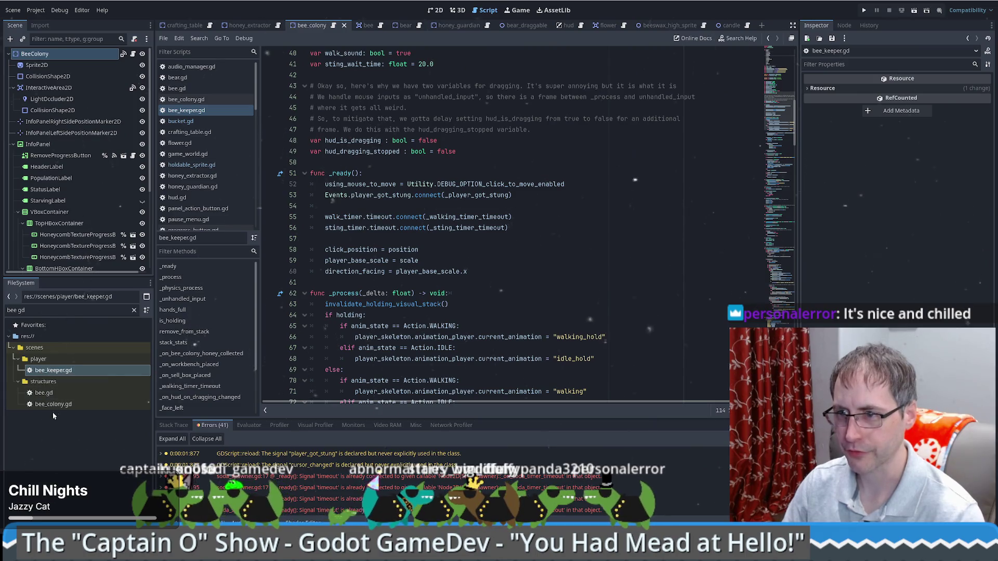
click(48, 310)
key(BackSpace)
key(BackSpace)
text(ts)
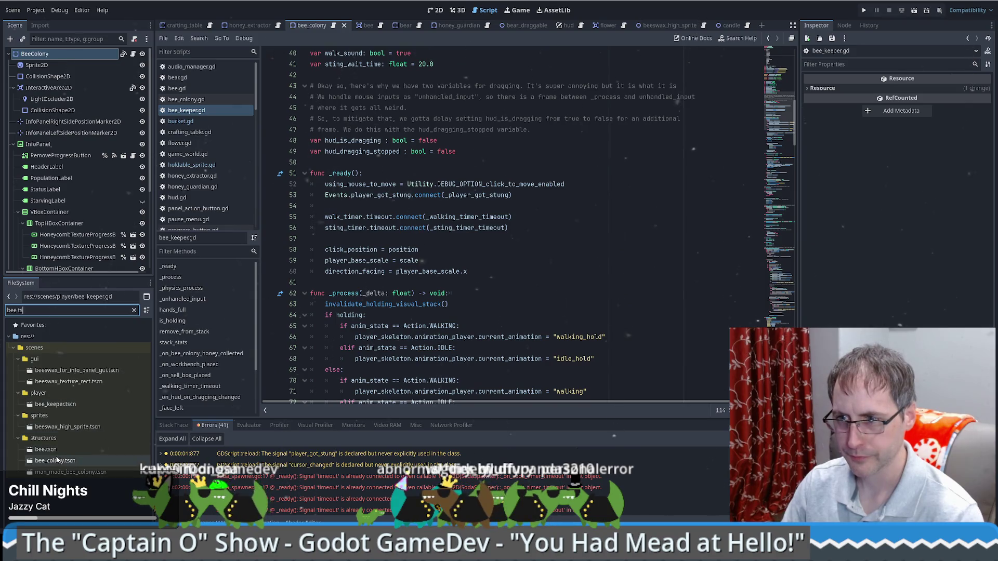
Open bee_keeper.tscn in 2D, inspect its Holding node, and open its attached script.
double_click(55, 404)
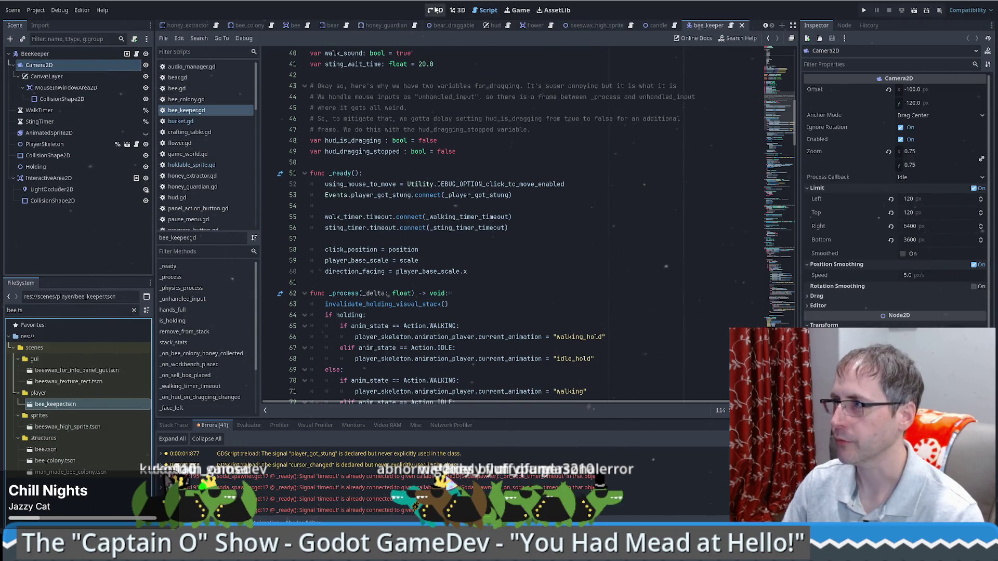
click(436, 10)
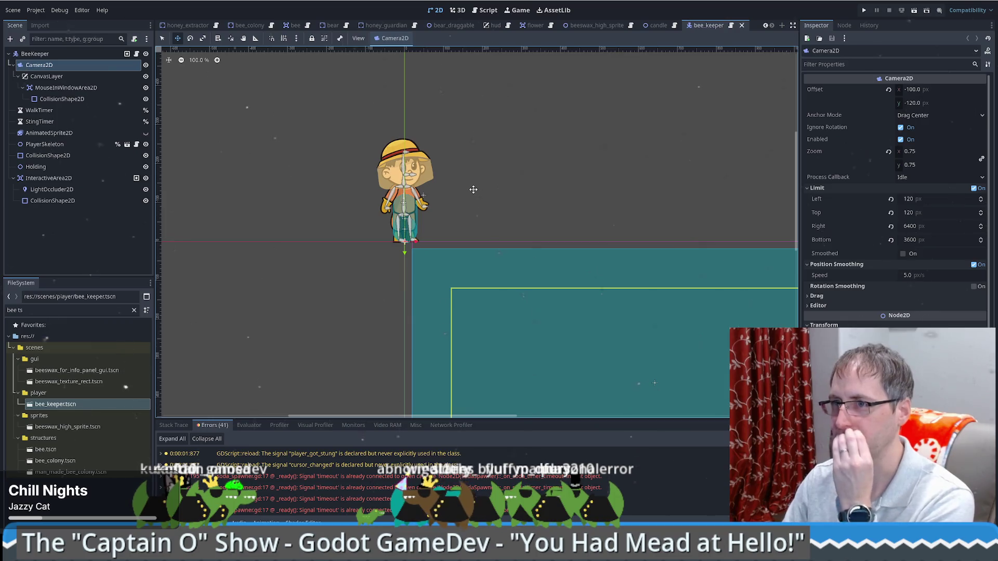
click(37, 168)
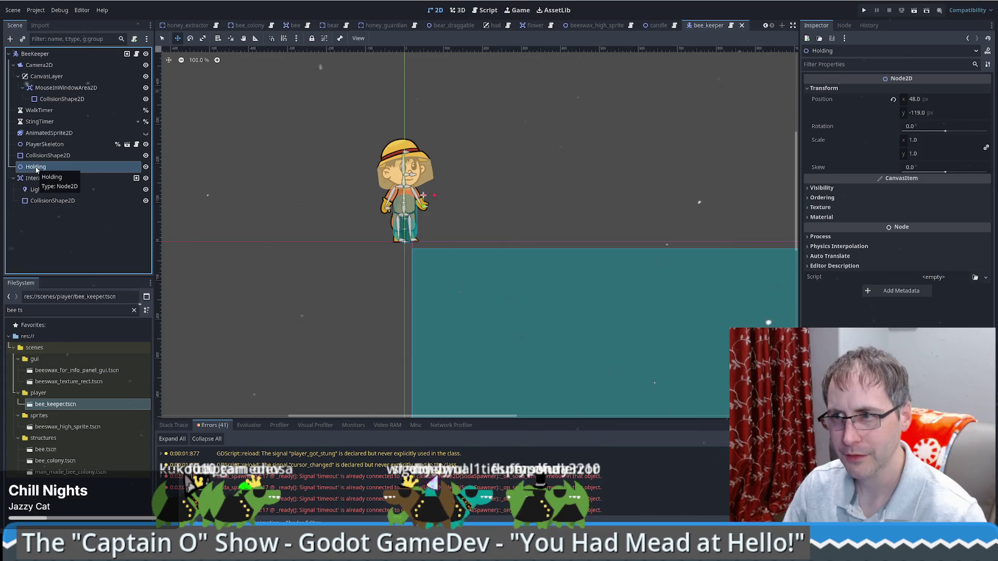
click(136, 55)
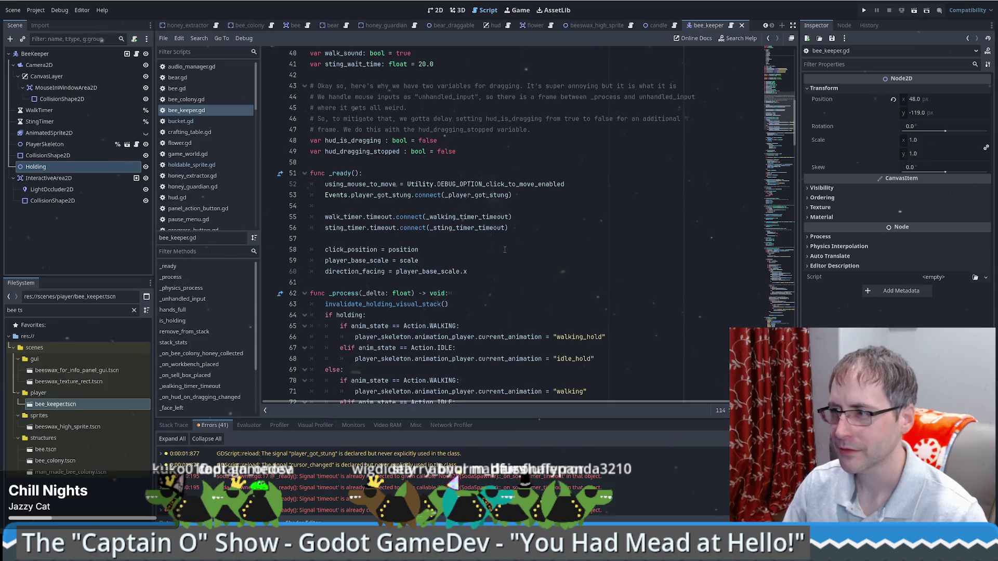
scroll(505, 250, down, 9)
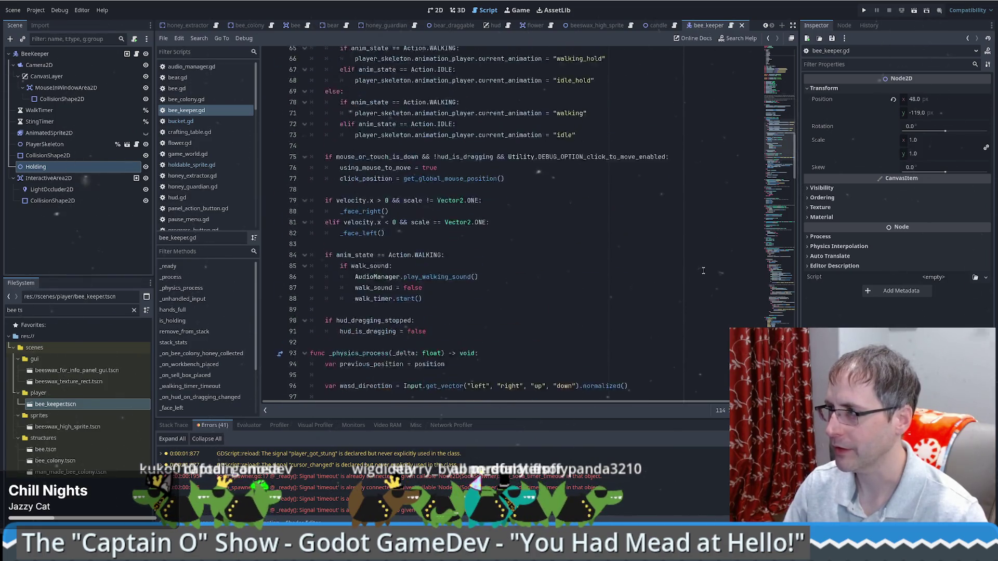
scroll(702, 271, up, 17)
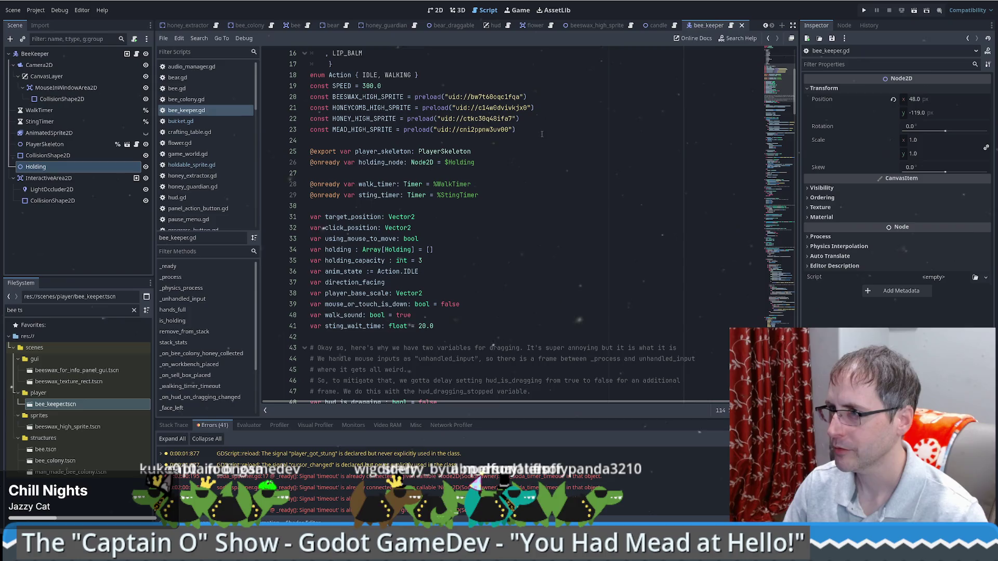
Add a line below MEAD_HIGH_SPRITE and drop candle.tscn there as a preload, filtering by 'cand'.
ctrl+click(479, 130)
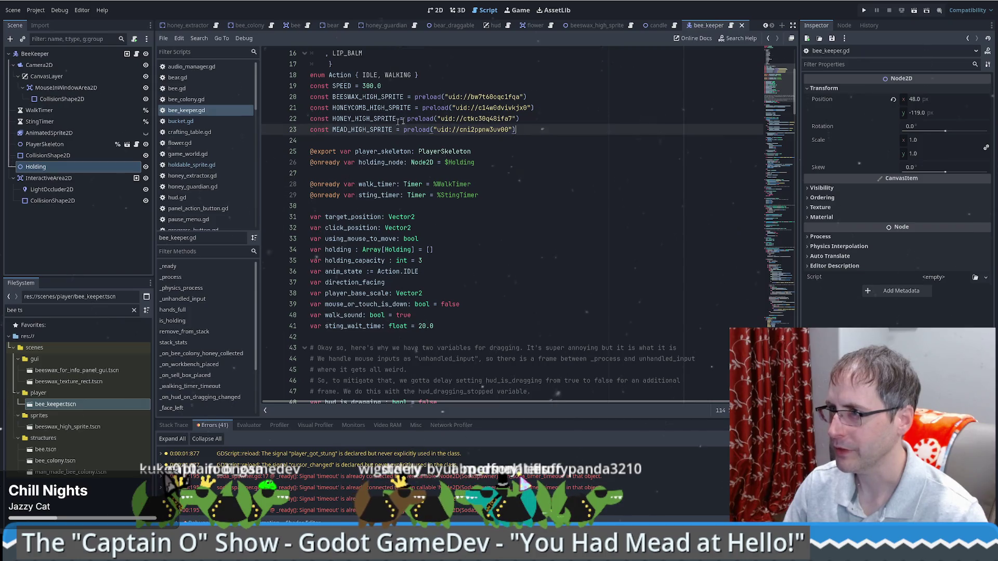
click(636, 127)
key(Return)
triple_click(67, 309)
text(cand)
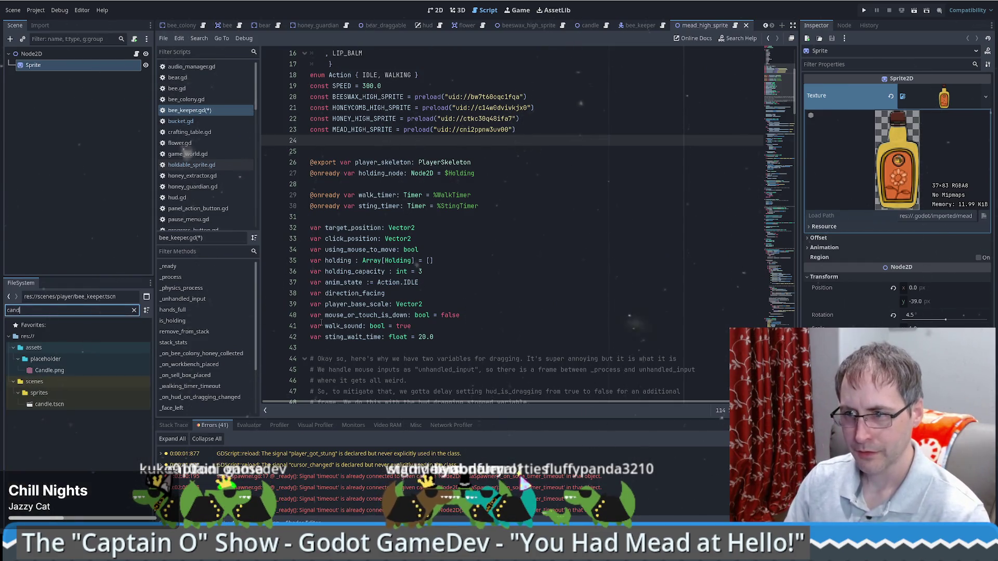
mouse_move(50, 404)
mouse_down()
mouse_move(452, 207)
mouse_move(415, 146)
mouse_up()
Check the CANDLE constant on line 24 against the BEESWAX_HIGH_SPRITE preload.
double_click(363, 129)
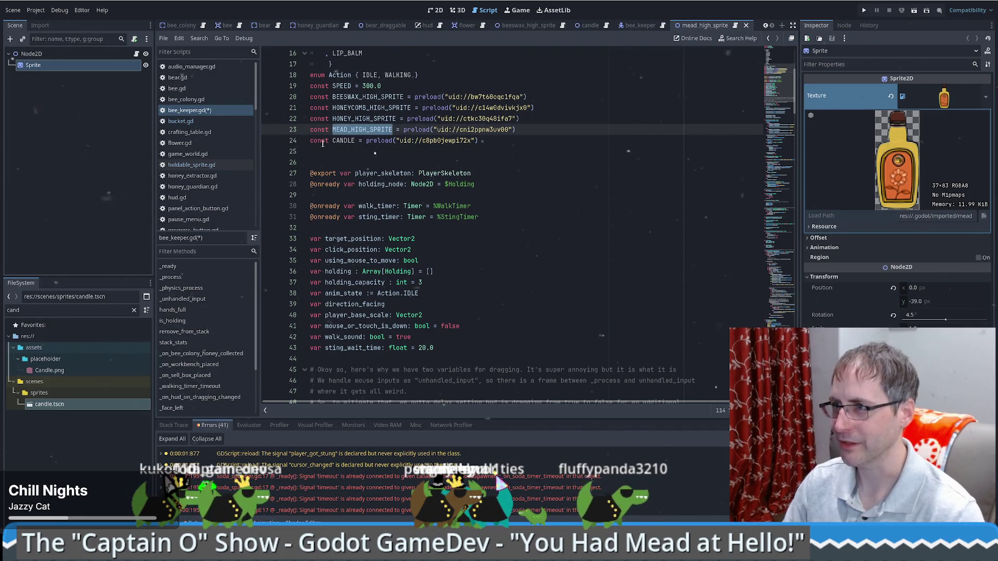
click(495, 146)
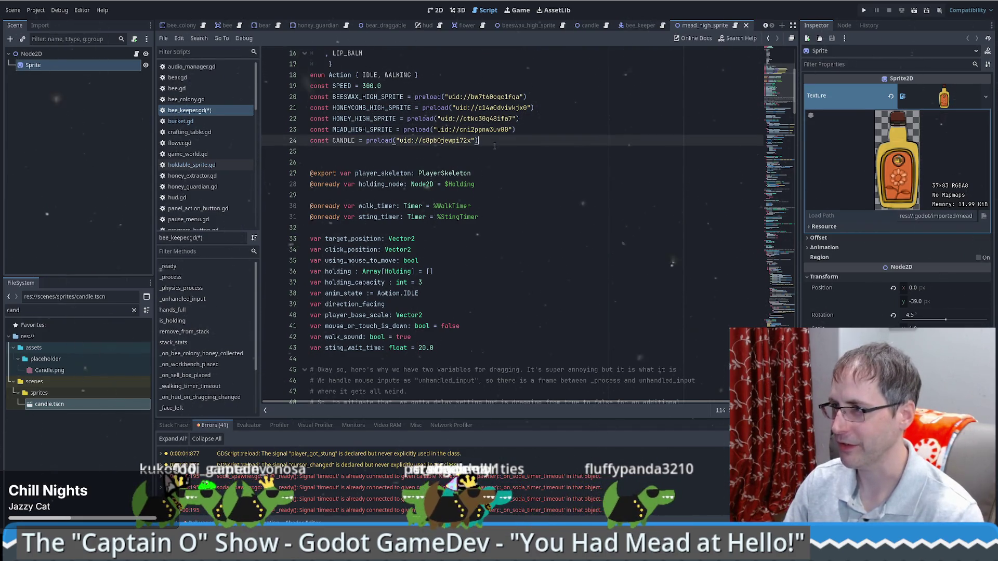
double_click(358, 130)
double_click(343, 140)
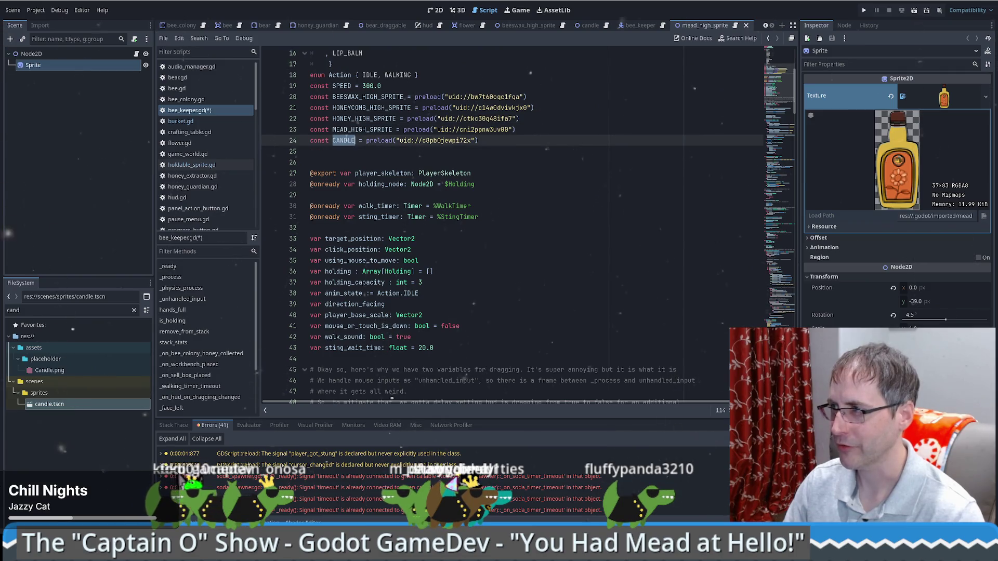
click(394, 142)
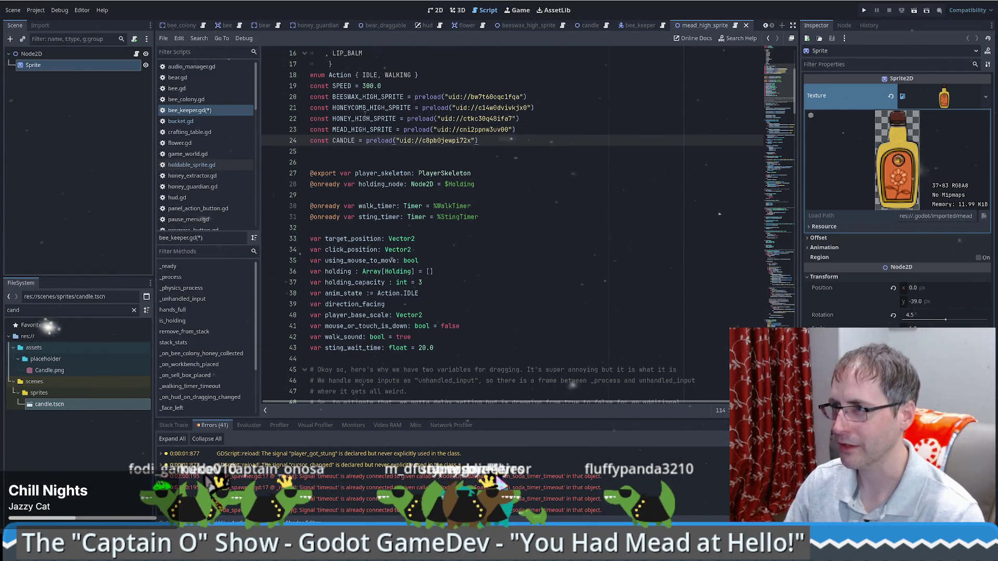
double_click(343, 141)
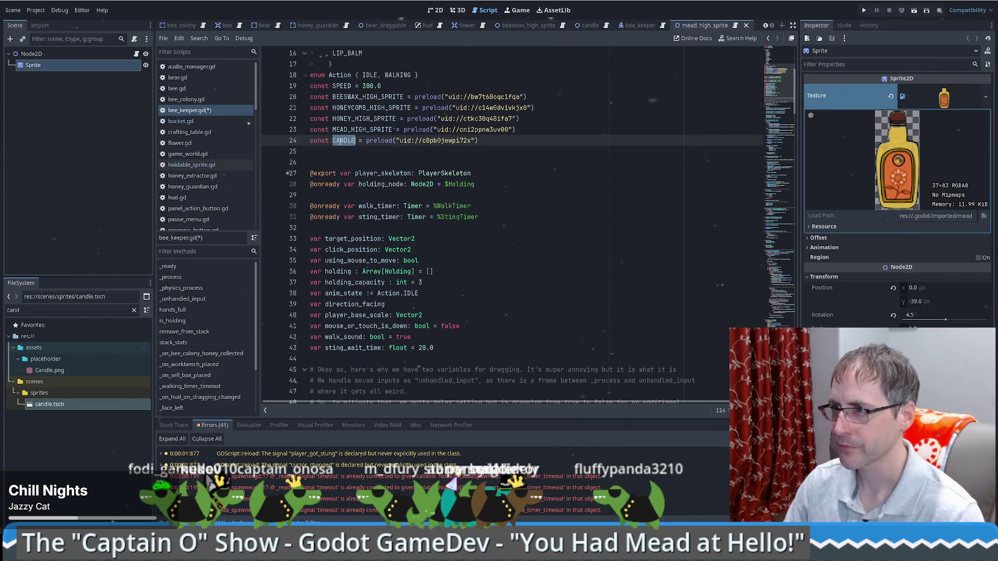
double_click(360, 97)
Find the BEESWAX_HIGH_SPRITE match case and duplicate it onto its own lines below.
key(ctrl+f)
key(Return)
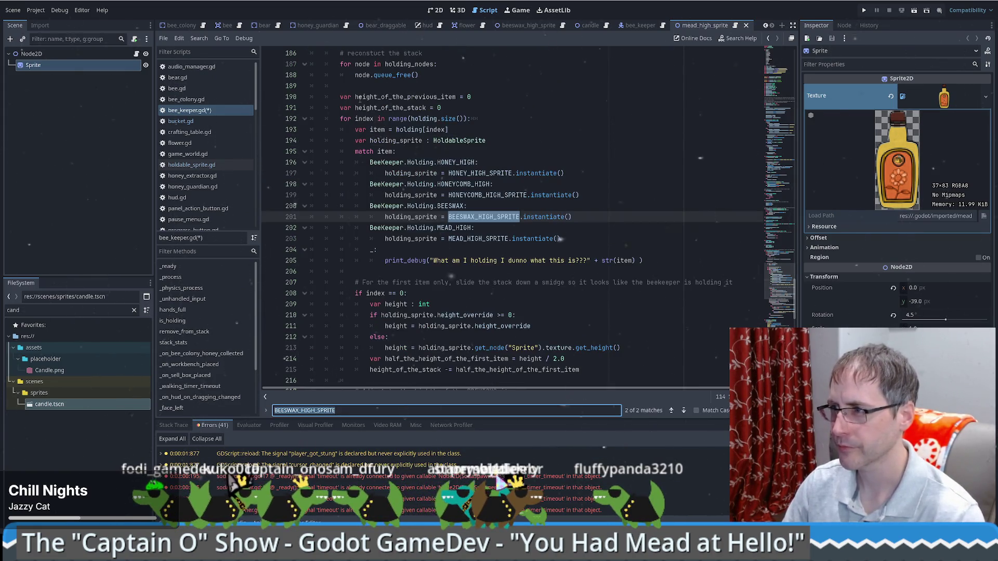
click(510, 207)
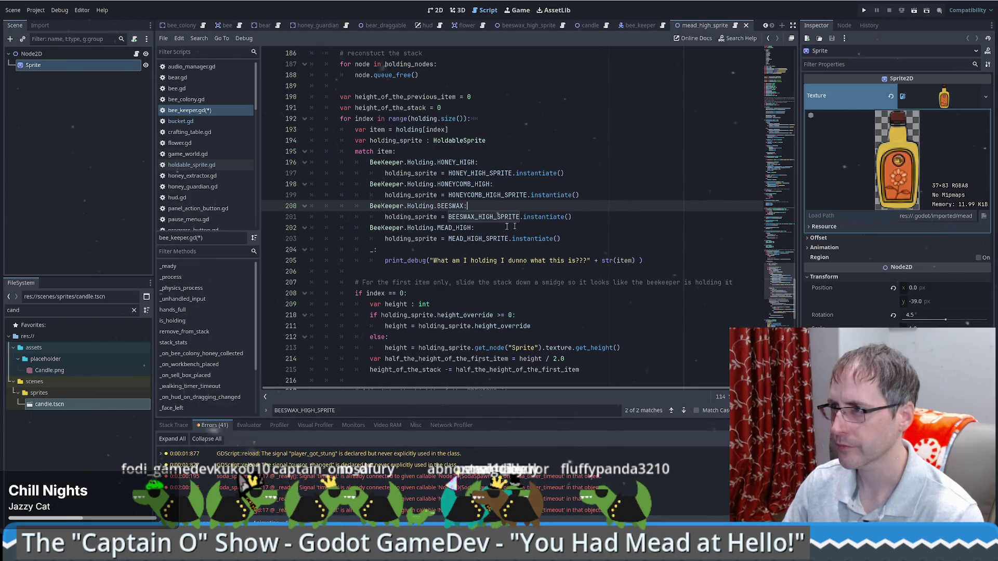
mouse_move(572, 217)
mouse_down()
mouse_move(575, 207)
mouse_move(264, 208)
mouse_up()
drag(484, 209, 584, 221)
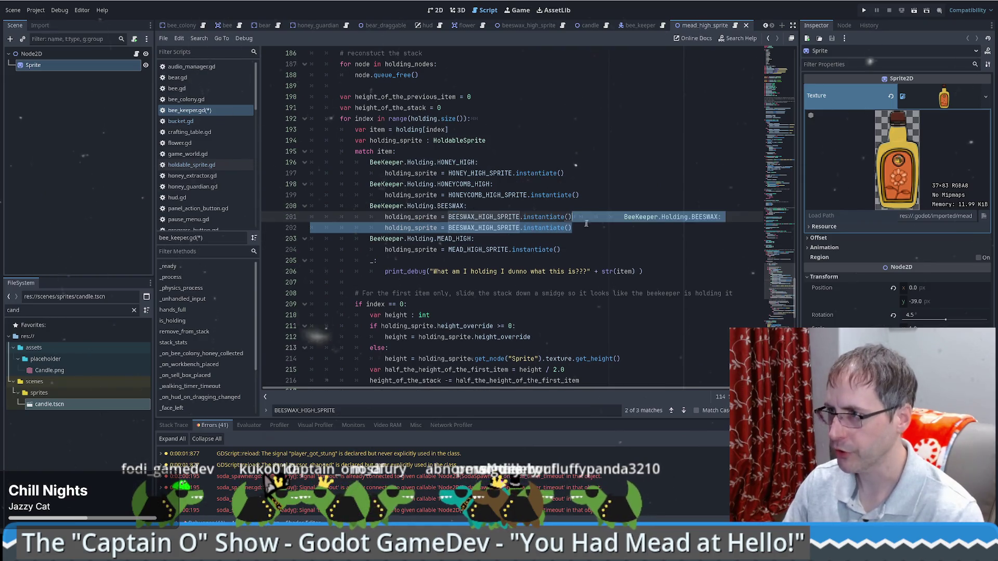
click(622, 217)
key(Return)
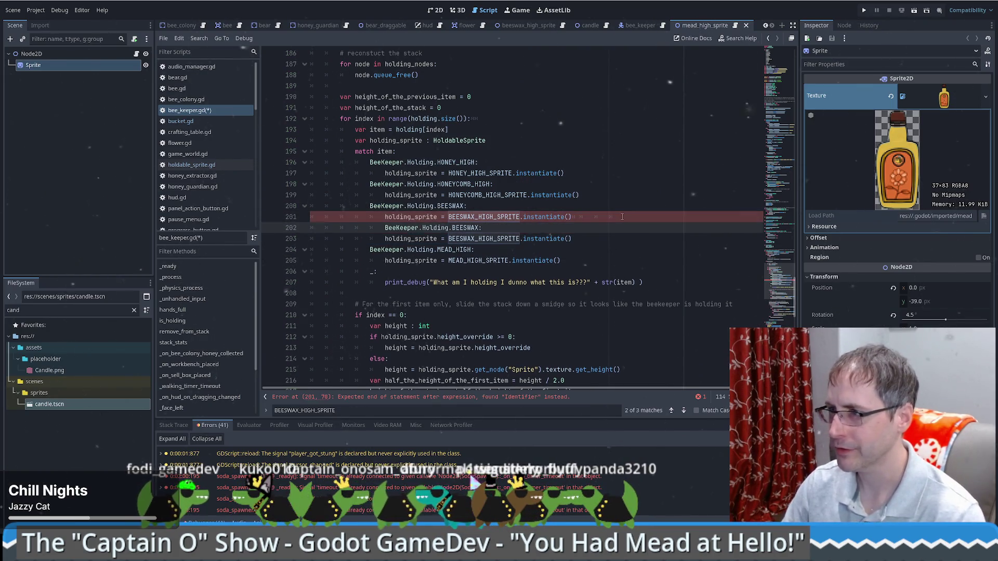
key(BackSpace)
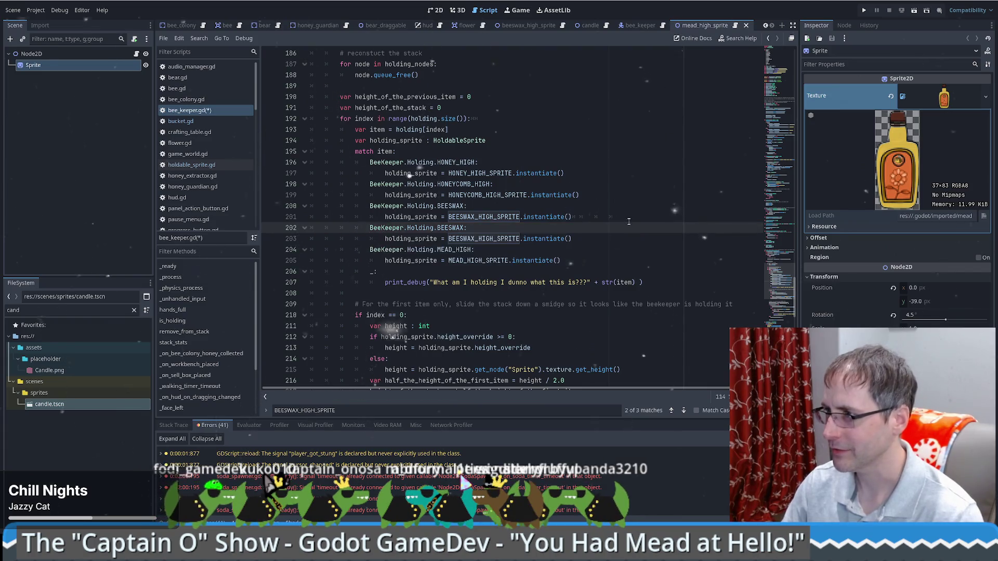
click(623, 217)
key(BackSpace)
key(BackSpace)
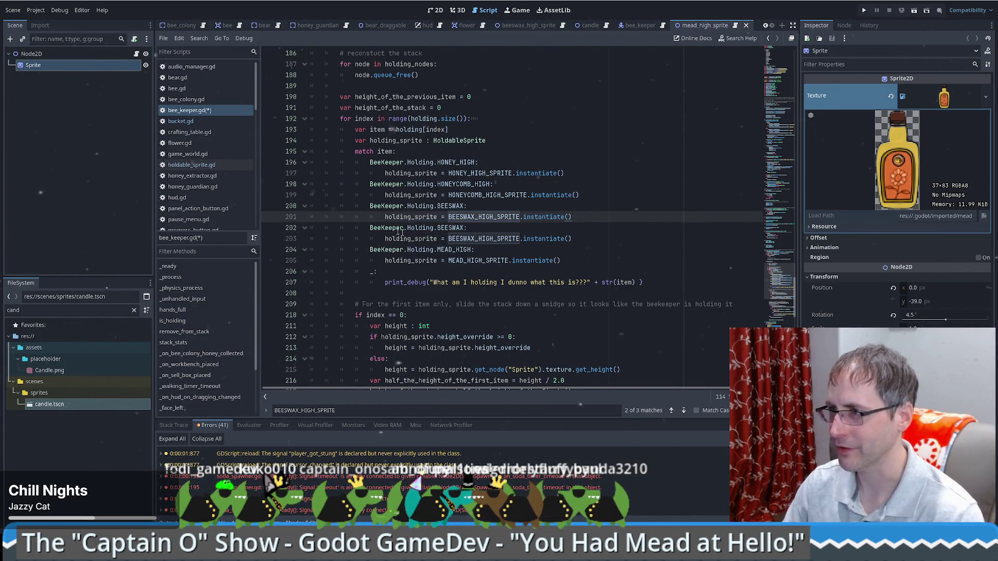
Turn the duplicate into a Holding.CANDLE case that instantiates CANDLE.
double_click(457, 229)
text(CANDLE)
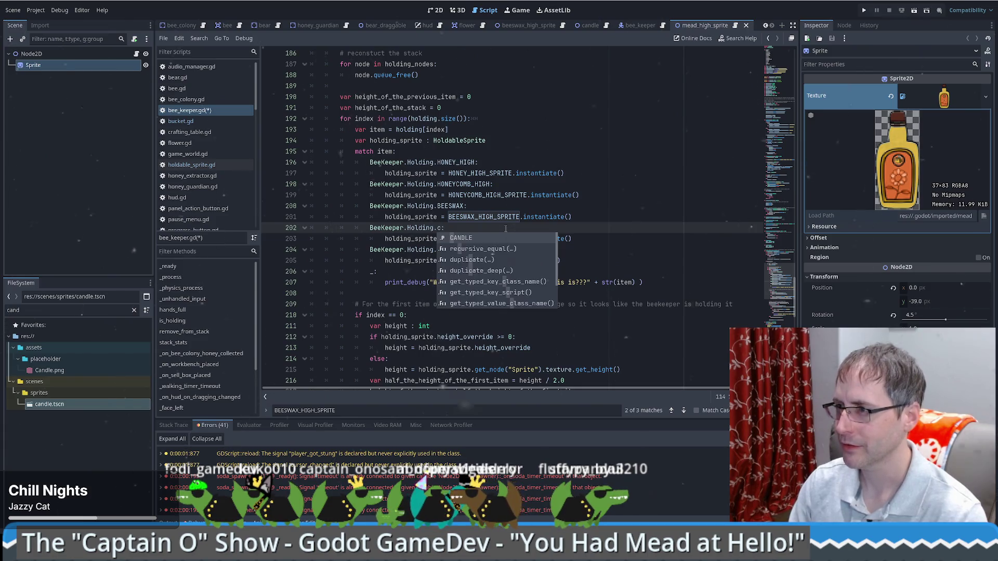
double_click(507, 238)
text(c)
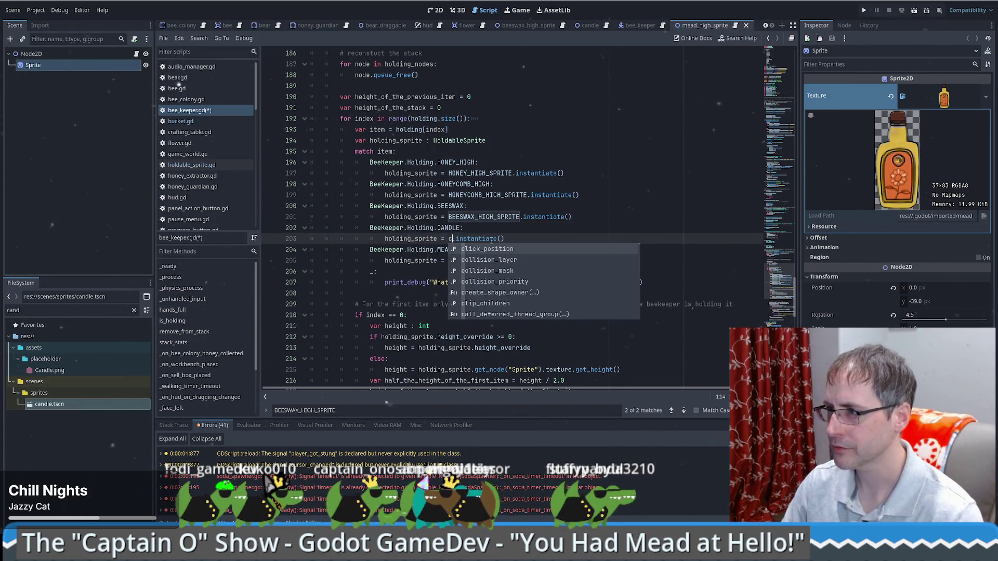
text(andle)
key(Return)
Move the CANDLE case right after BEESWAX, put the honey cases below it, and save.
drag(544, 240, 571, 217)
mouse_move(499, 238)
mouse_down()
mouse_move(574, 263)
mouse_move(564, 239)
mouse_up()
mouse_move(394, 252)
mouse_down()
mouse_move(572, 229)
mouse_move(577, 218)
mouse_up()
click(581, 218)
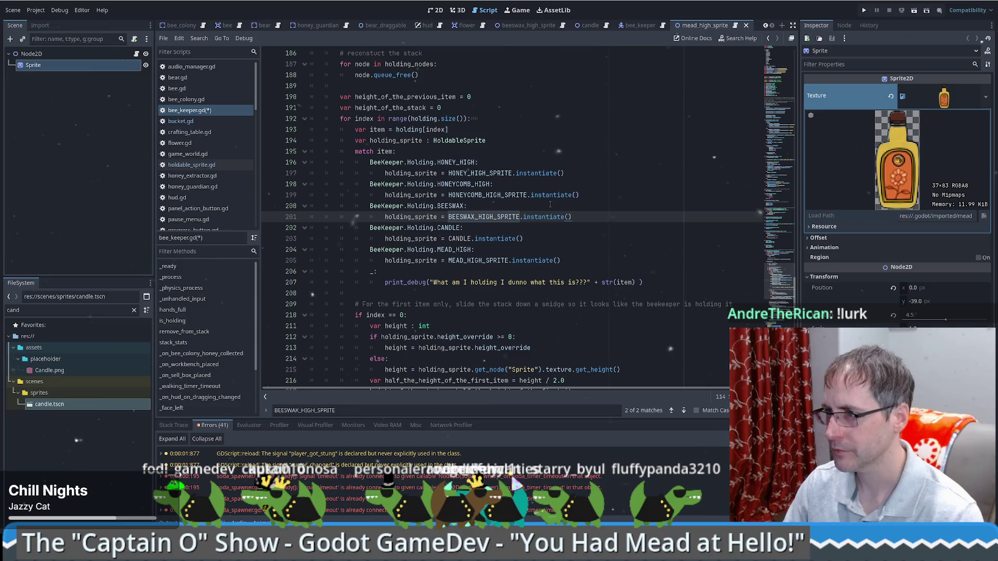
mouse_move(584, 195)
mouse_down()
mouse_move(400, 151)
mouse_move(525, 218)
mouse_move(525, 238)
mouse_up()
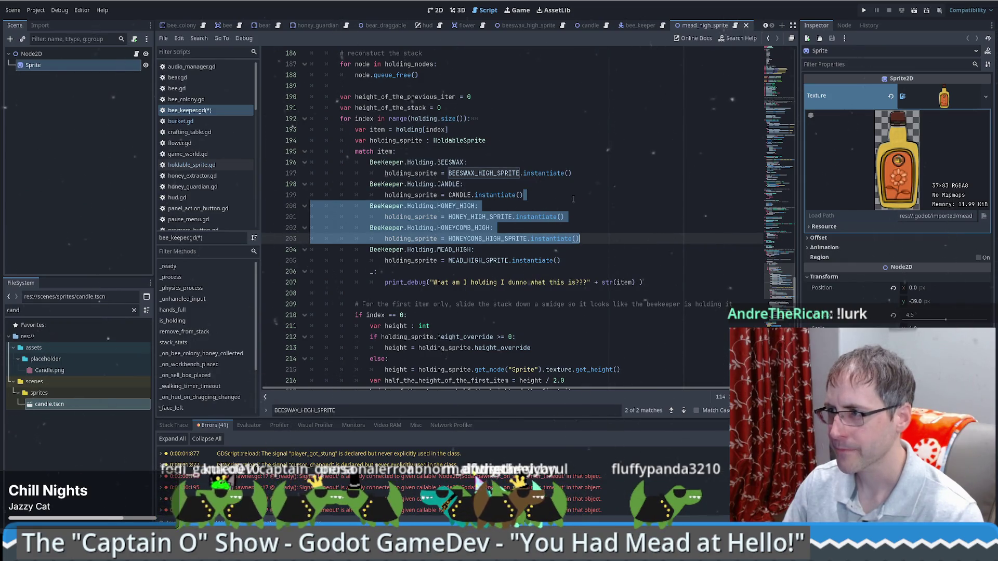
click(573, 199)
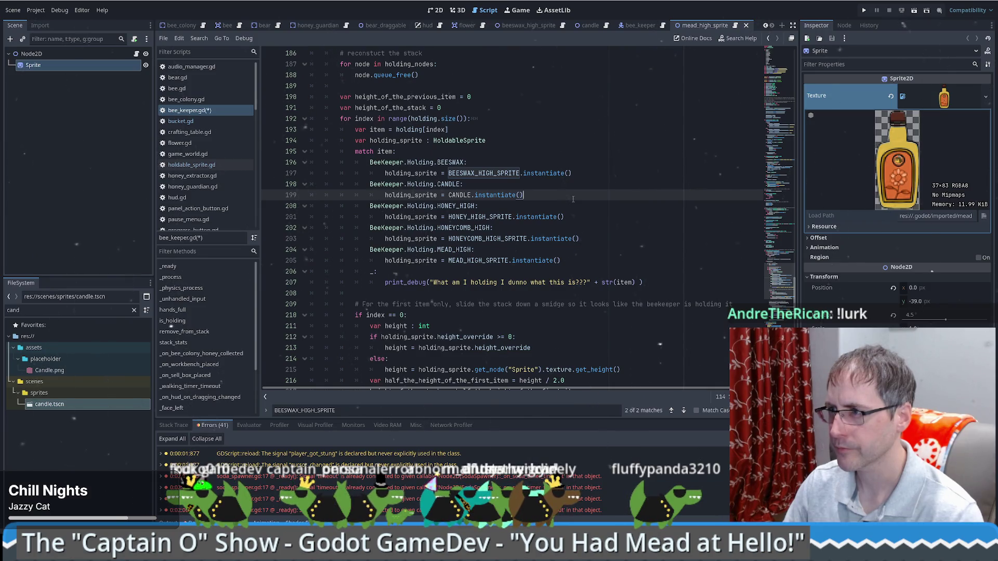
key(ctrl+s)
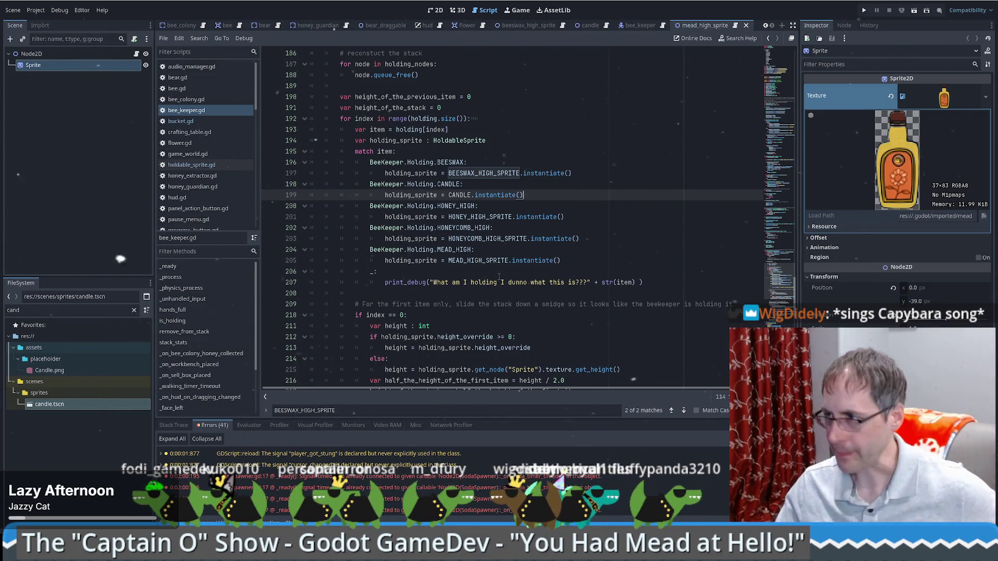
Review the new CANDLE match case, then show the mead_high_sprite scene on the 2D canvas.
click(667, 243)
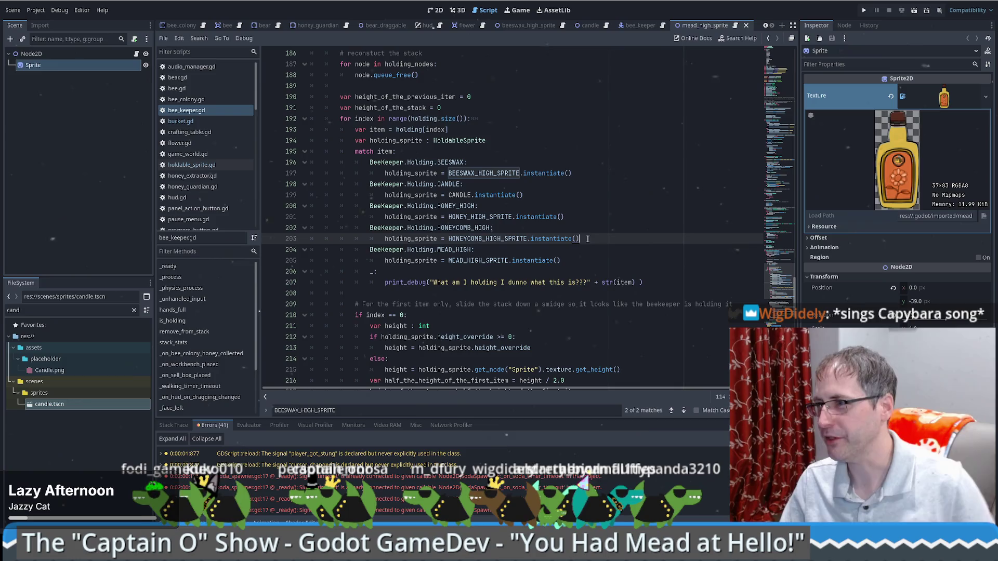
scroll(429, 224, up, 1)
click(532, 228)
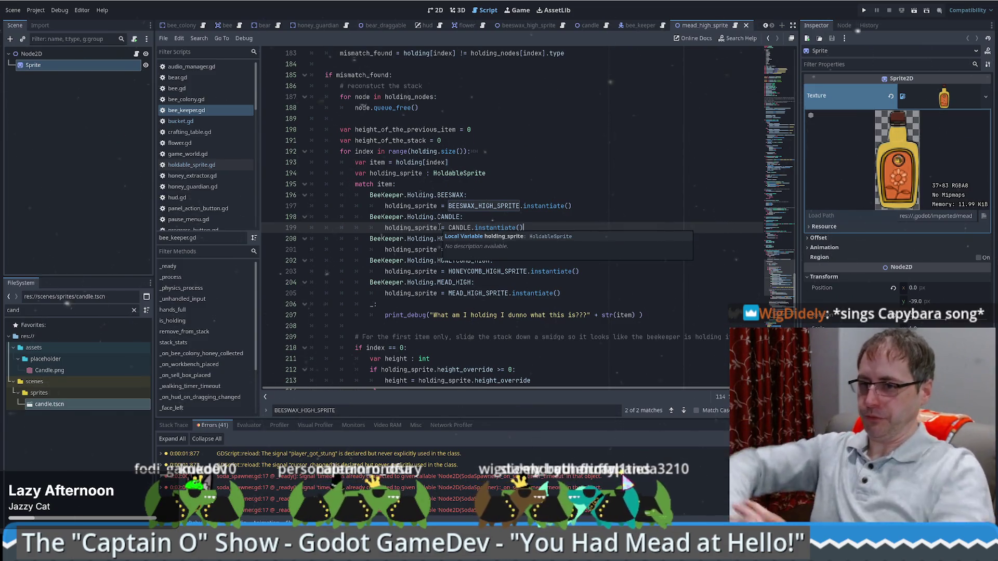
click(556, 218)
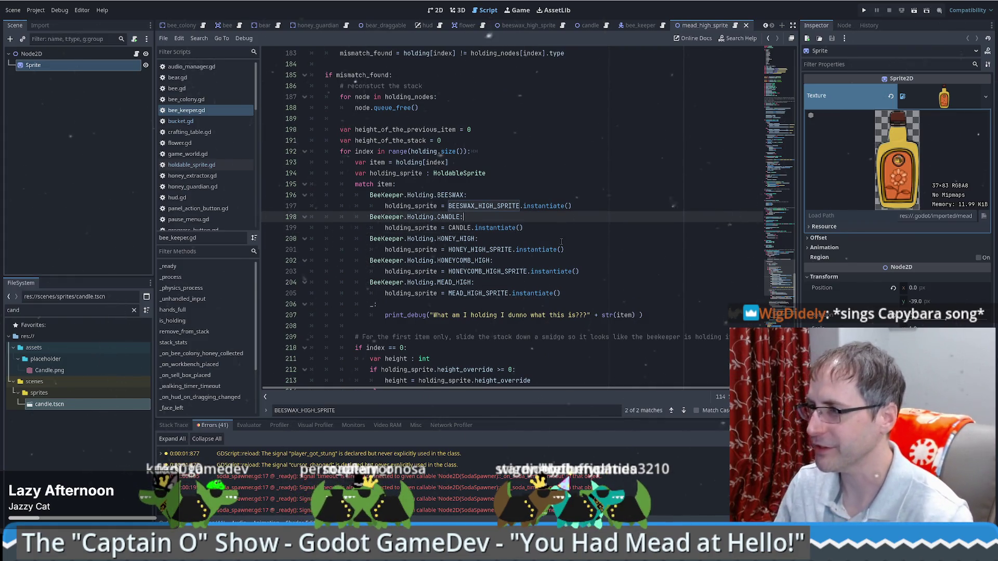
click(574, 233)
scroll(575, 233, down, 5)
scroll(574, 233, up, 5)
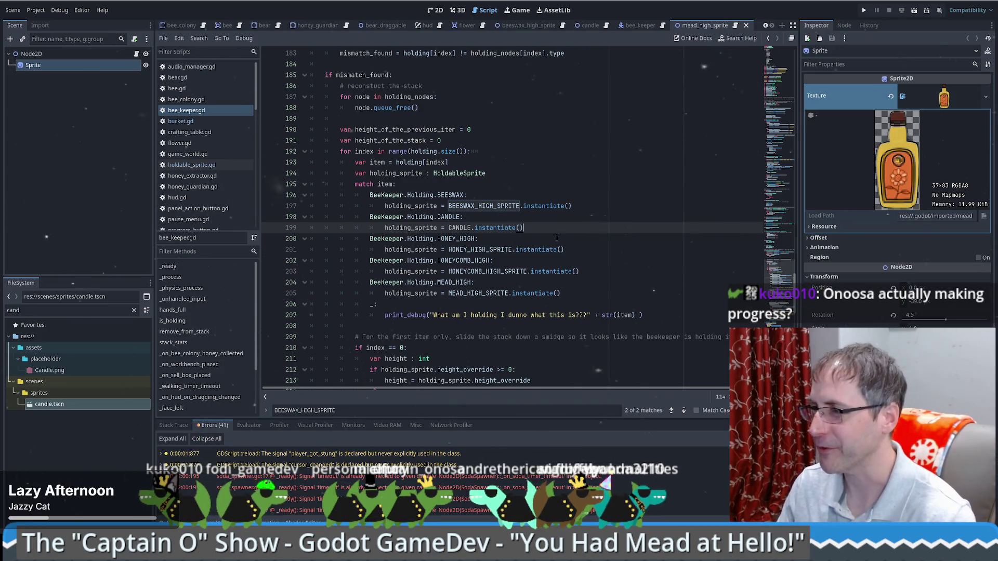
mouse_move(449, 225)
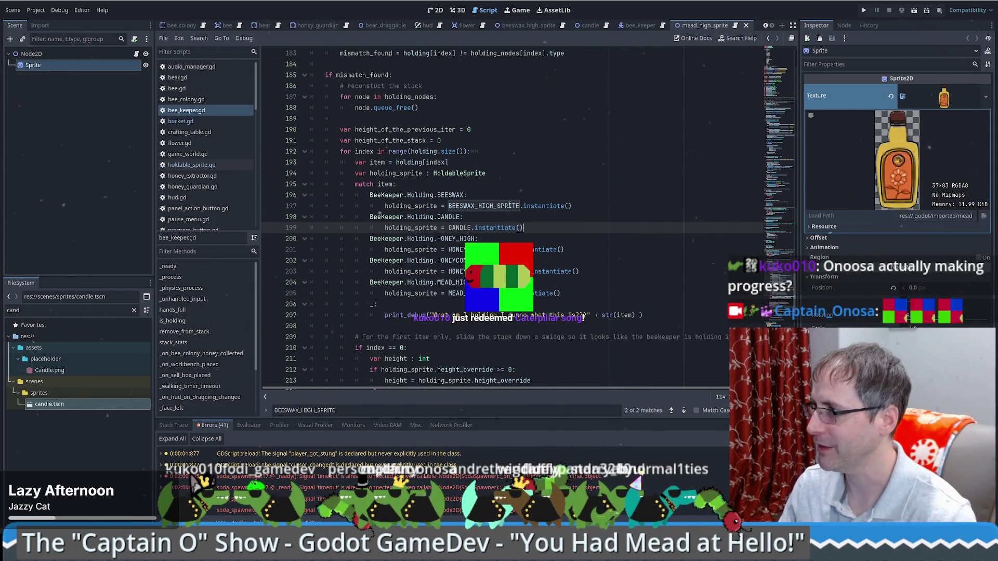
mouse_move(510, 206)
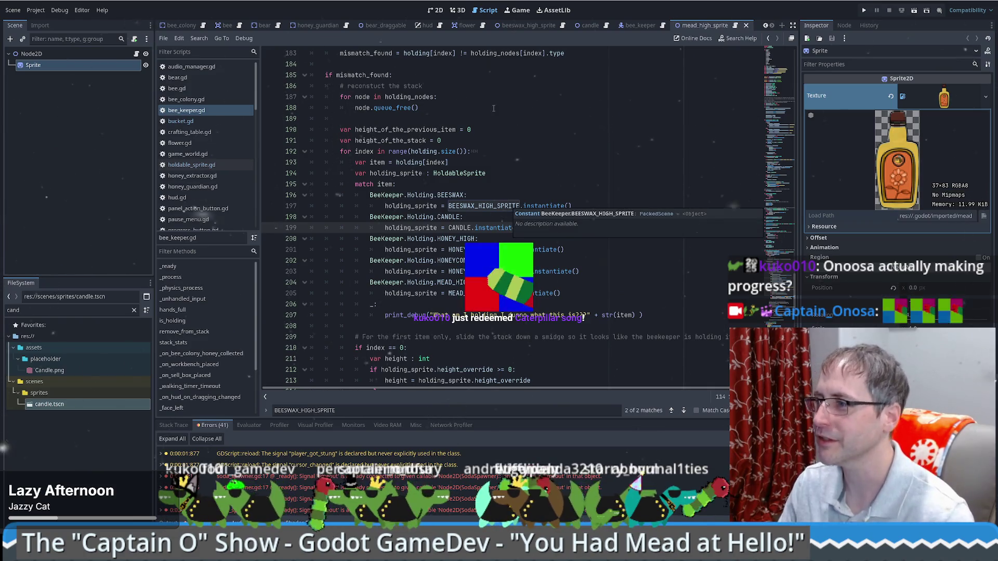
click(436, 12)
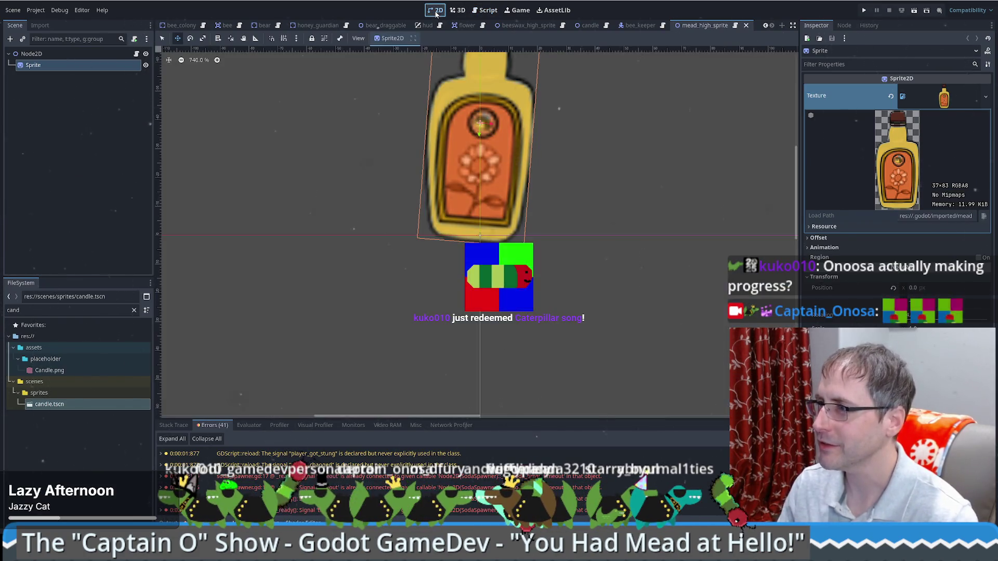
Run the project from the bee_colony scene and start a new game in a maximized window.
click(200, 25)
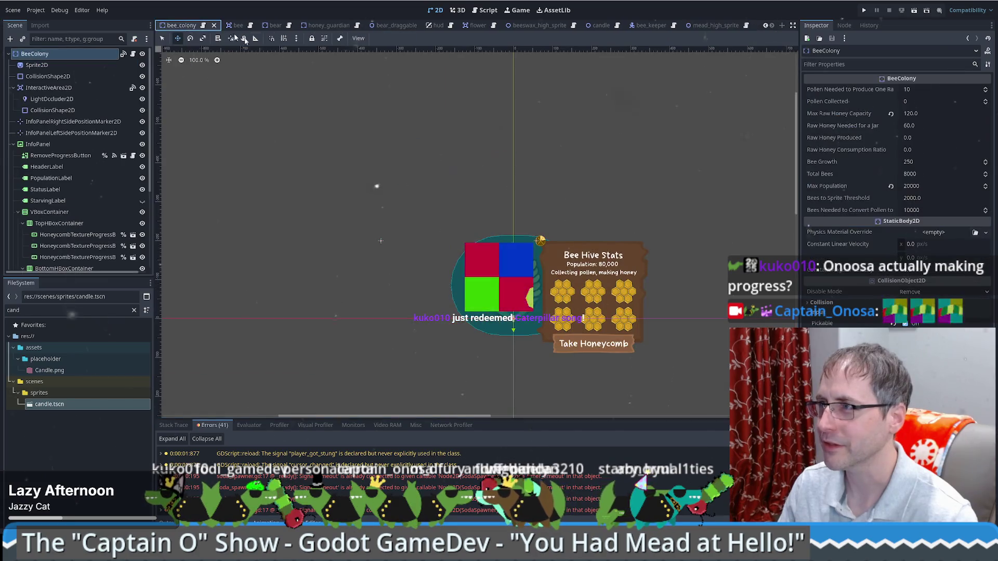
click(864, 10)
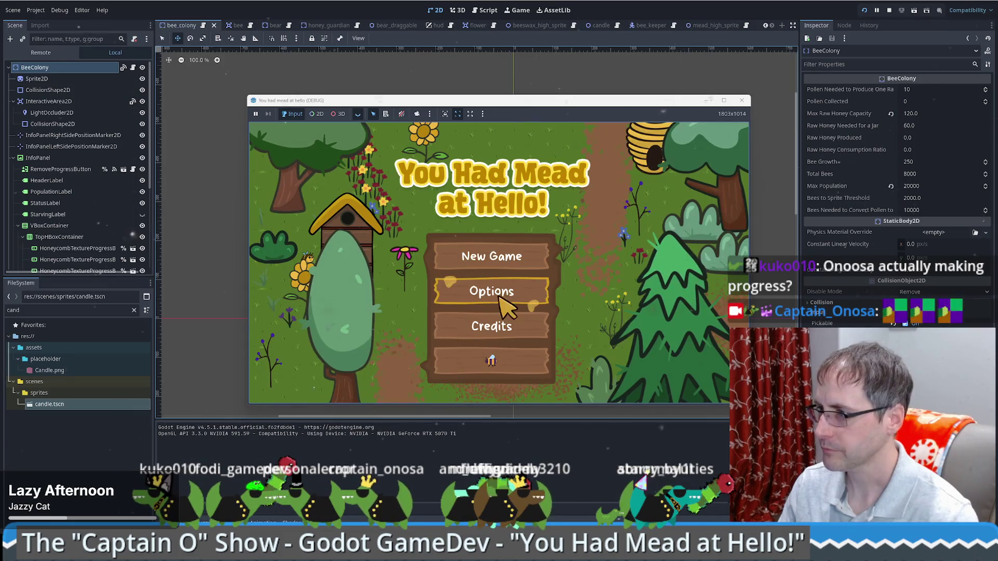
click(491, 360)
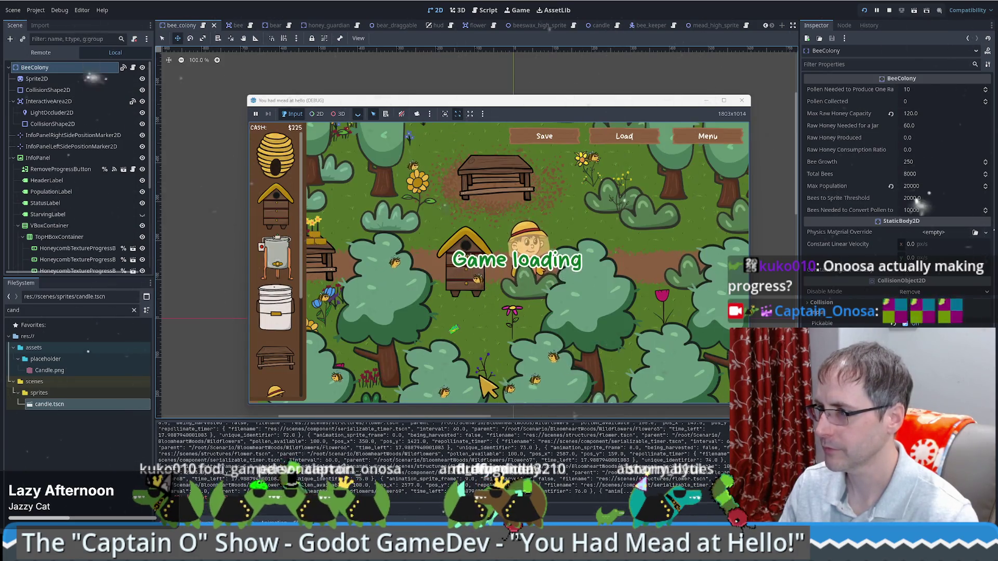
click(723, 100)
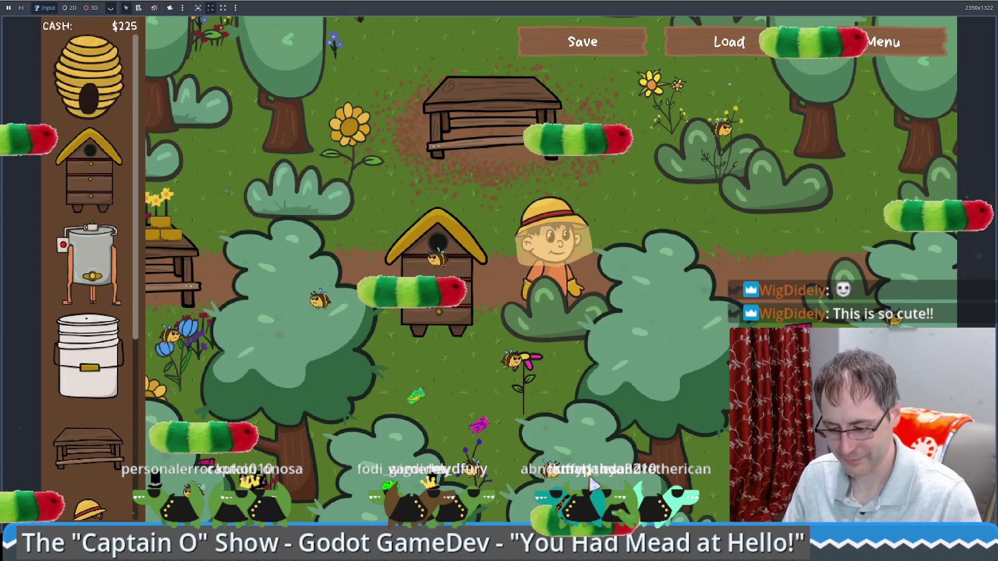
Walk the beekeeper right, left over to the beehive, then down.
key(Right)
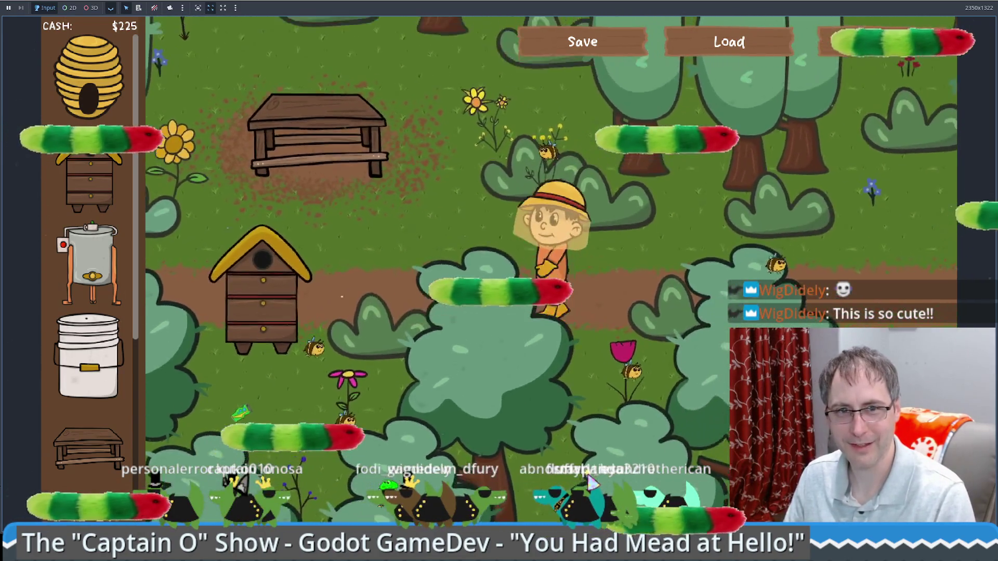
key(Left)
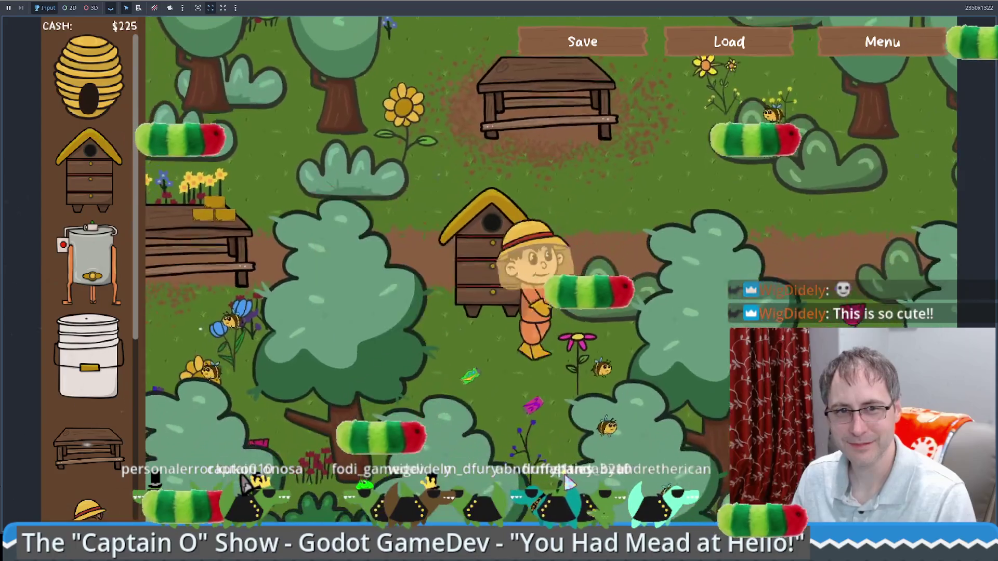
key(Down)
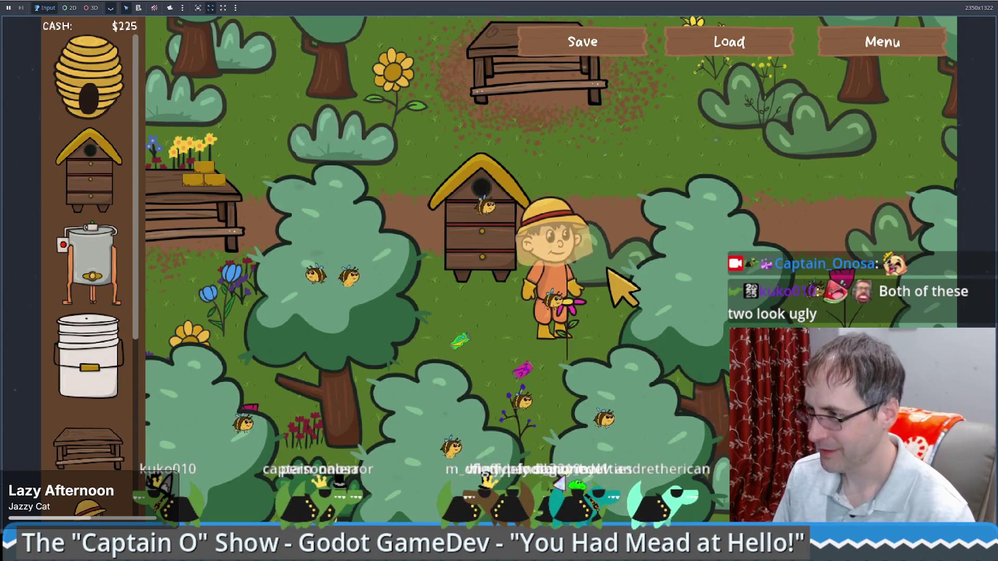
Walk the beekeeper left past the beehive and crafting table up to the honey extractor.
key(a)
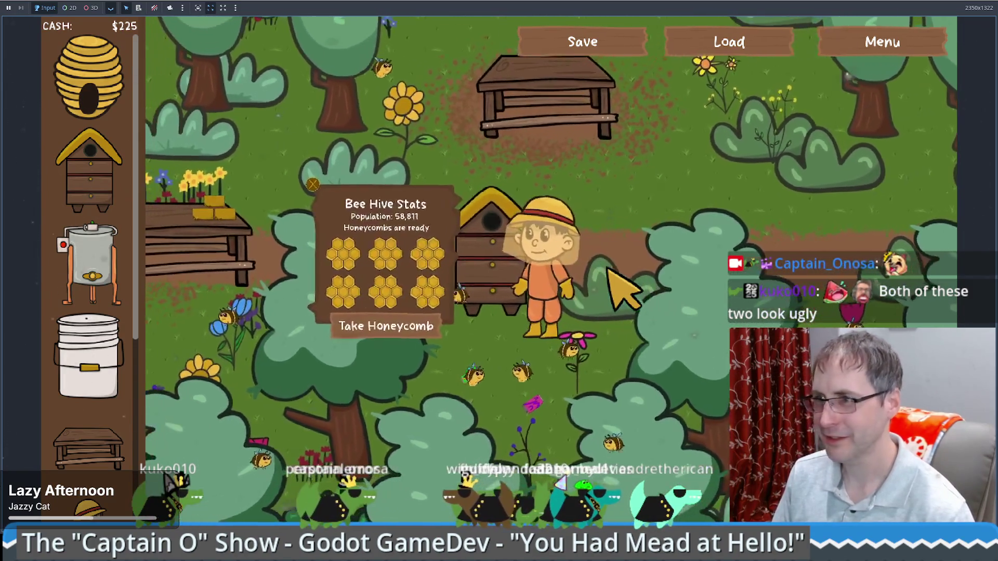
key(a)
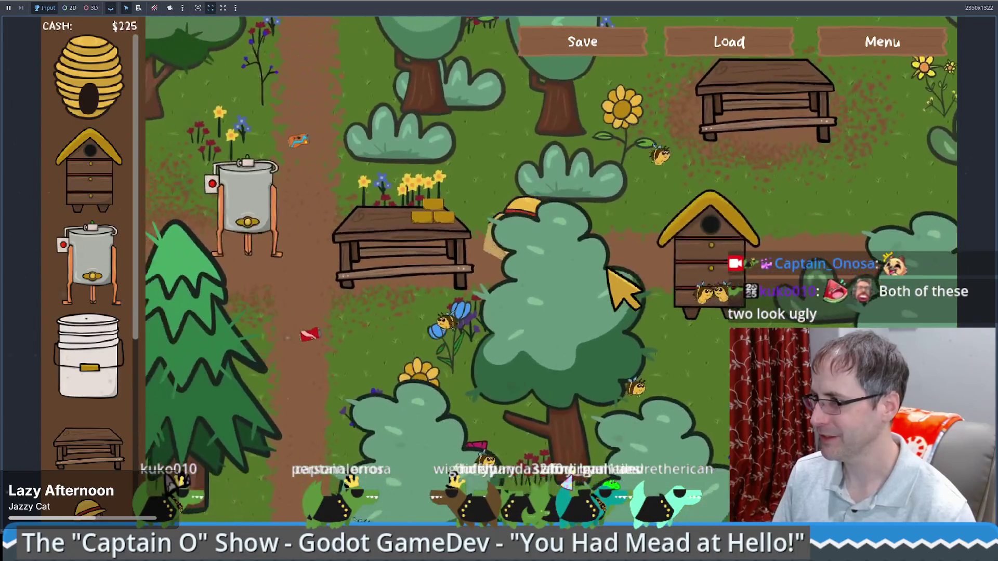
key(w)
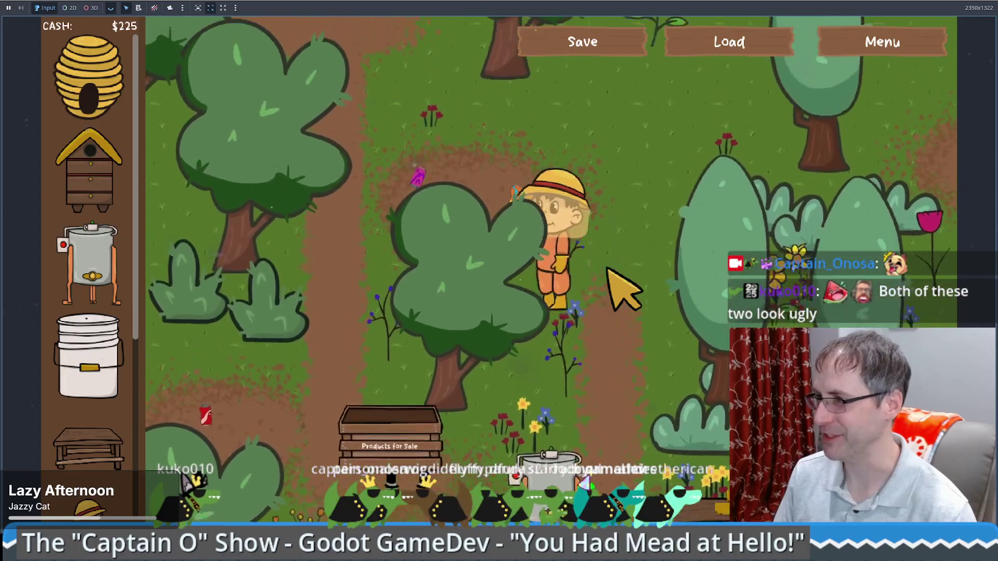
key(w)
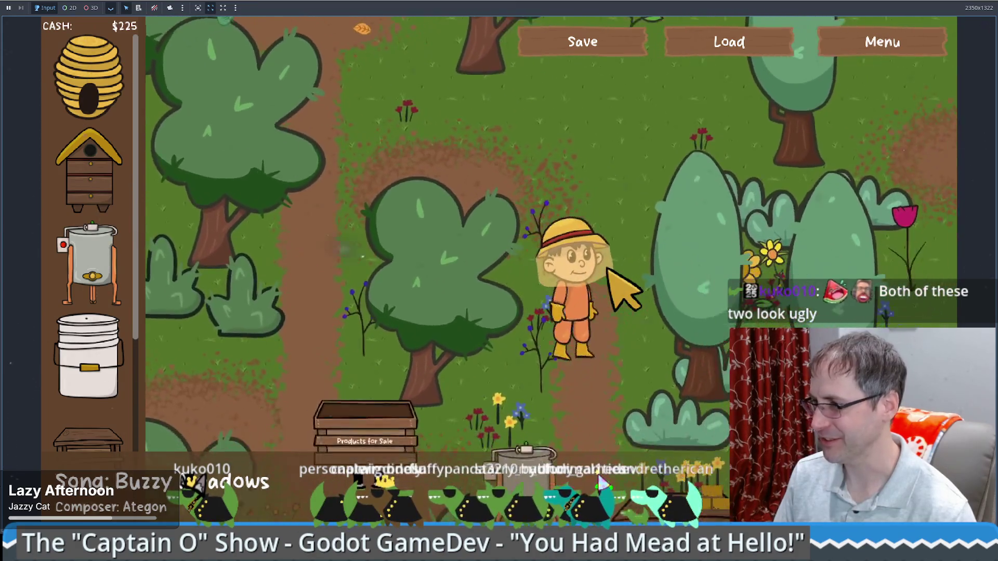
key(s)
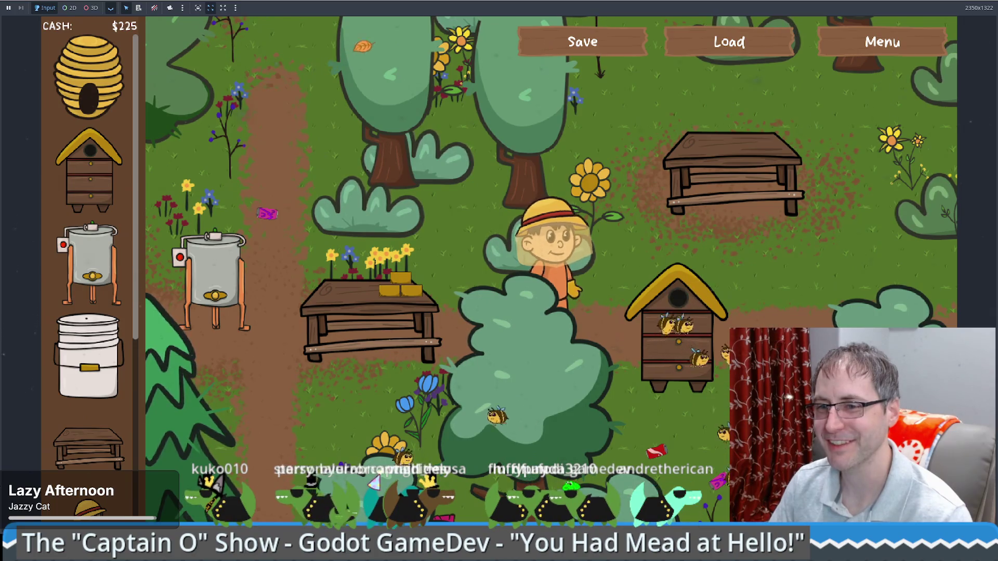
key(Up)
key(Left)
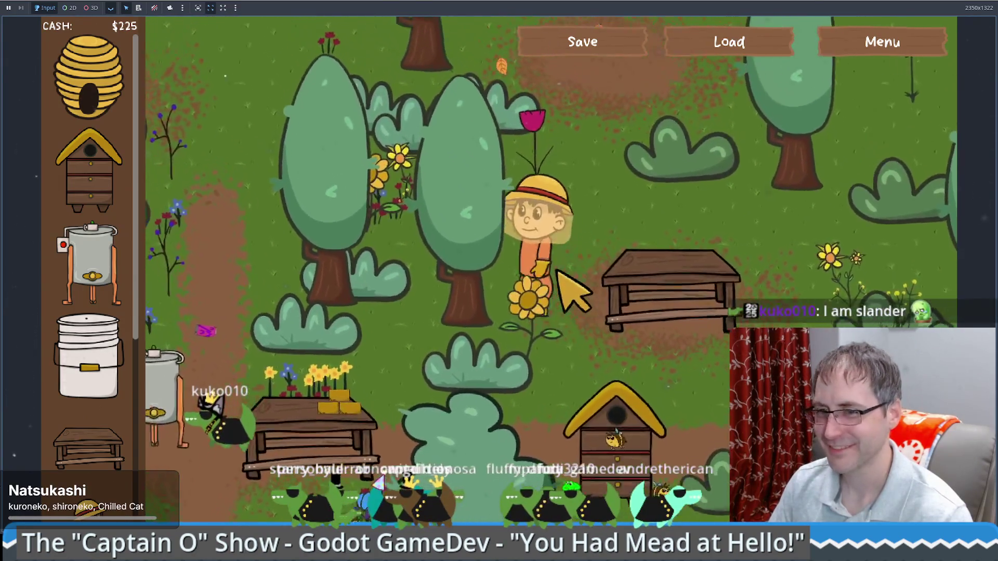
key(Up)
key(Left)
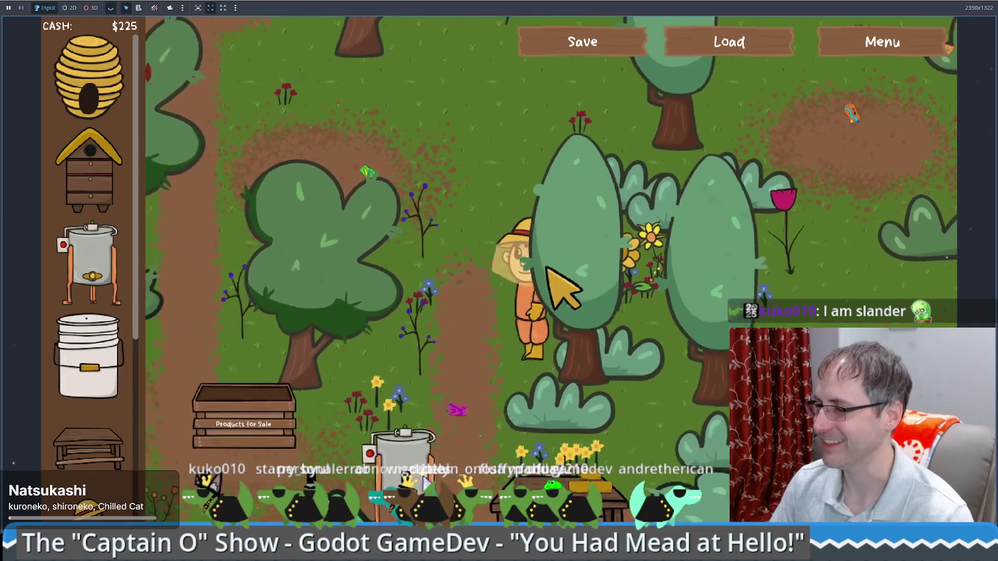
Walk back up to the honey extractor, then stop the running game.
key(Down)
key(Left)
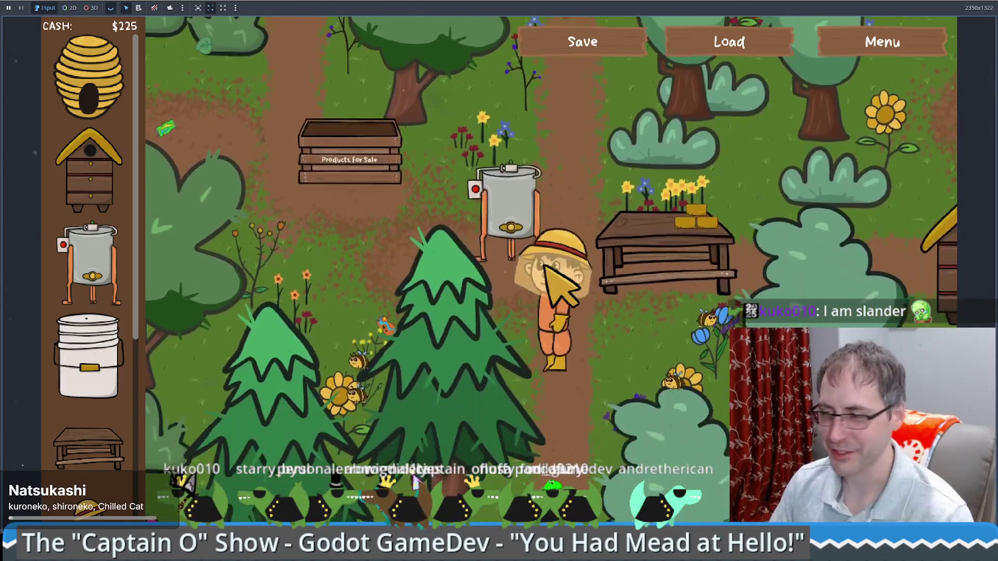
key(Up)
key(Right)
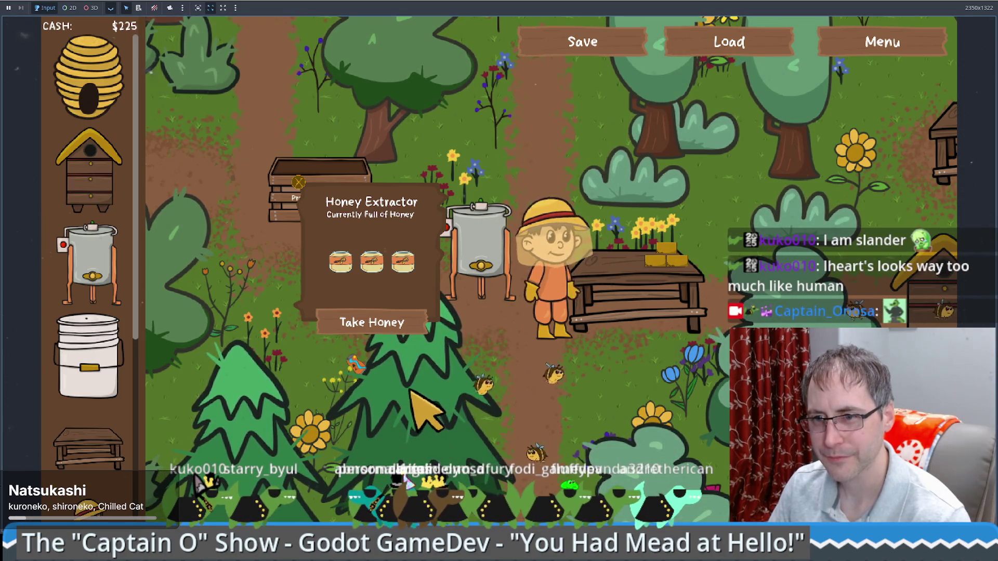
key(a)
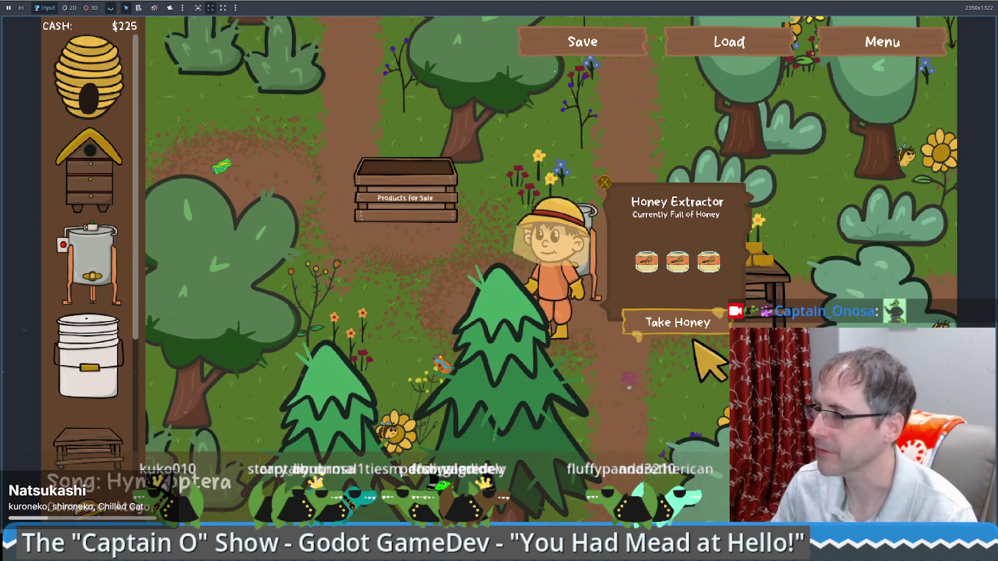
key(d)
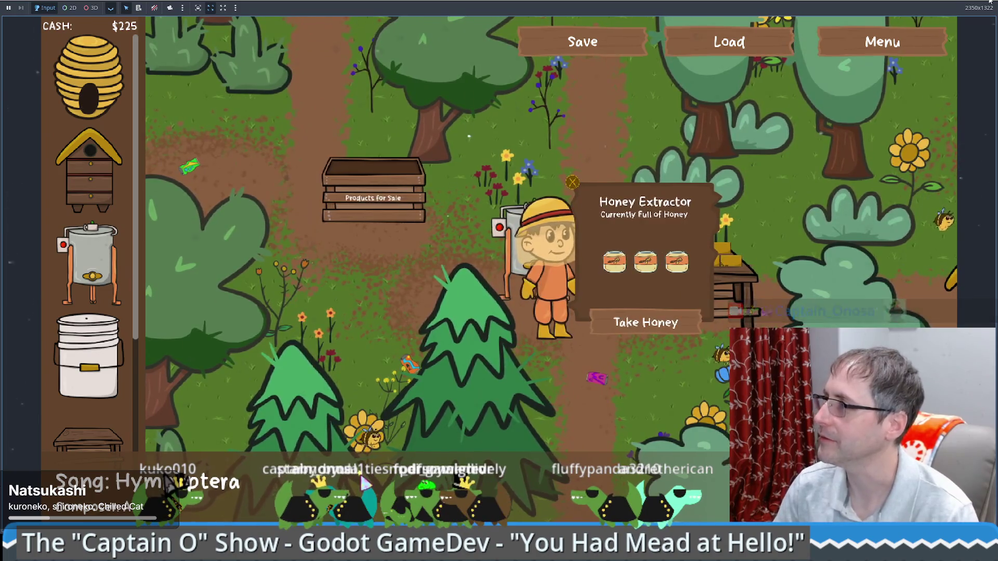
click(991, 1)
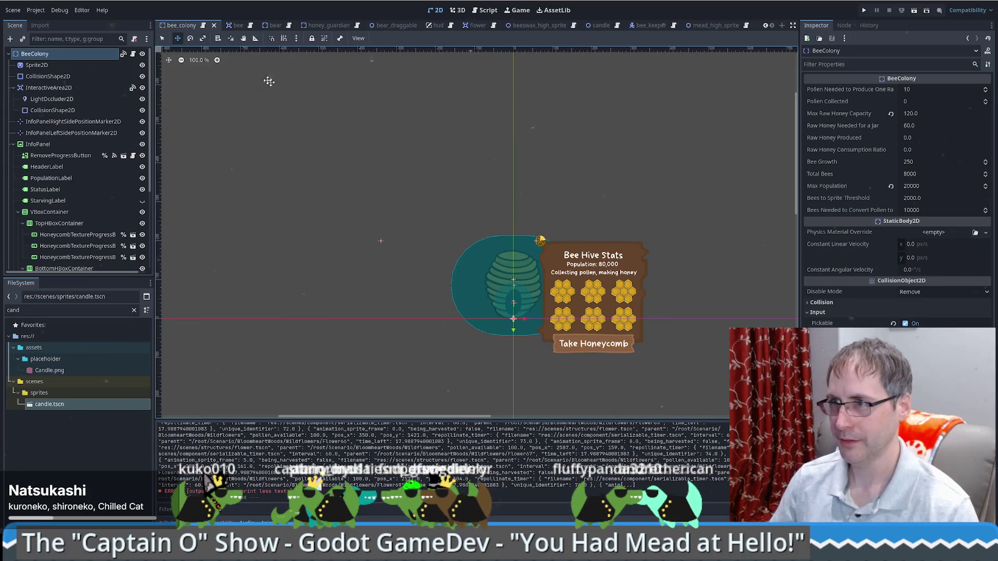
In bee_keeper.gd, search all project files for BEESWAX_HIGH_SPRITE.
click(204, 26)
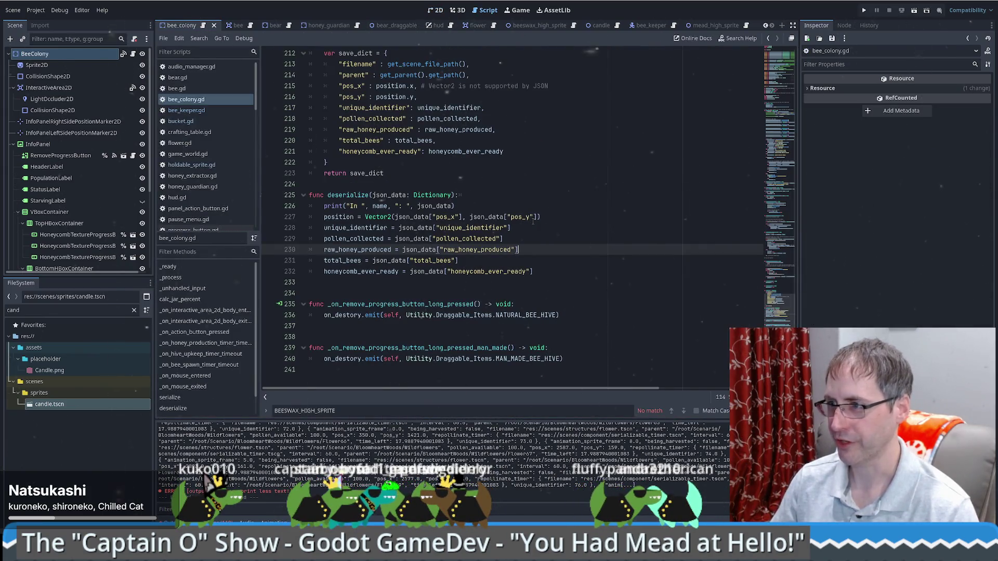
click(196, 112)
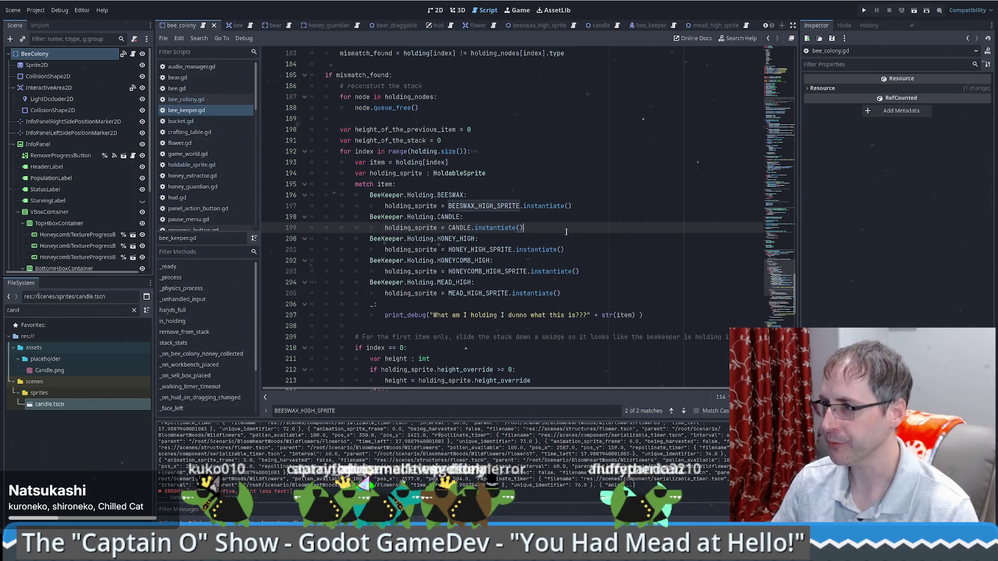
click(540, 228)
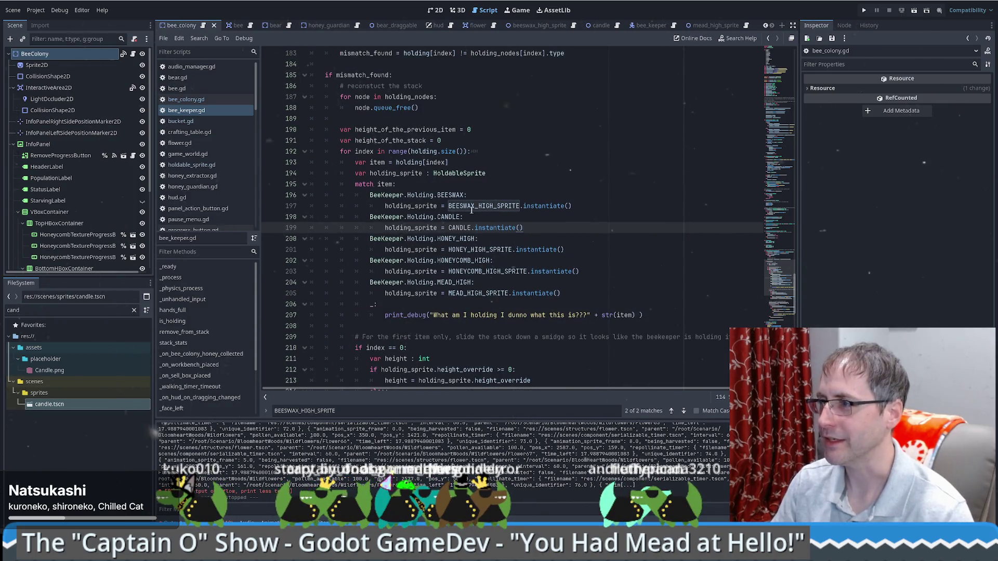
double_click(483, 206)
key(ctrl+shift+f)
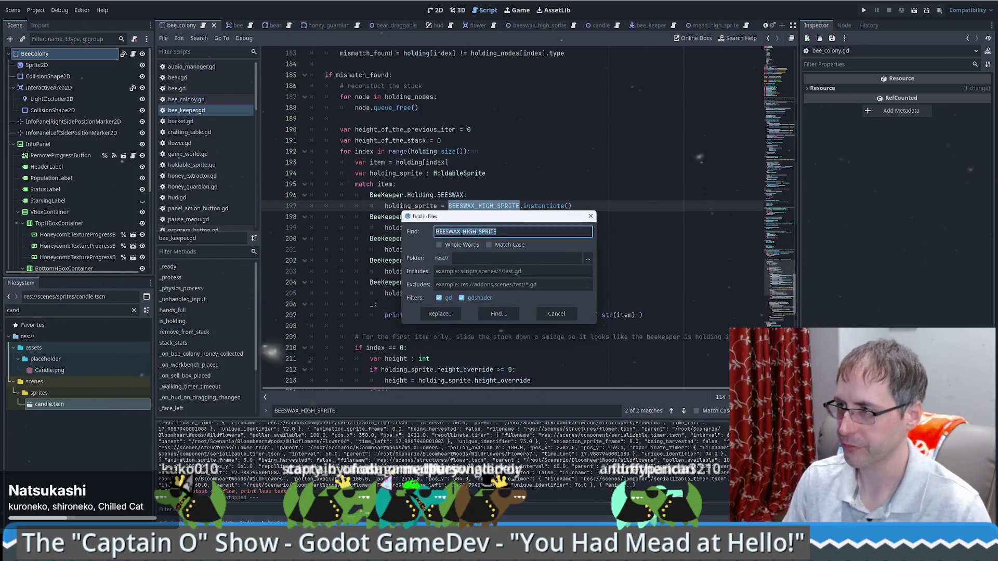
key(Return)
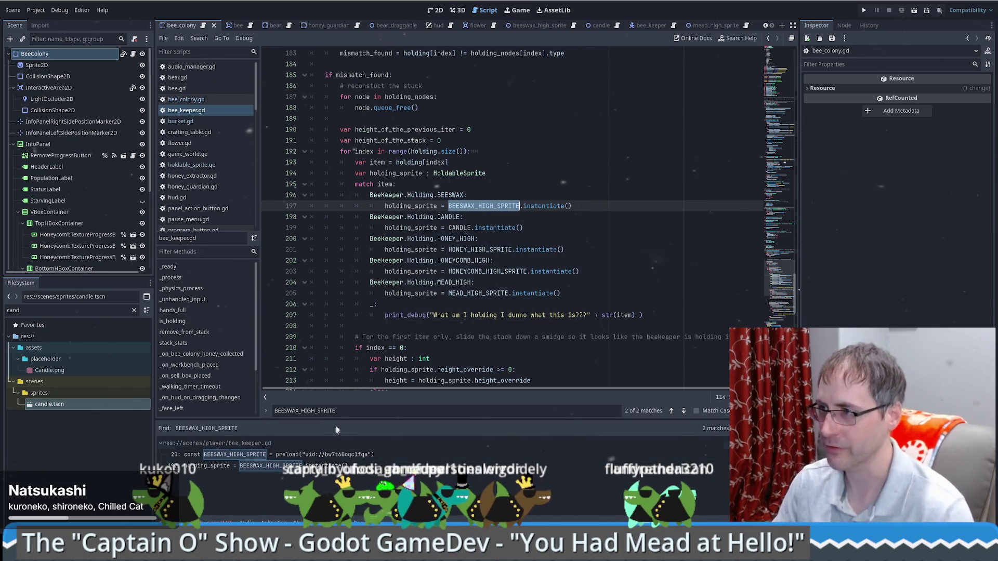
Jump to the CANDLE definition near the BEESWAX entry, then run the project.
click(554, 232)
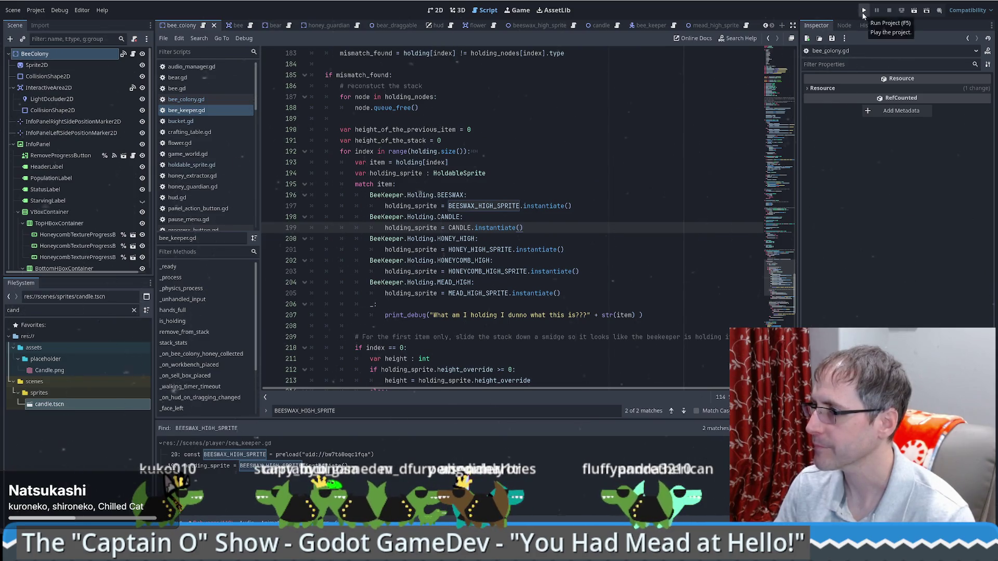
mouse_move(787, 270)
mouse_down()
mouse_move(779, 111)
mouse_move(780, 262)
mouse_move(774, 224)
mouse_move(762, 229)
mouse_move(754, 271)
mouse_up()
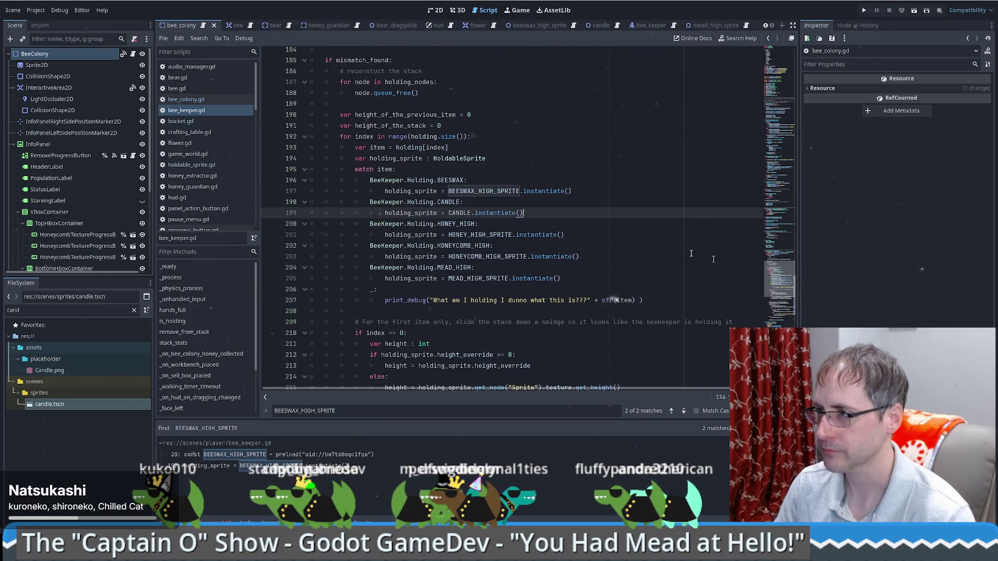
ctrl+click(457, 213)
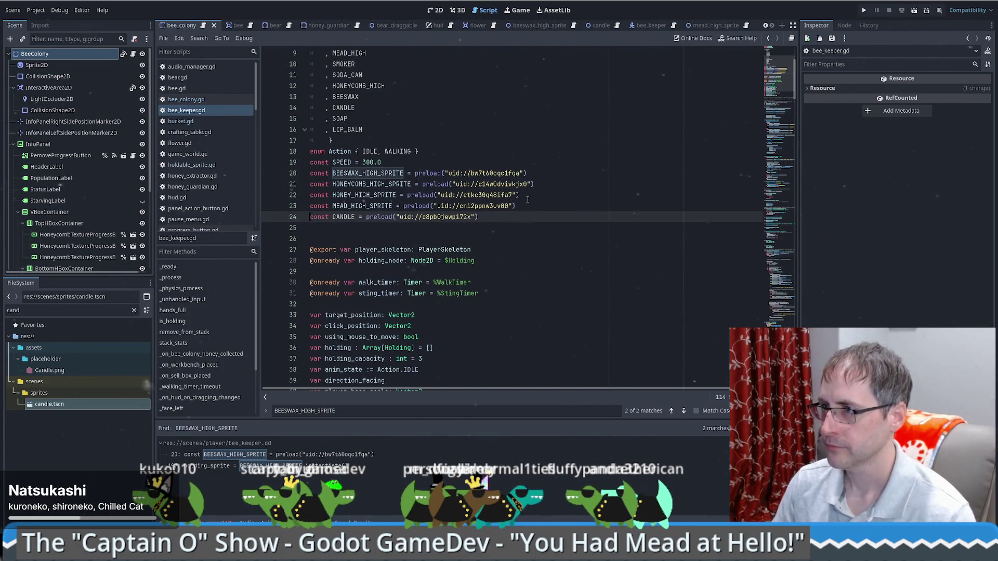
scroll(527, 199, up, 1)
click(345, 130)
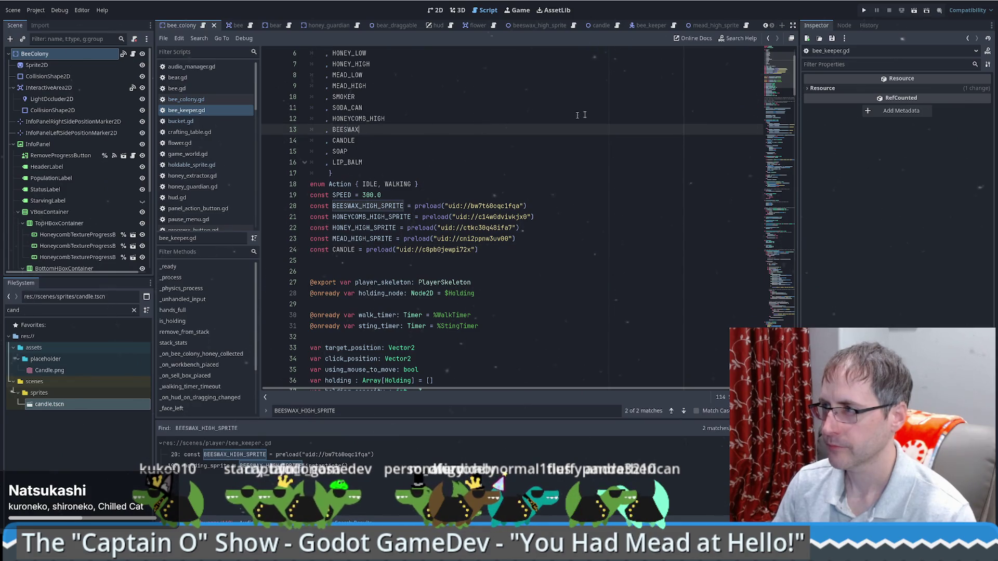
click(864, 10)
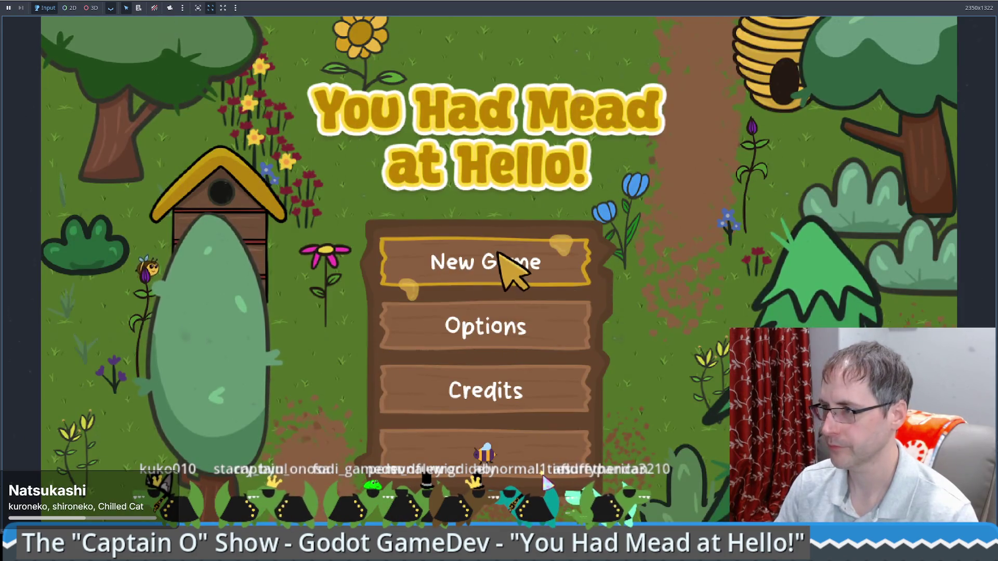
Load the saved game, walk to the honey extractor, take the beeswax, and leave full screen.
click(498, 253)
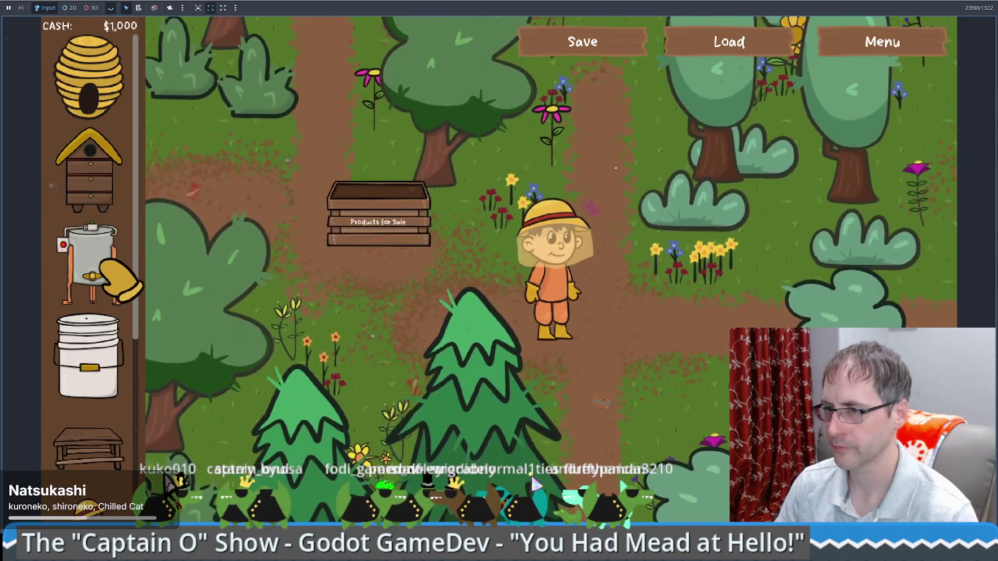
click(748, 47)
click(514, 291)
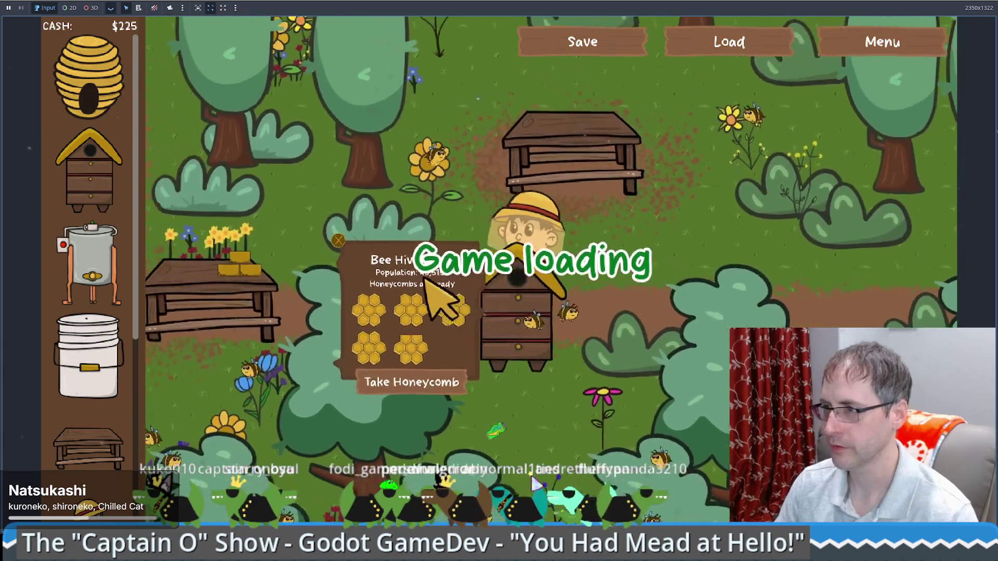
key(Left)
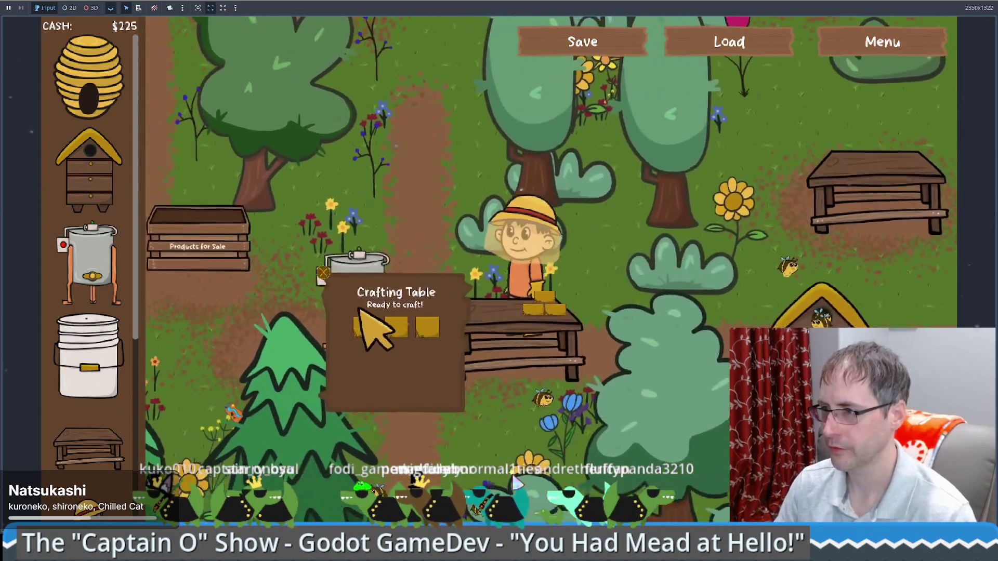
key(Left)
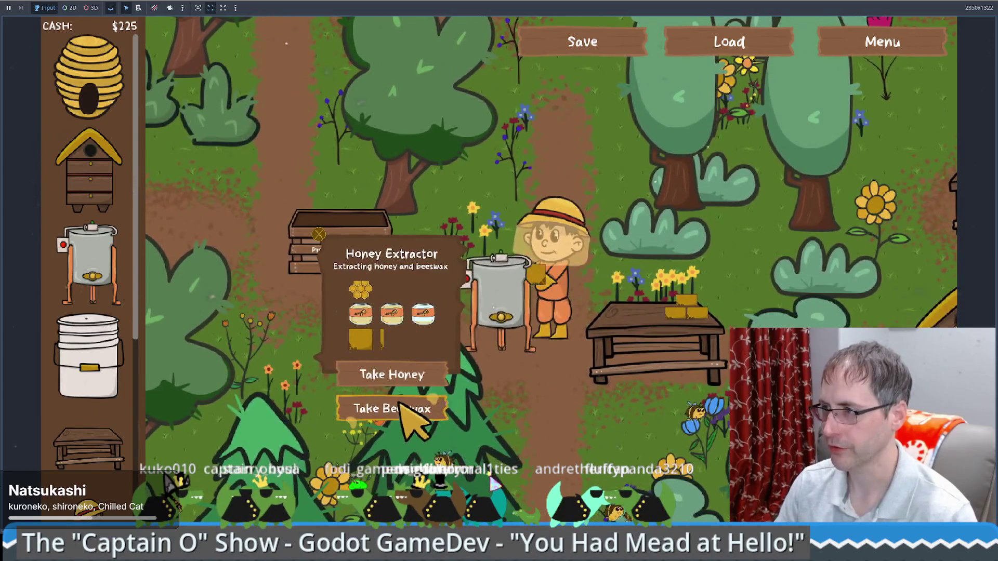
click(400, 423)
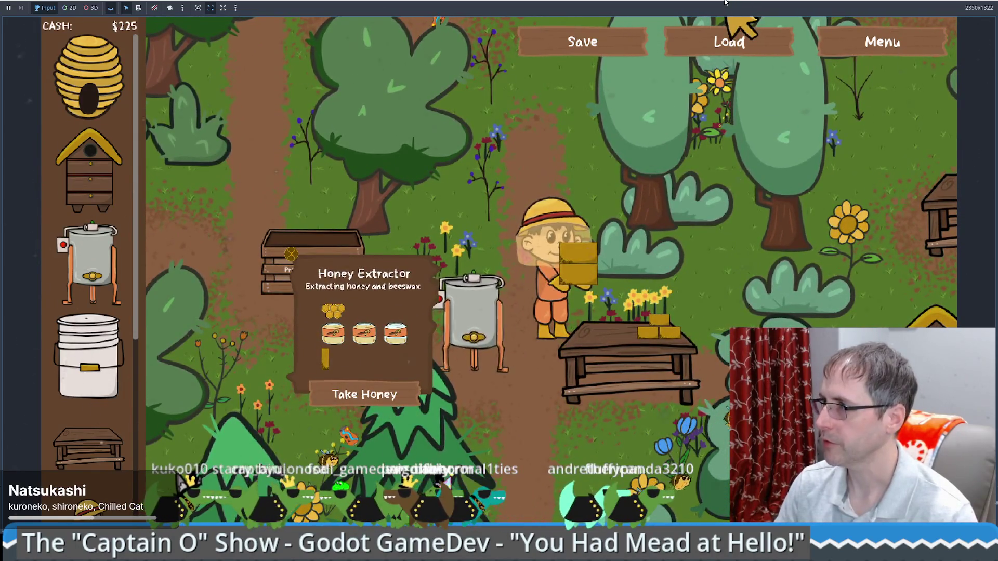
key(super+Down)
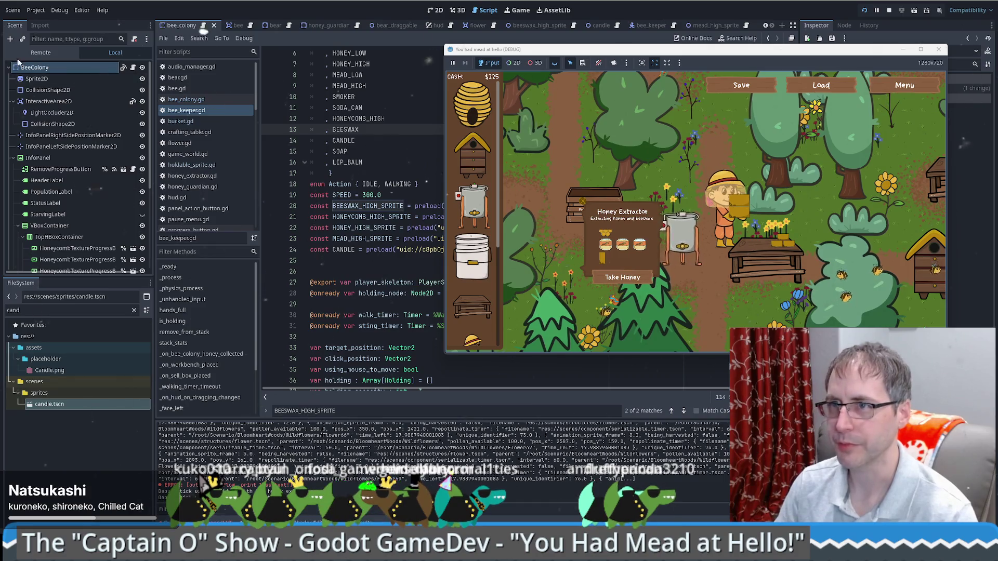
click(23, 53)
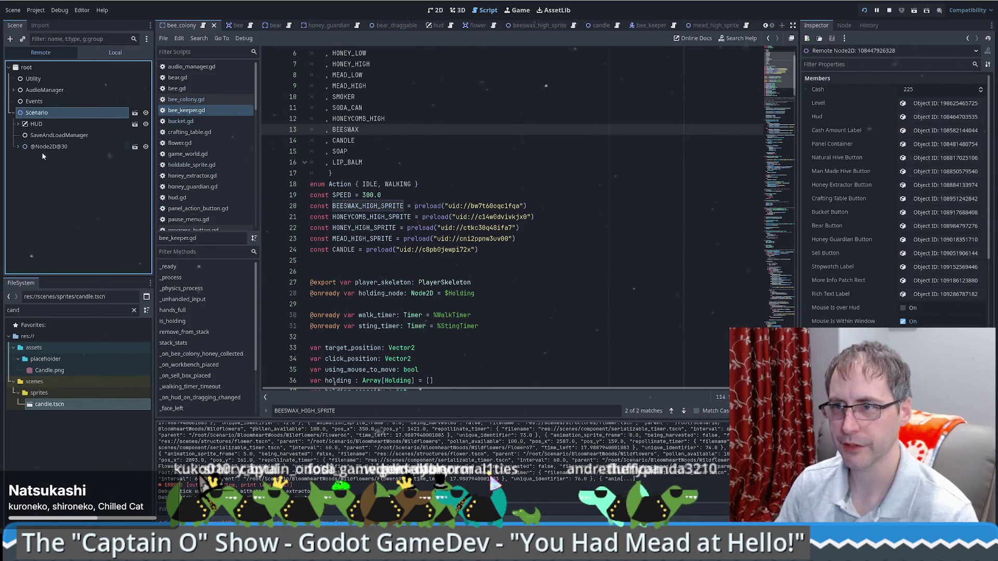
double_click(43, 148)
double_click(65, 204)
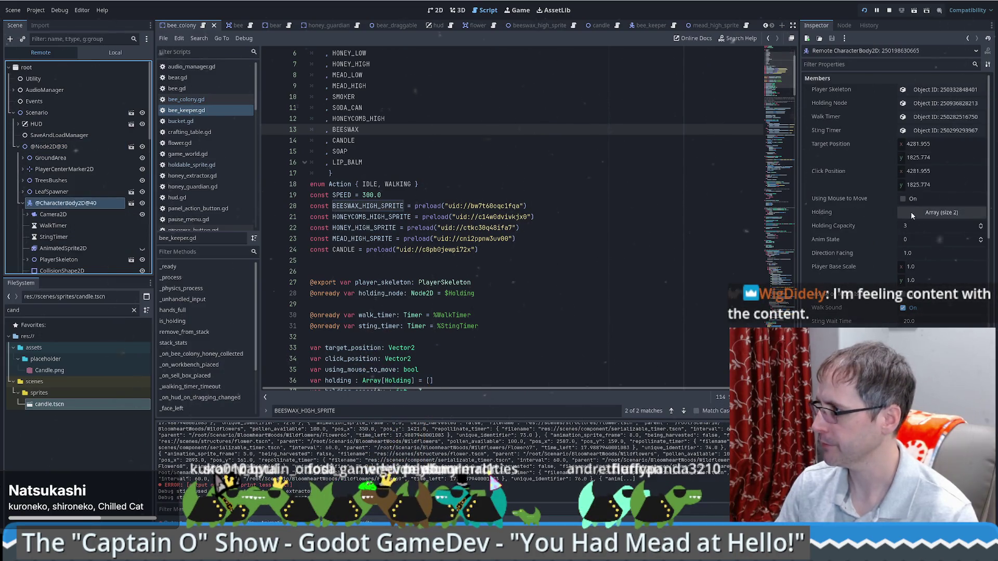
click(935, 213)
click(921, 253)
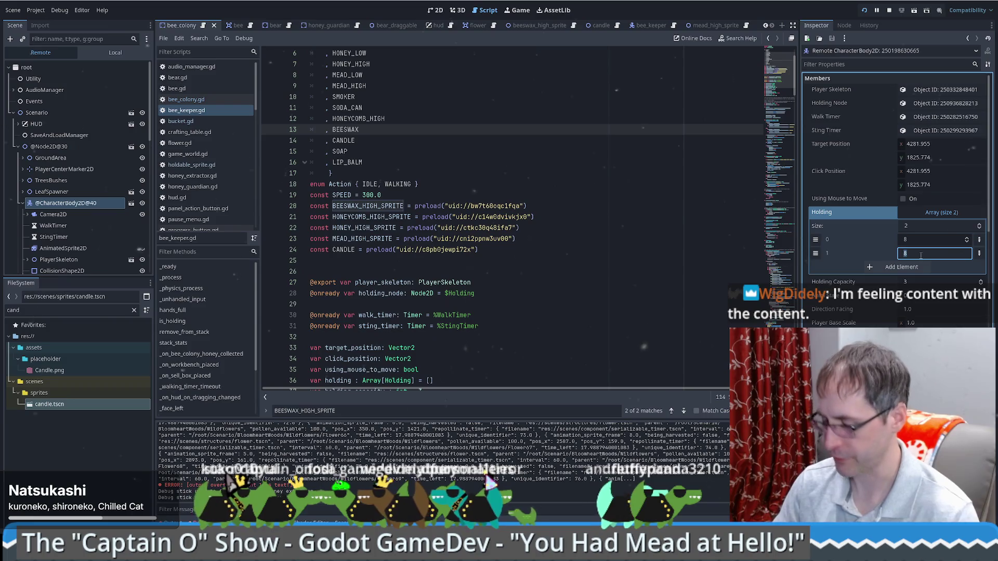
text(9)
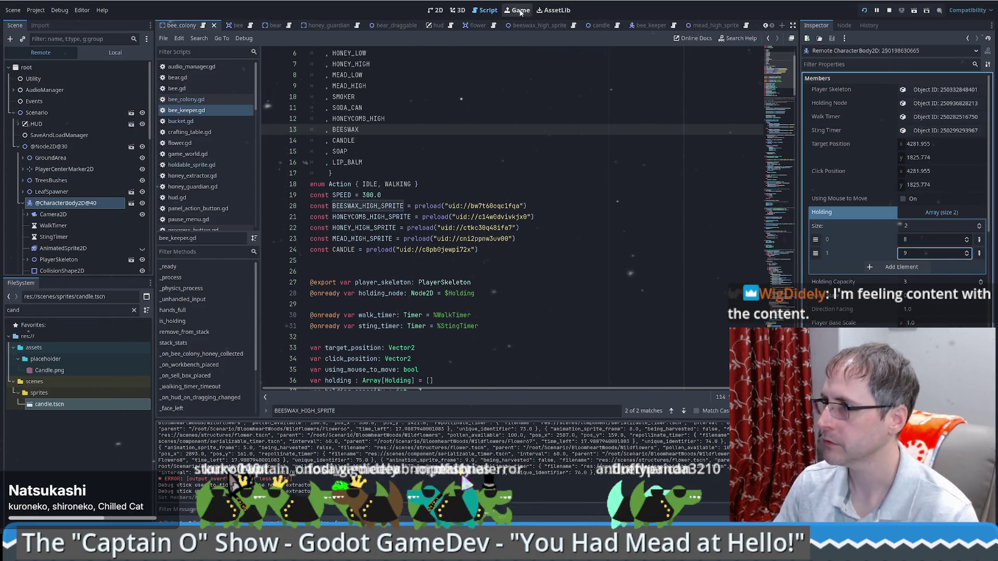
key(alt+Tab)
click(759, 248)
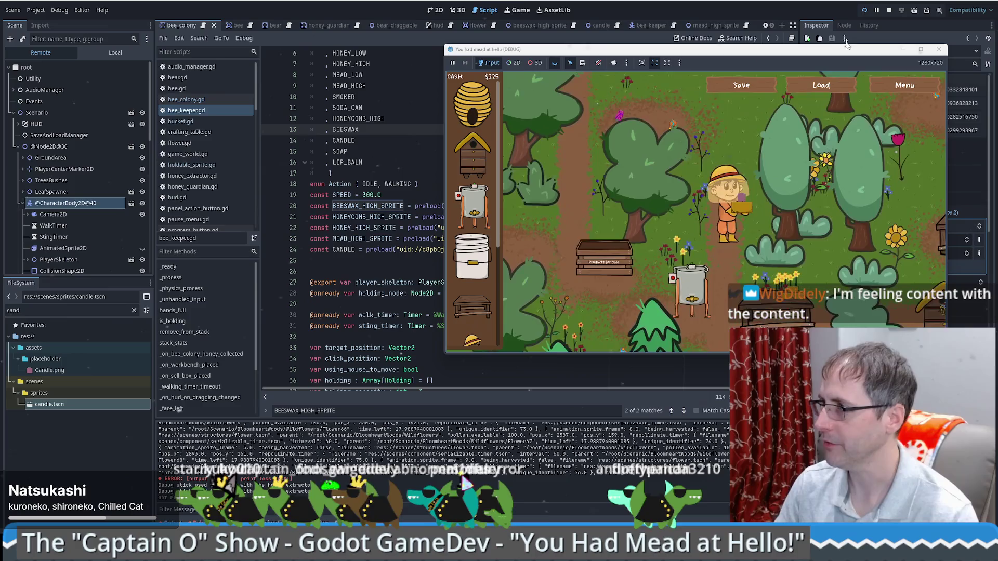
Maximise the game, walk the loaded beekeeper up and down the path, then return to the editor.
key(super+Up)
click(586, 309)
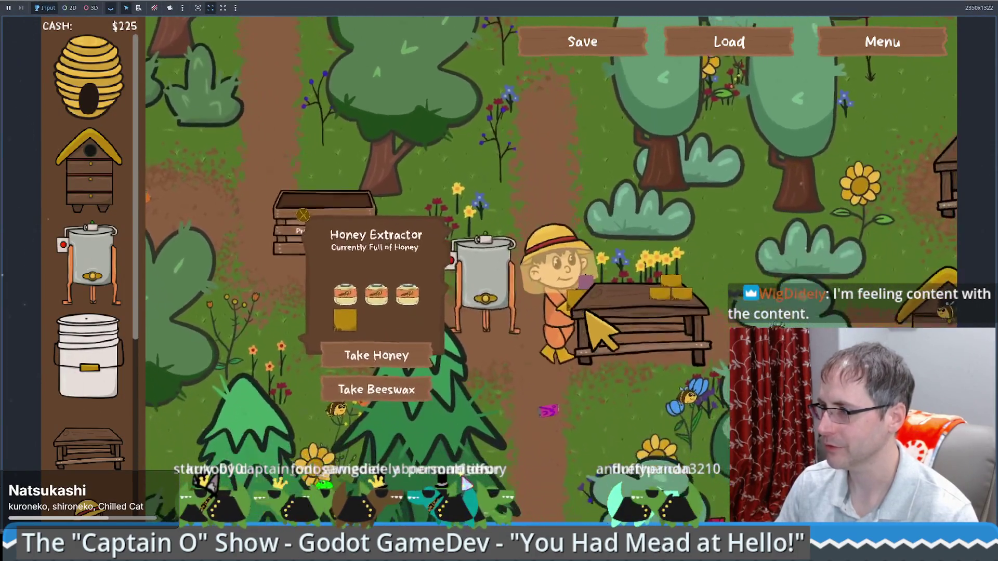
click(598, 330)
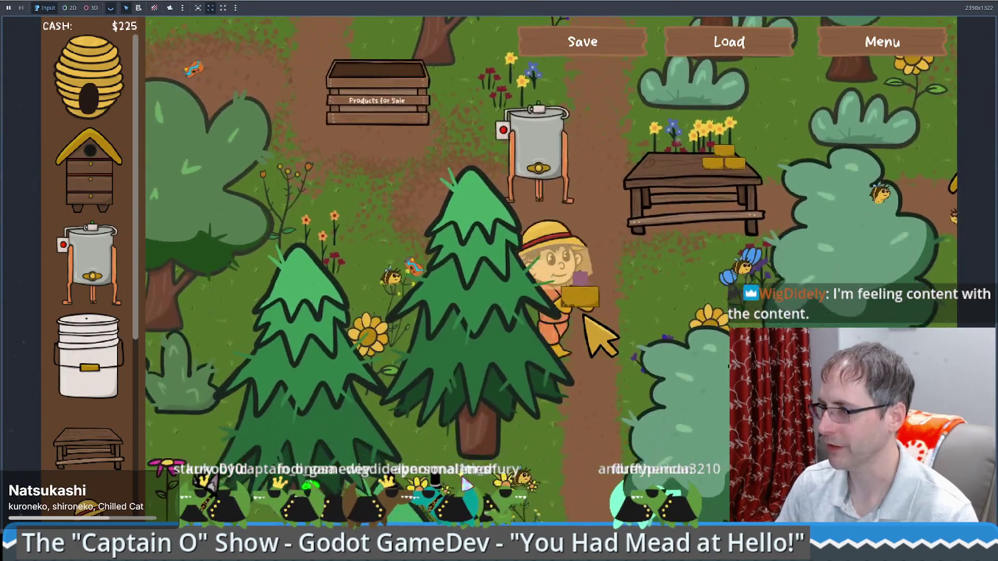
key(w)
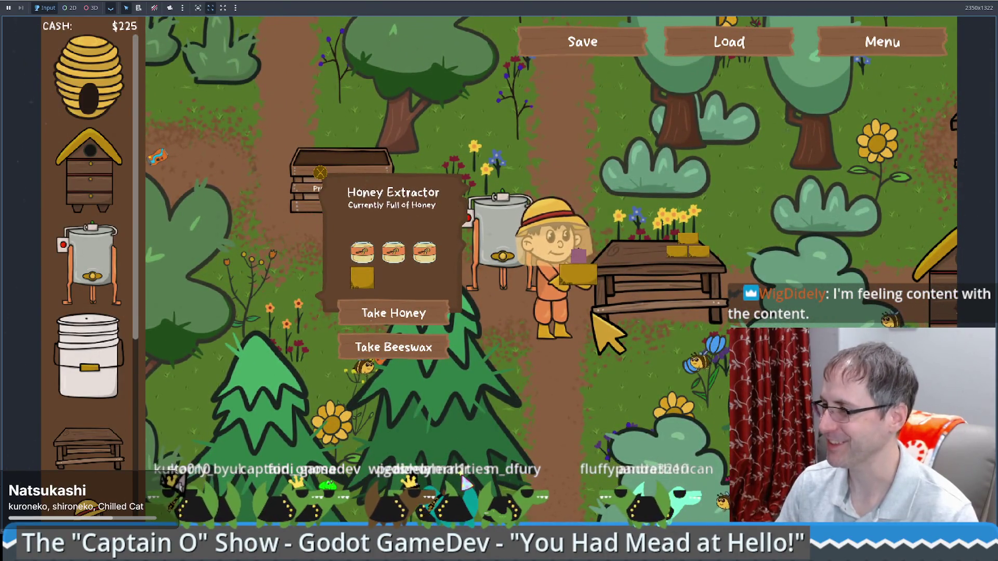
key(w)
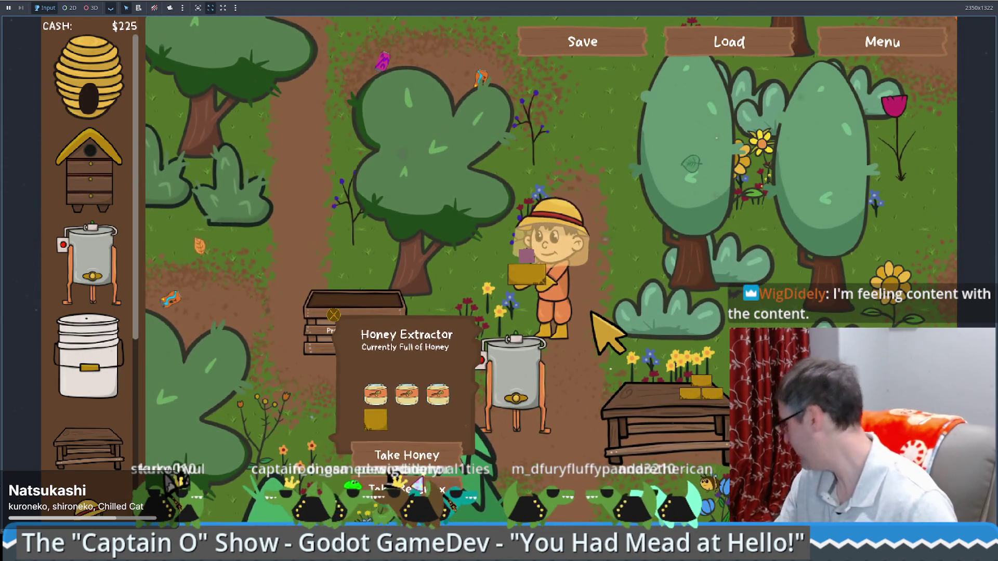
key(w)
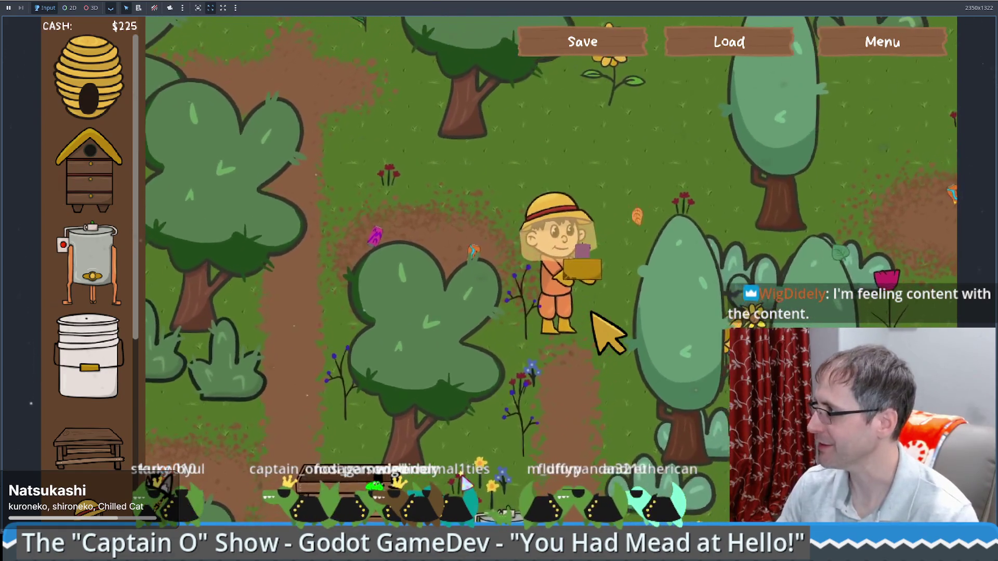
key(s)
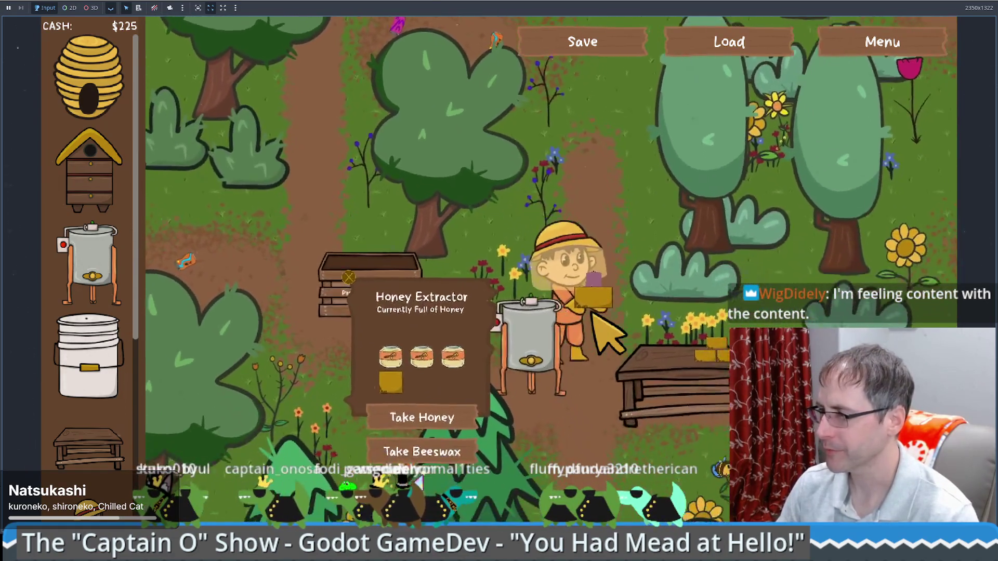
key(s)
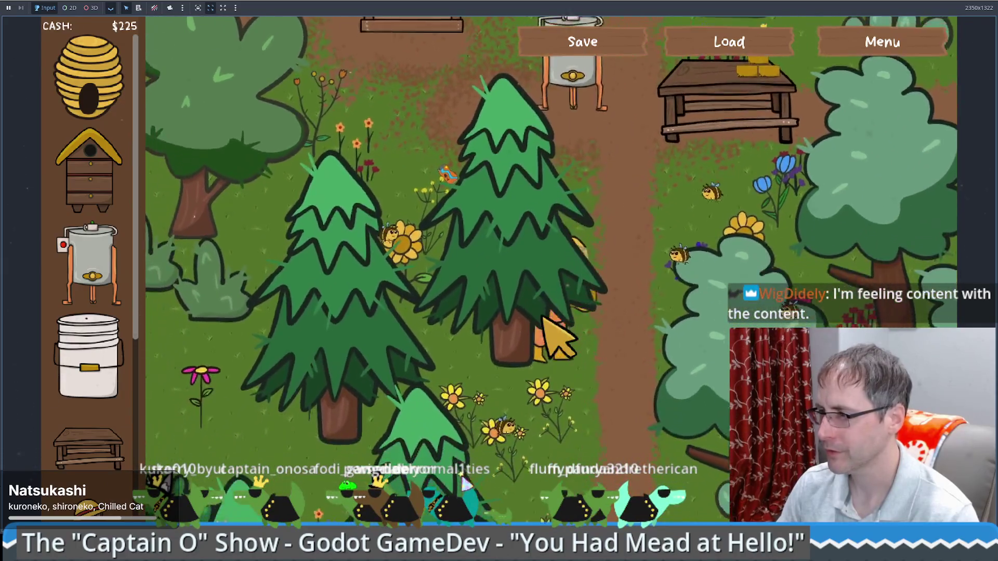
key(s)
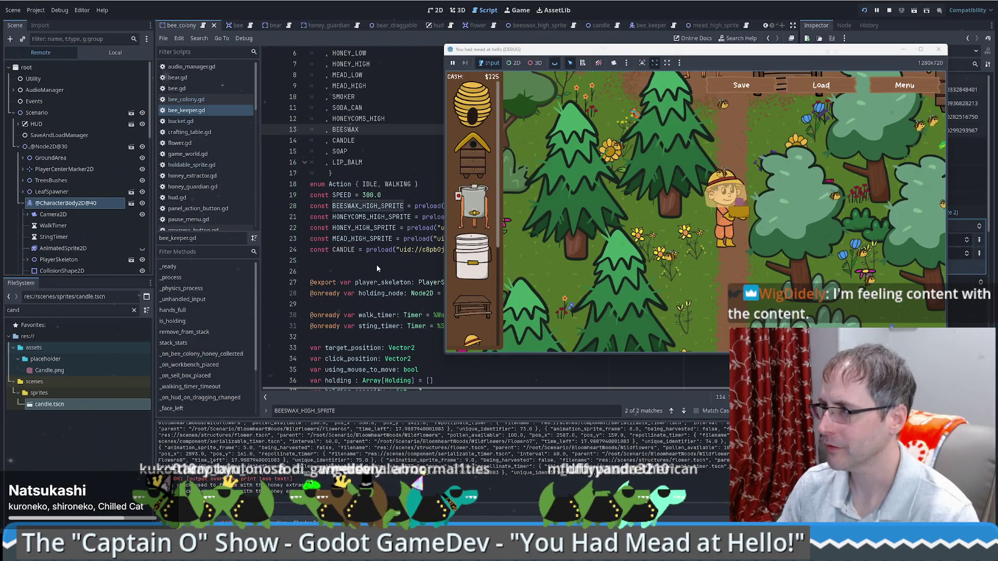
click(376, 262)
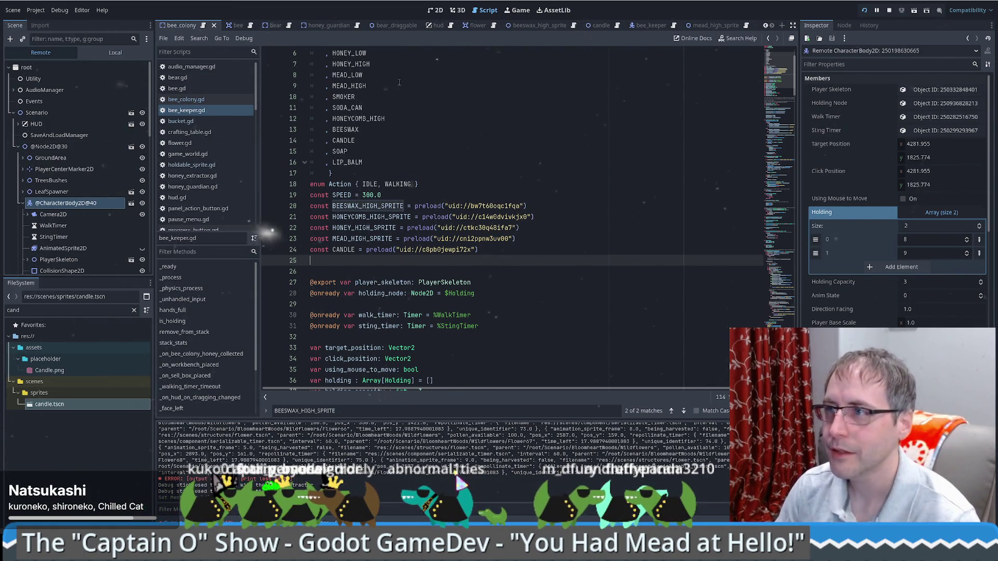
Stop the running game and open the BeeColony node's bee_colony.gd script.
click(888, 11)
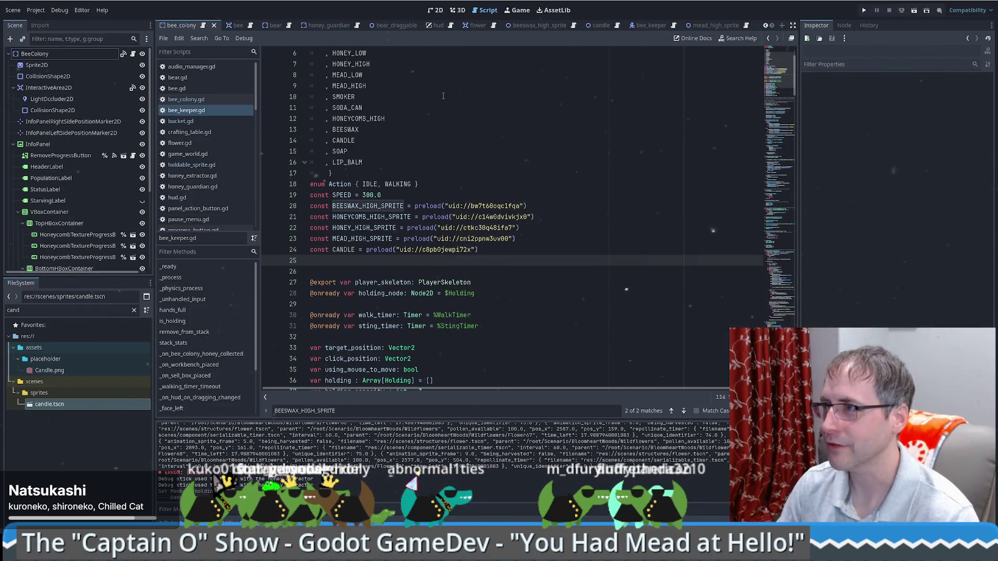
click(134, 56)
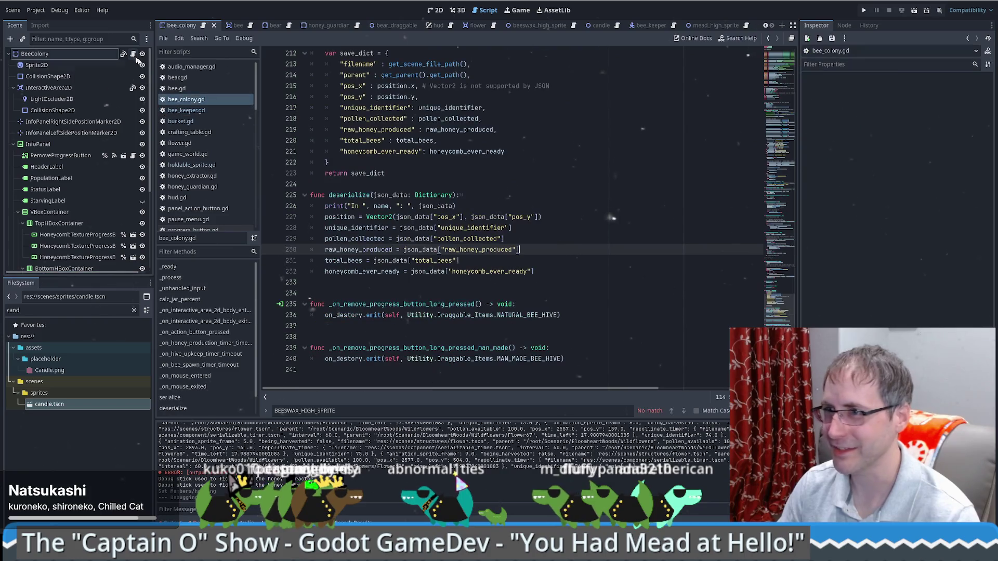
scroll(681, 194, up, 3)
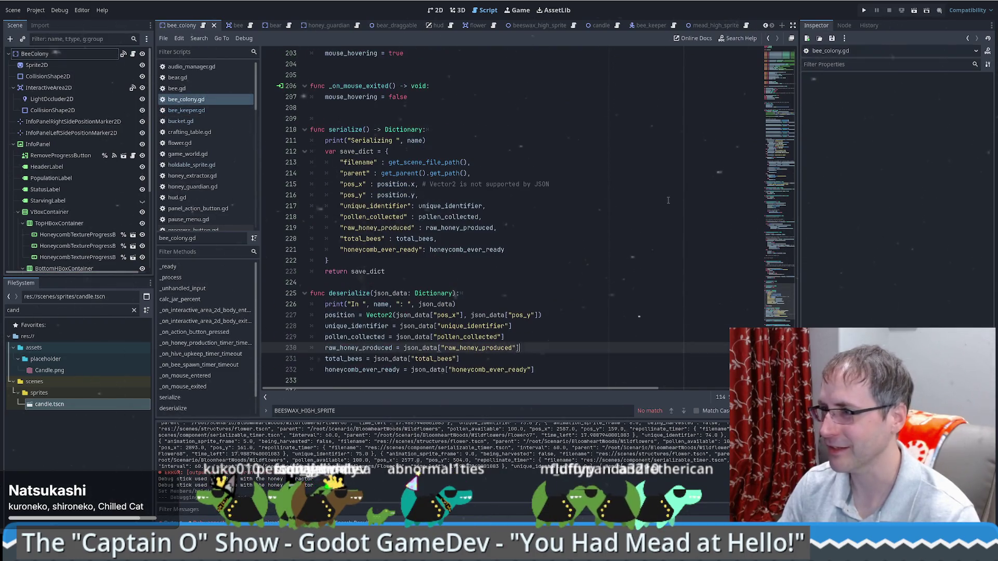
mouse_move(778, 302)
mouse_down()
mouse_move(778, 312)
mouse_move(781, 76)
mouse_up()
scroll(539, 217, up, 1)
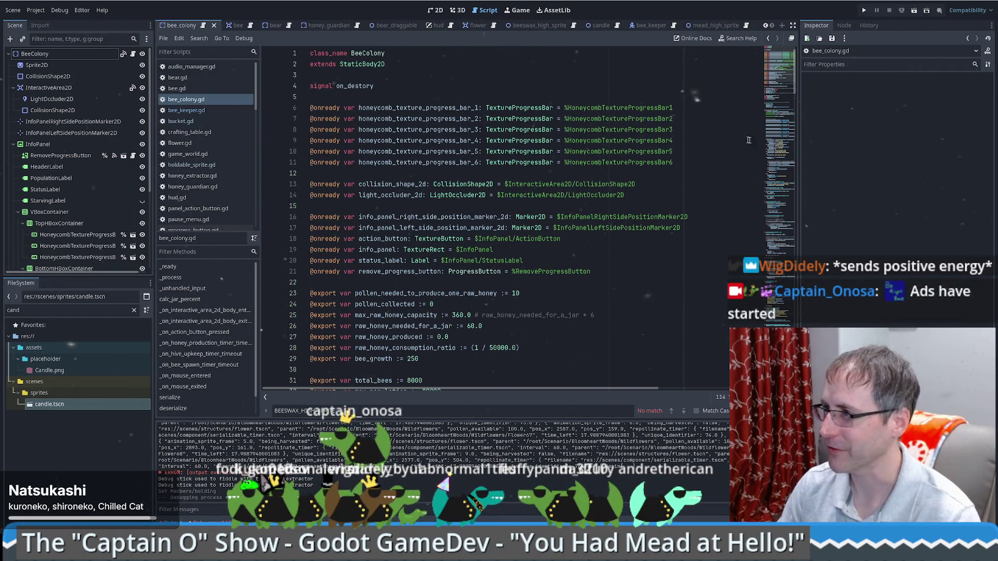
Scroll through the script and bring up bee_keeper.gd.
scroll(778, 78, down, 5)
scroll(778, 79, up, 5)
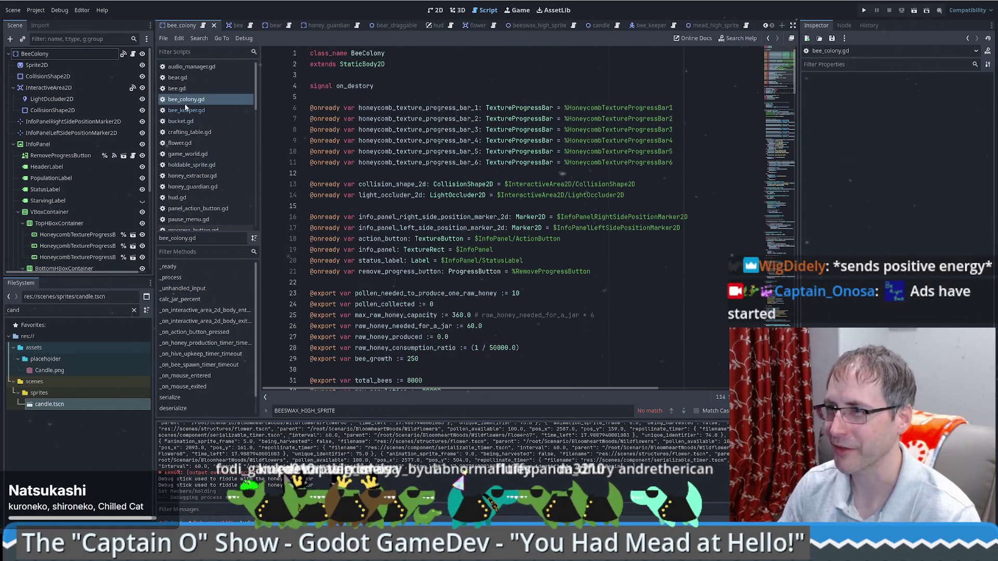
click(197, 111)
click(216, 110)
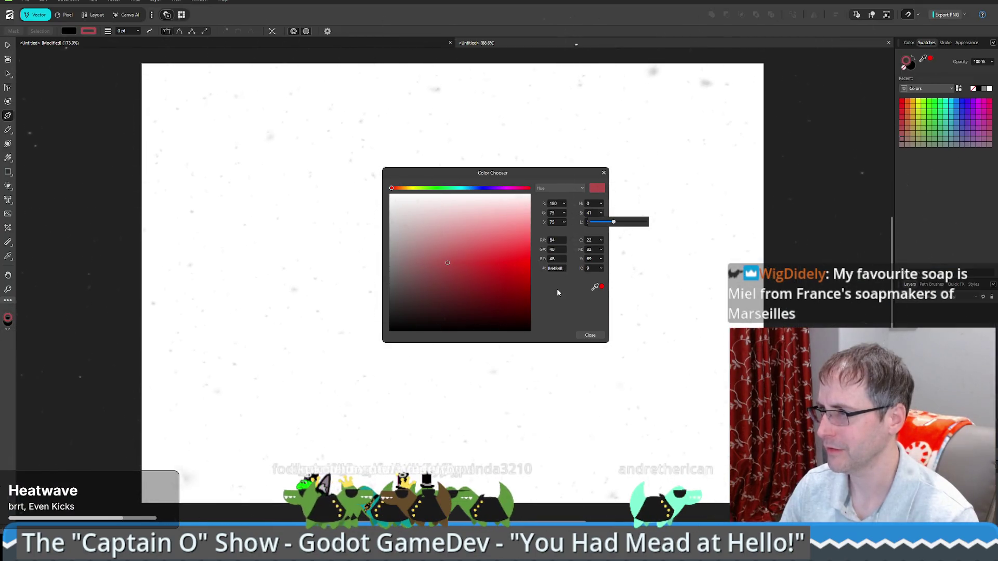
Switch the Color Chooser to RGB Sliders, pick bubblegum pink FFA7F7 and close it.
mouse_move(468, 188)
mouse_down()
mouse_move(522, 188)
mouse_move(392, 190)
mouse_move(470, 207)
mouse_move(528, 251)
mouse_up()
click(569, 188)
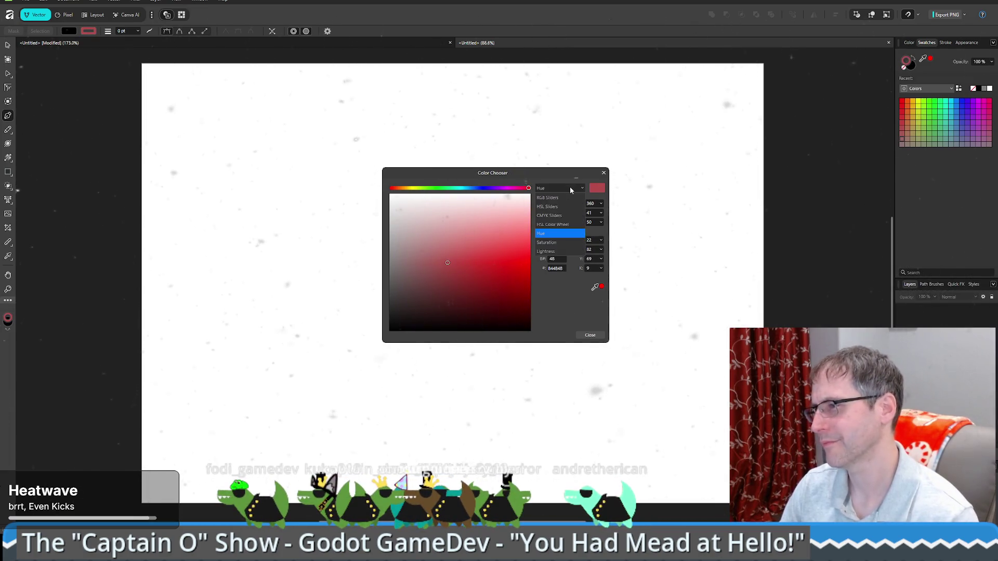
click(567, 197)
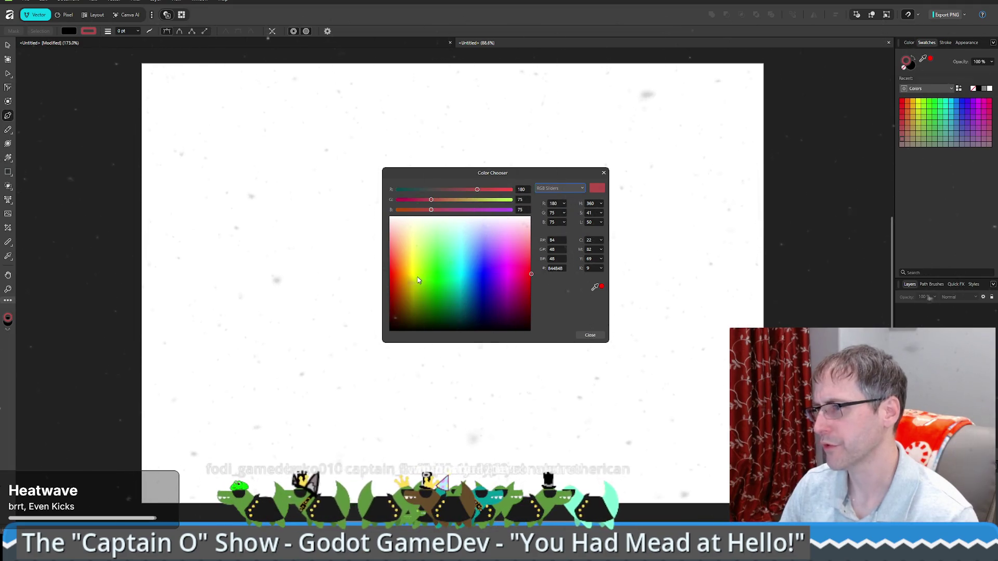
click(410, 257)
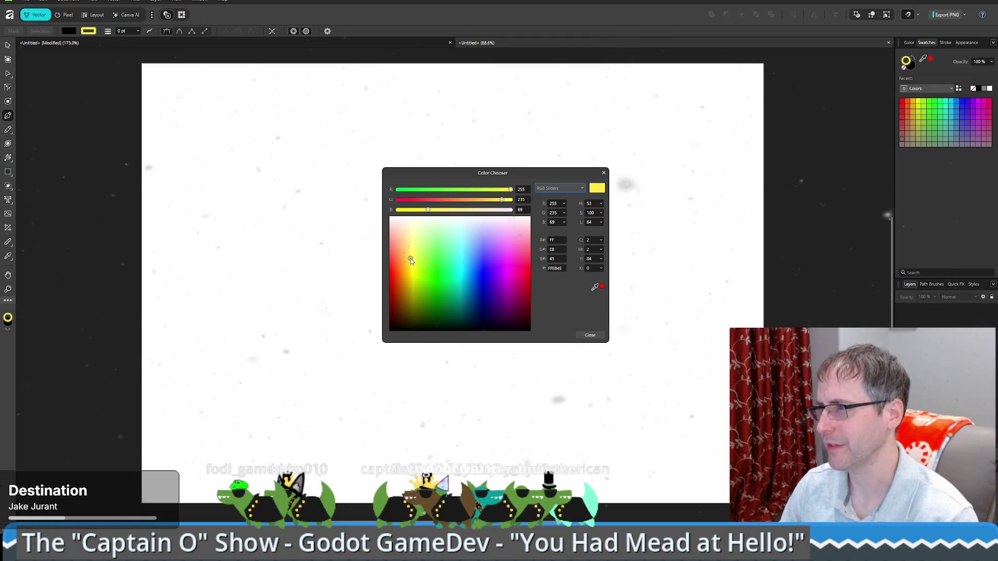
click(417, 254)
mouse_move(416, 255)
mouse_down()
mouse_move(429, 229)
mouse_move(429, 249)
mouse_move(490, 249)
mouse_move(530, 234)
mouse_move(382, 234)
mouse_move(370, 260)
mouse_move(403, 230)
mouse_move(411, 243)
mouse_move(425, 239)
mouse_move(407, 232)
mouse_move(410, 311)
mouse_move(413, 227)
mouse_move(509, 235)
mouse_up()
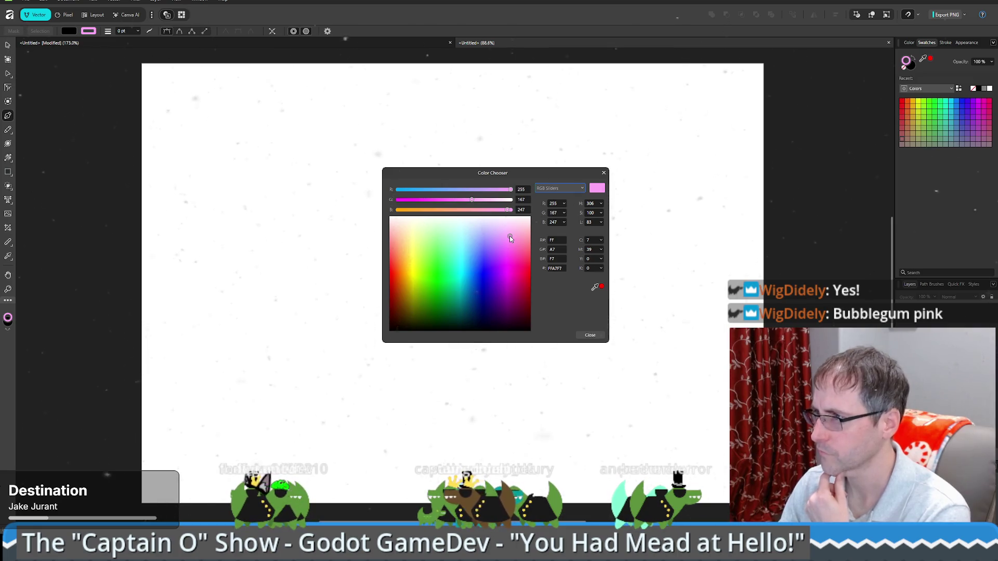
click(590, 333)
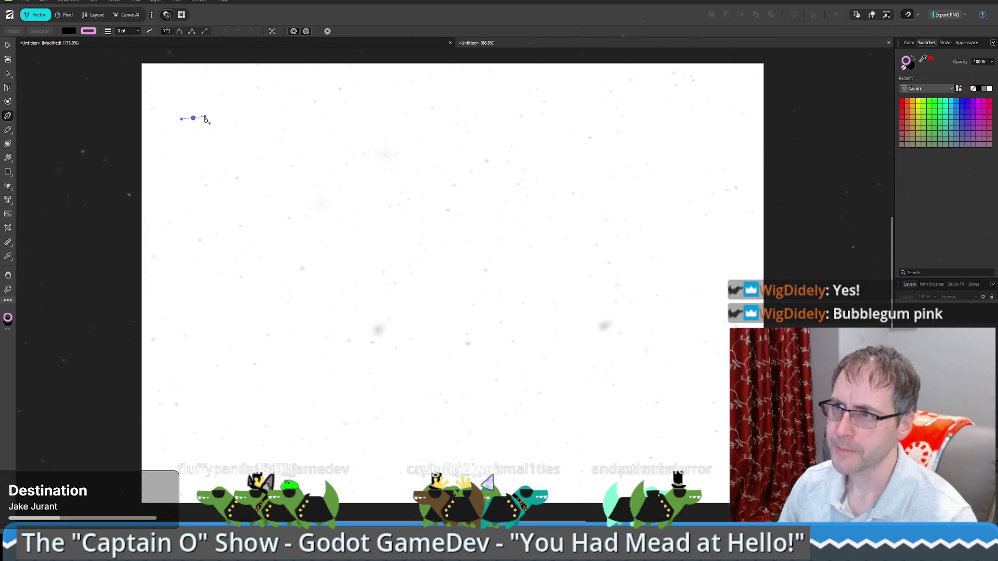
Begin the bar outline near the top-left with the Pen tool and make its fill pink.
click(193, 117)
mouse_move(266, 113)
mouse_down()
mouse_move(276, 125)
mouse_move(305, 118)
mouse_move(292, 120)
mouse_up()
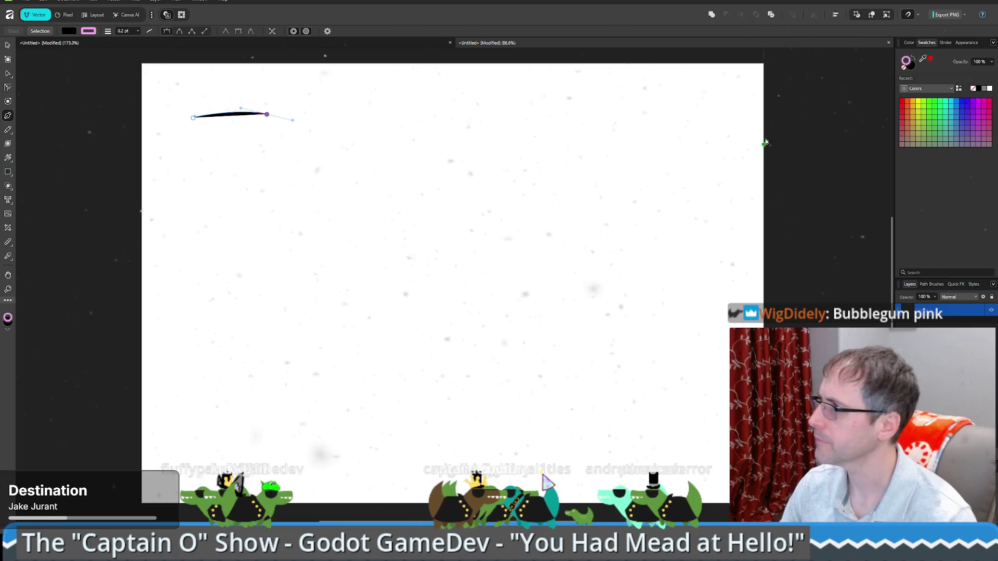
click(914, 59)
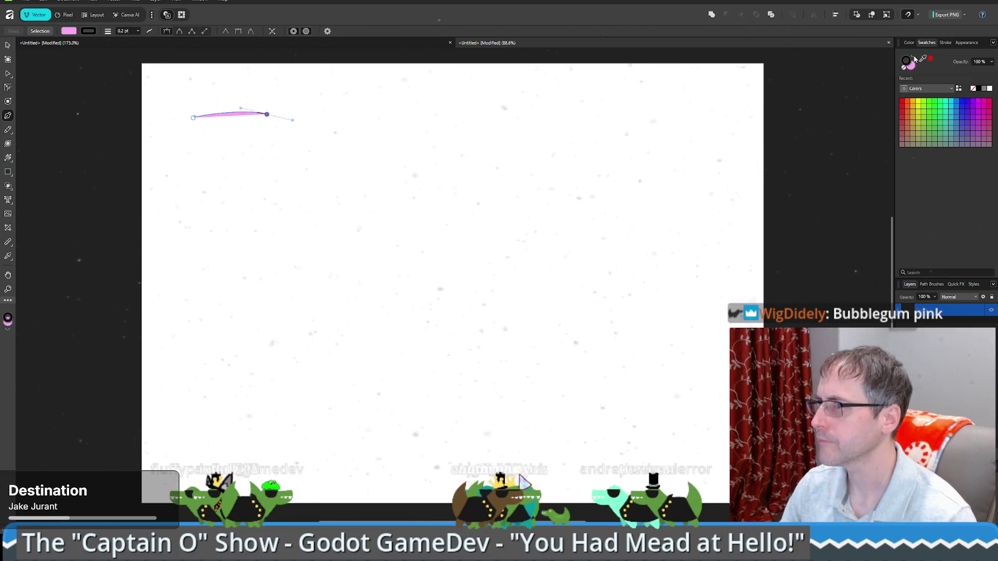
click(270, 138)
drag(269, 144, 274, 144)
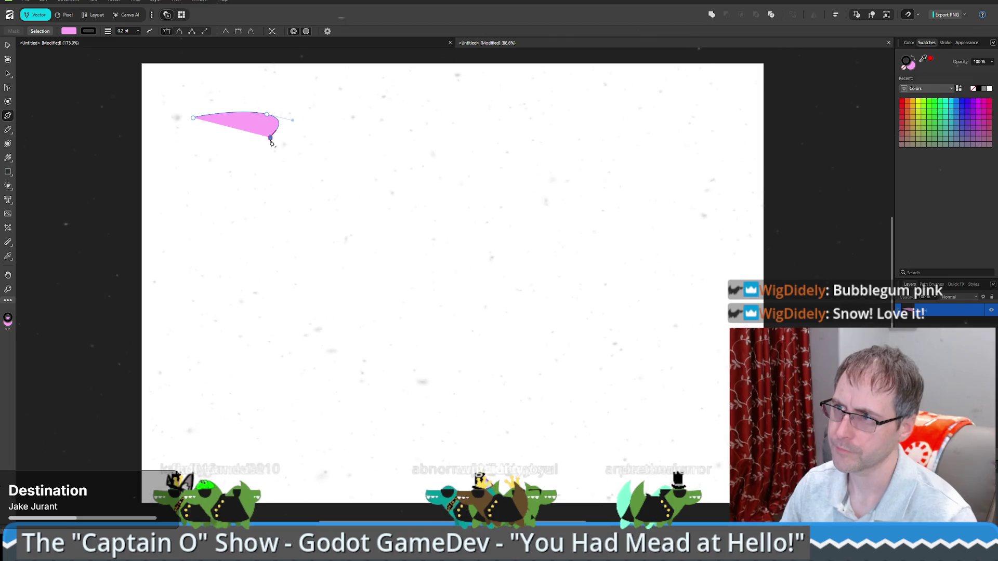
Reshape the rounded right end, add the lower-left corner, and close the outline.
click(268, 116)
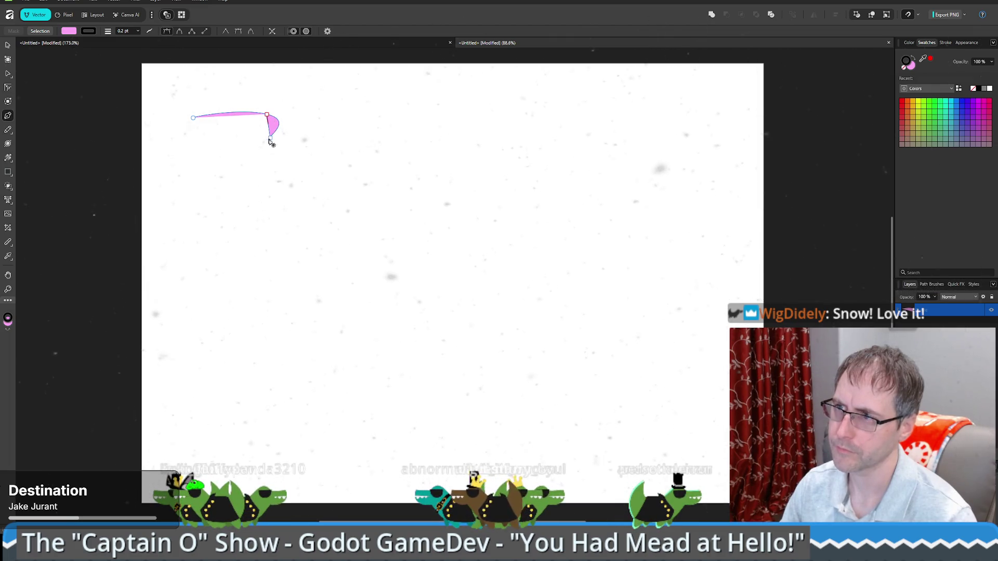
click(270, 137)
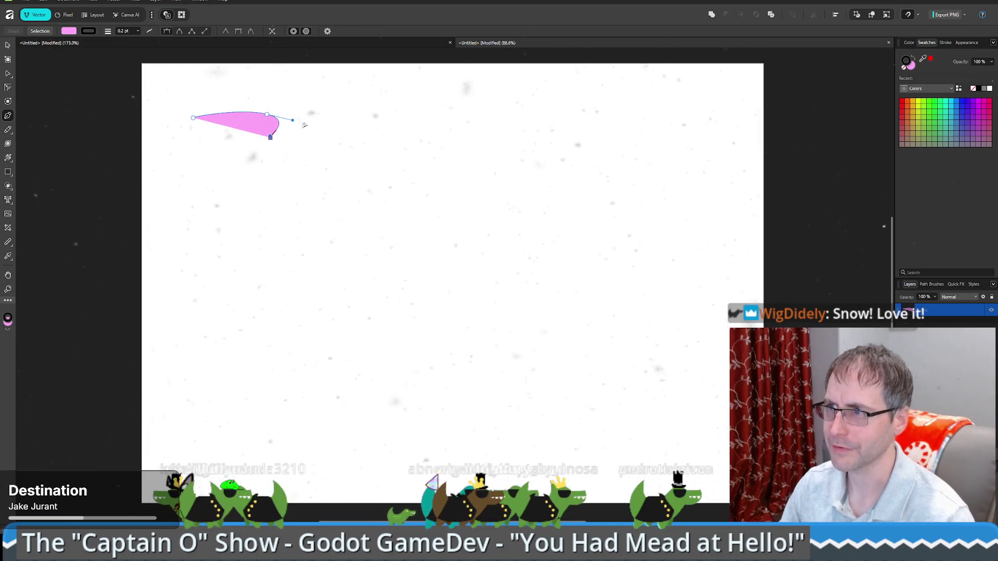
click(194, 140)
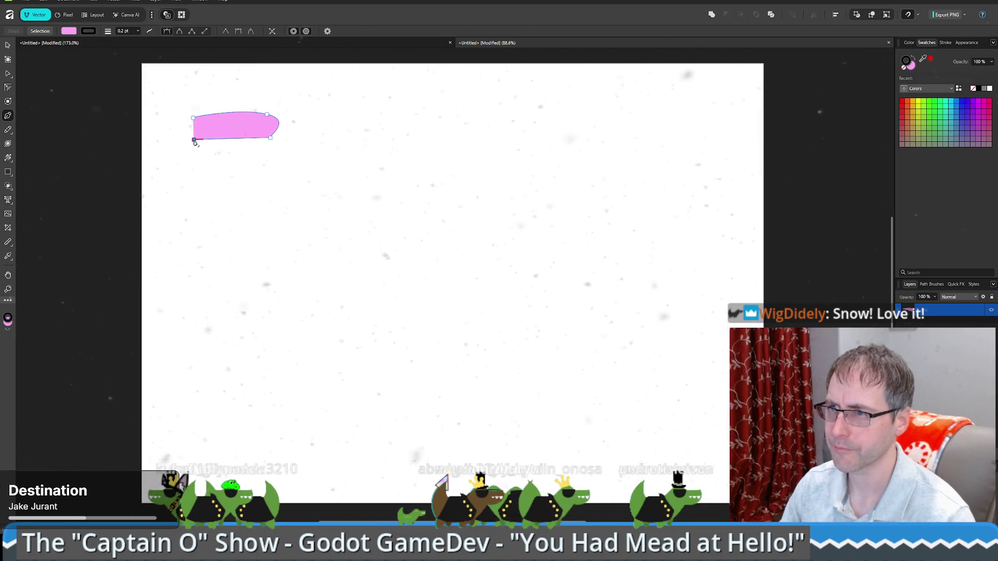
click(194, 118)
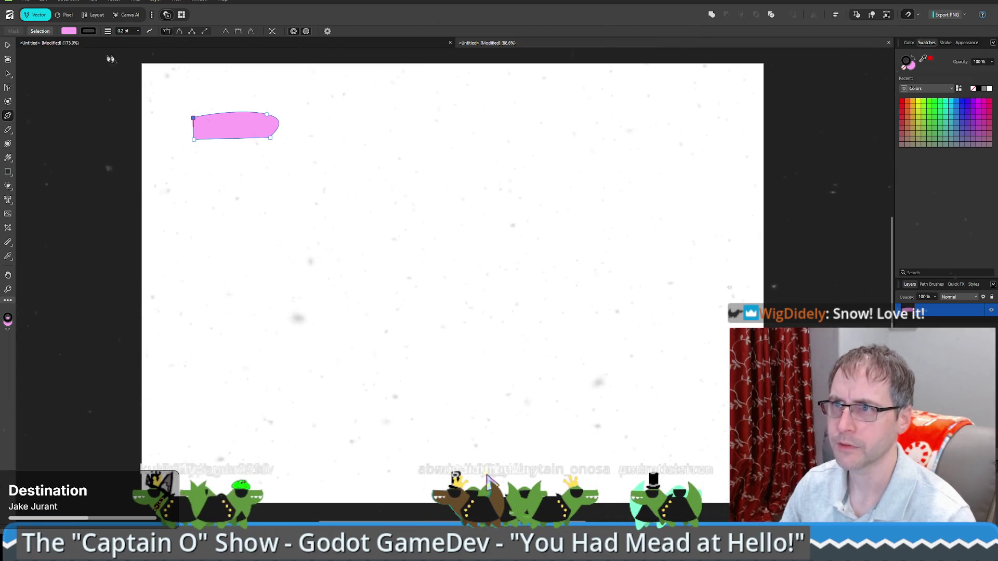
click(8, 74)
scroll(249, 137, up, 5)
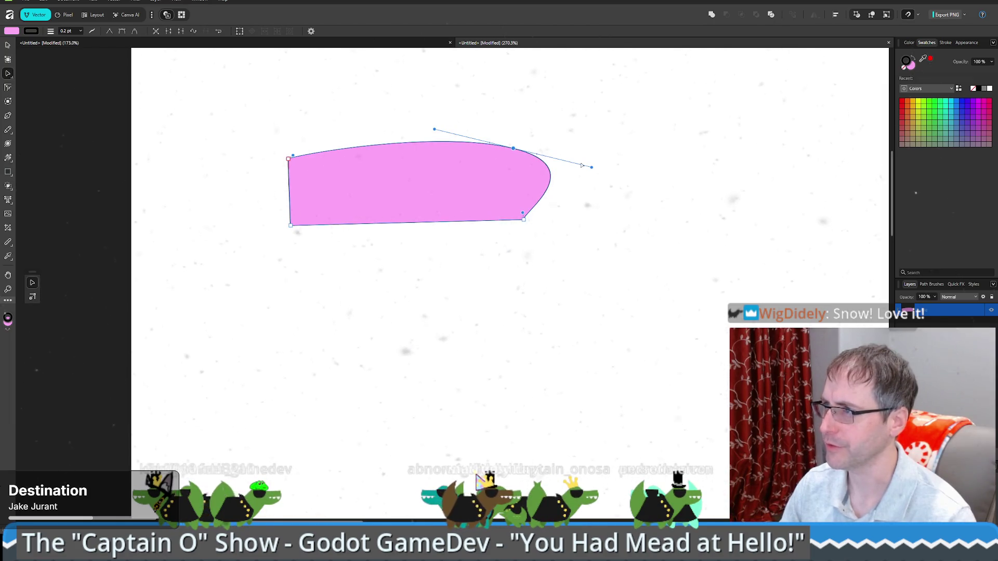
Sharpen and raise the top-right corner, then bow the right, bottom, left and top edges outward.
click(109, 32)
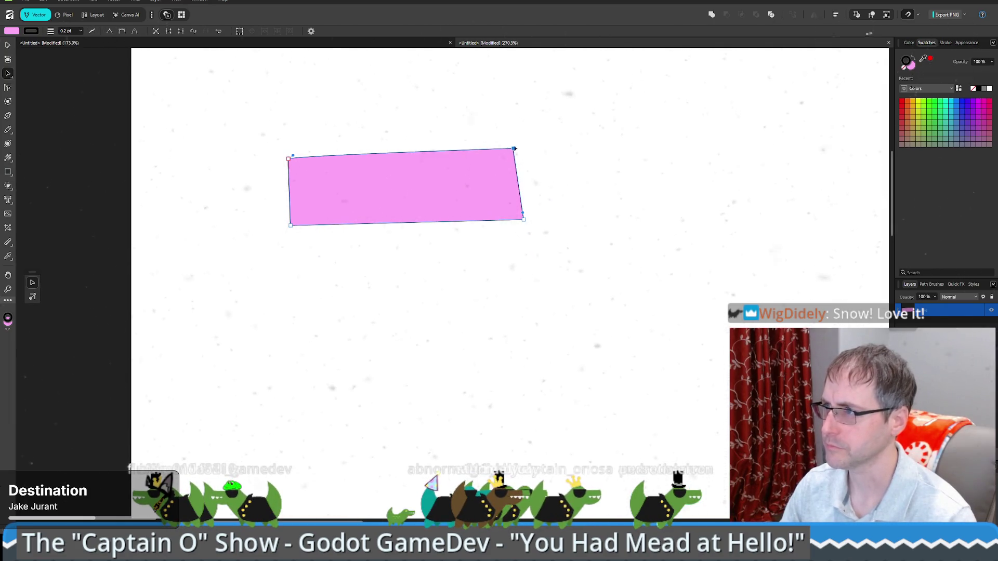
click(514, 149)
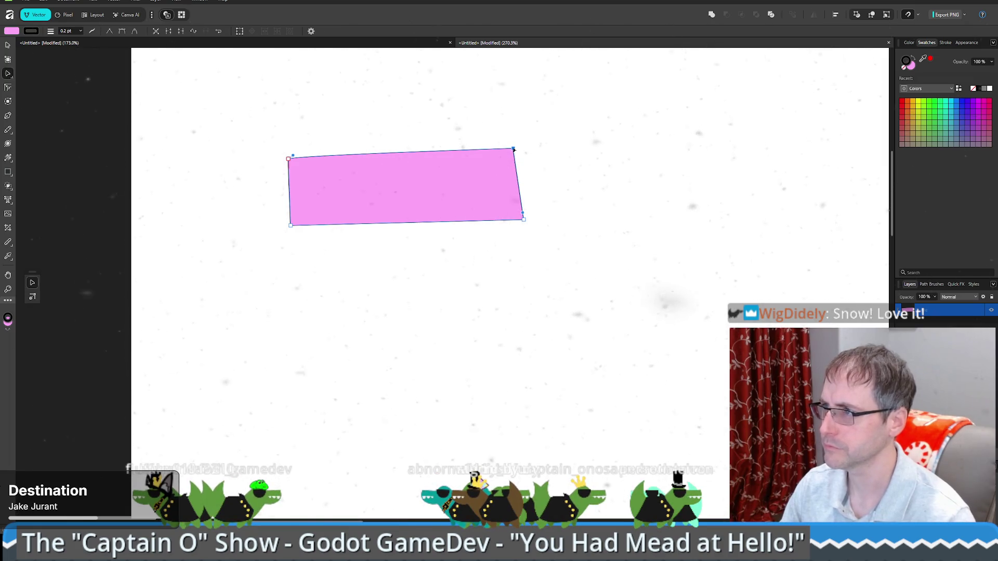
mouse_move(514, 150)
mouse_down()
mouse_move(519, 156)
mouse_move(513, 147)
mouse_up()
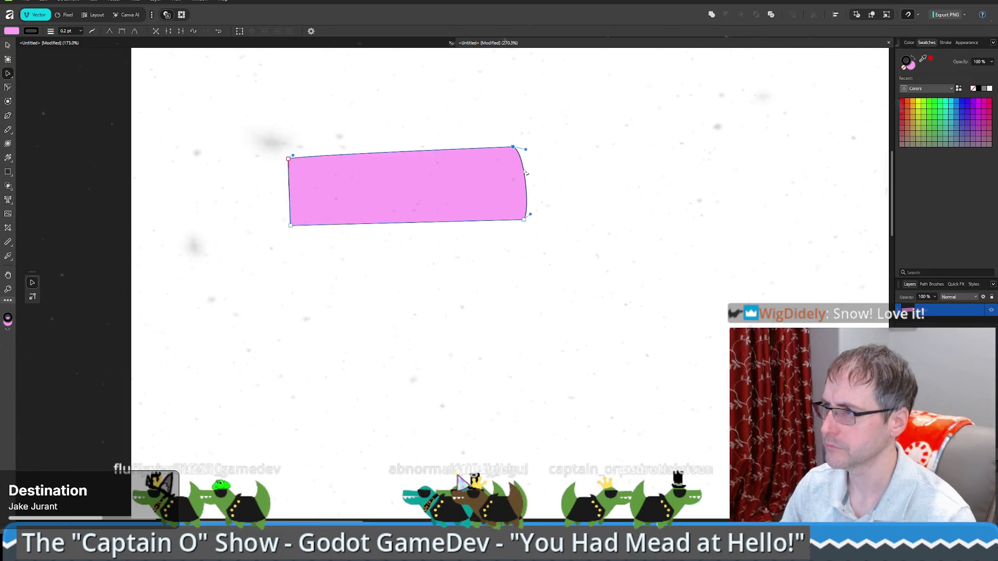
drag(523, 171, 527, 173)
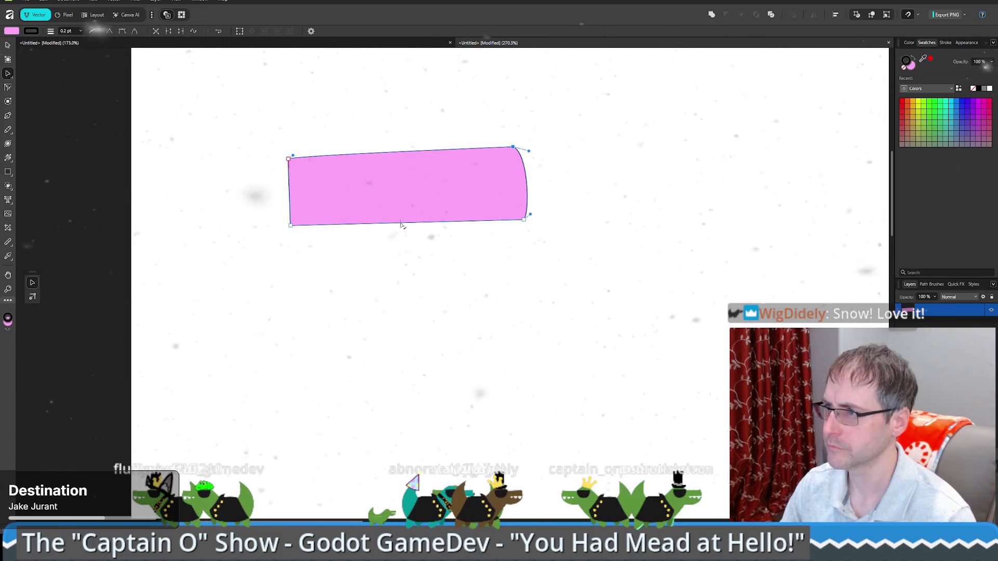
drag(405, 223, 406, 227)
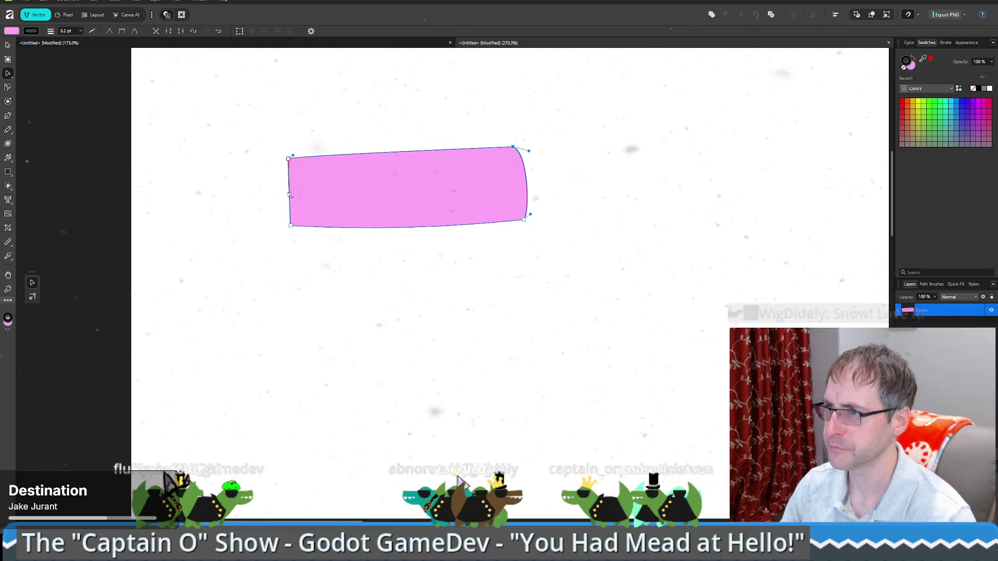
drag(289, 192, 287, 193)
drag(352, 156, 352, 152)
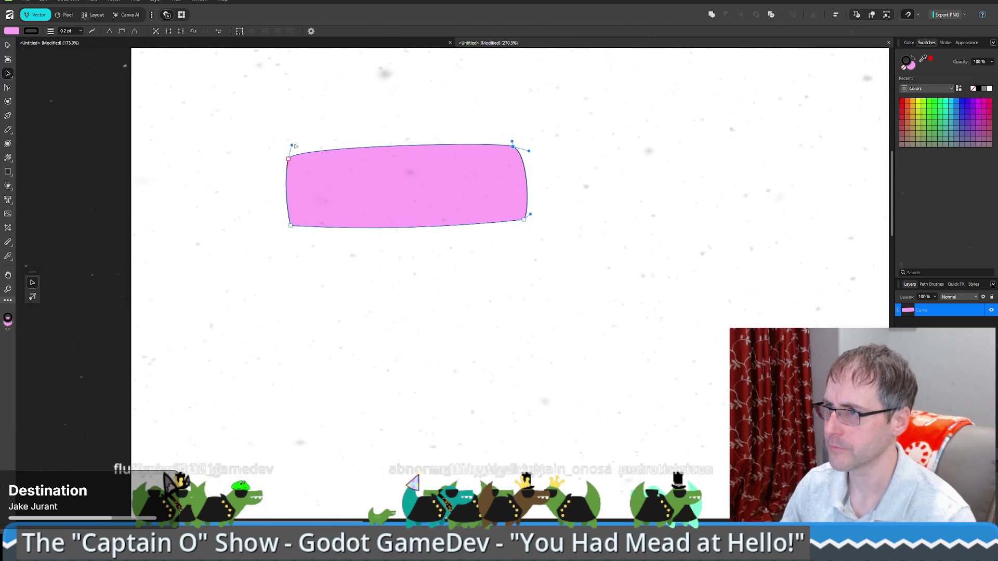
Soften the top-left and top-right corner curves, then deselect the shape.
drag(292, 146, 309, 142)
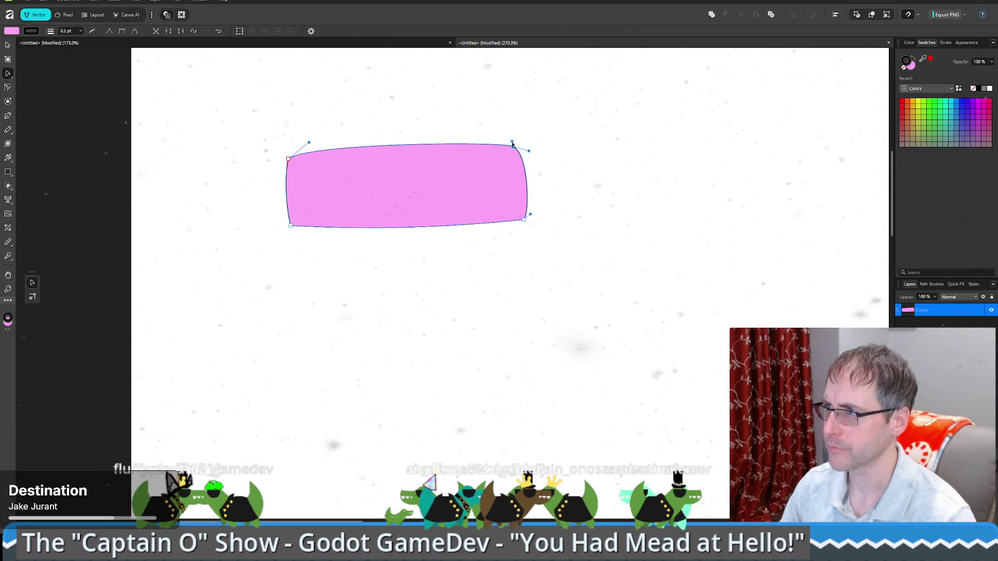
drag(512, 144, 496, 137)
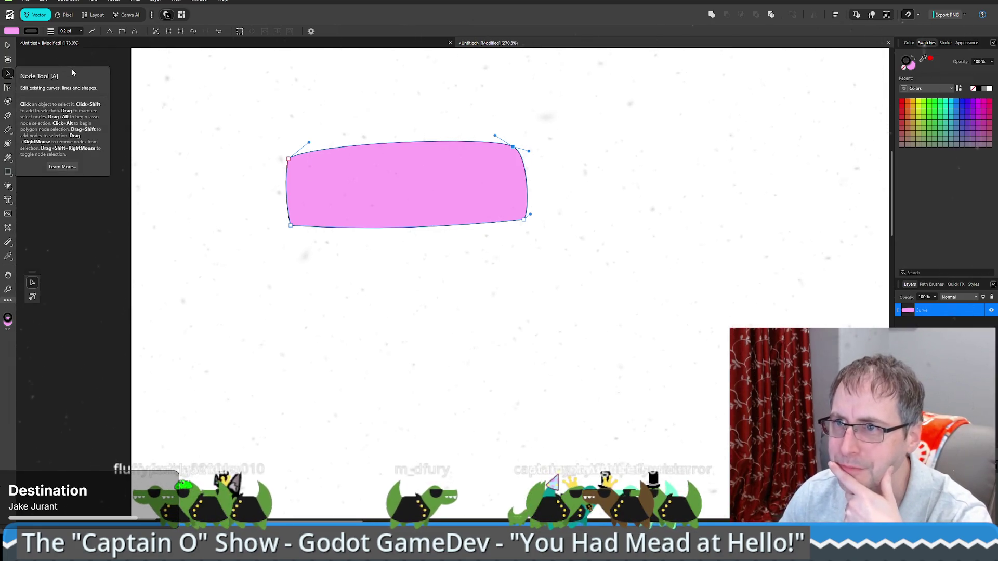
click(291, 226)
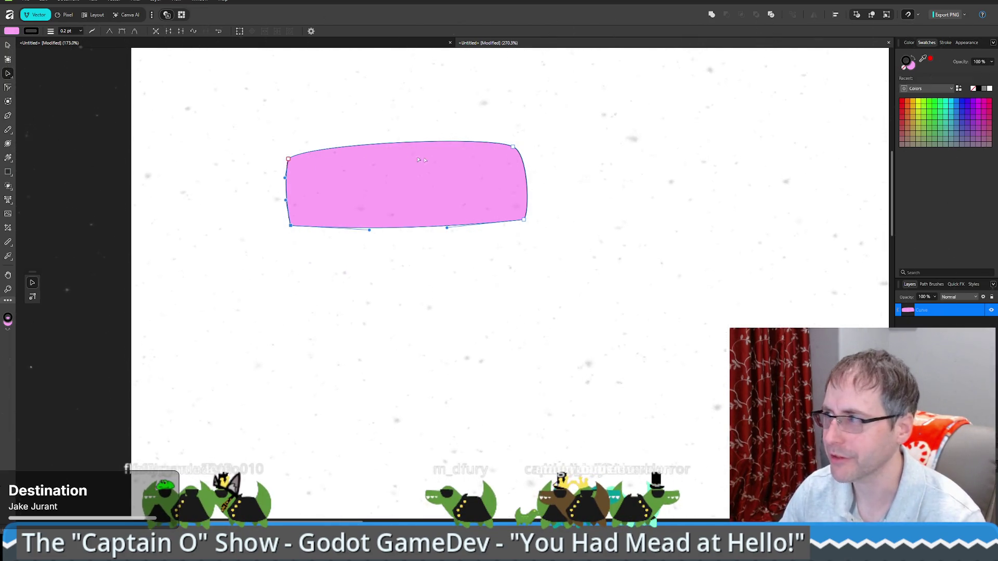
key(Escape)
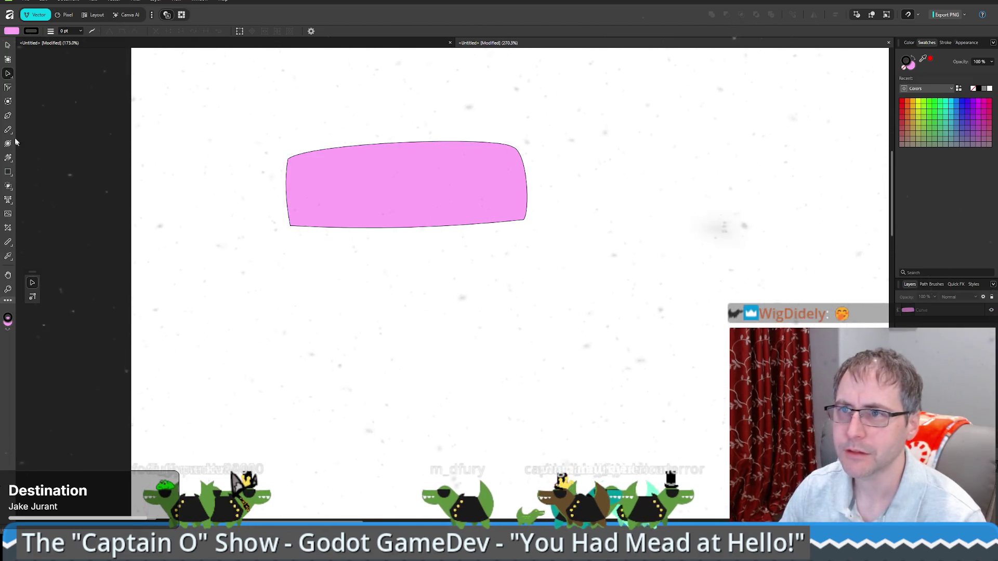
click(6, 116)
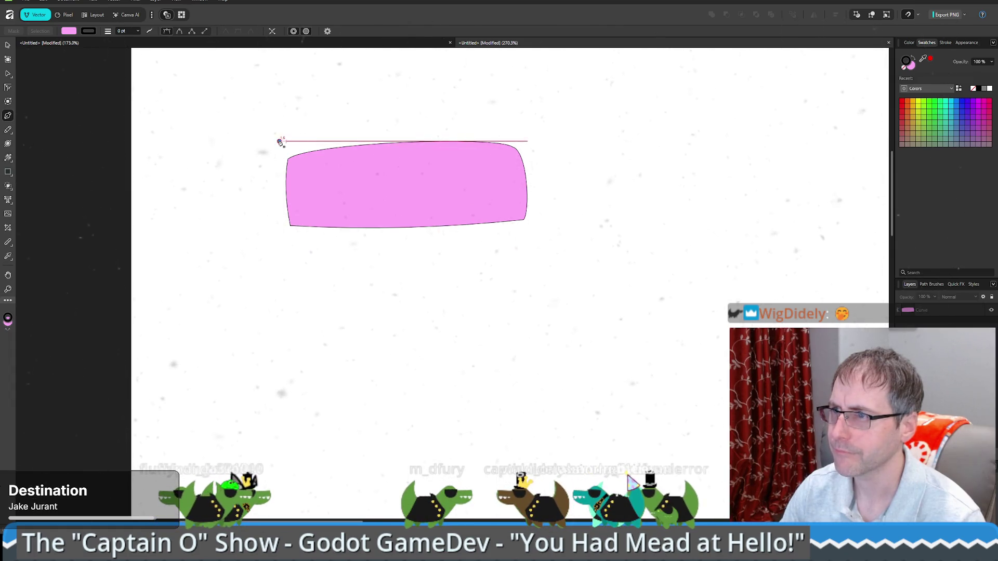
Draw a second closed outline around the bar's corners, offset up and left.
click(275, 221)
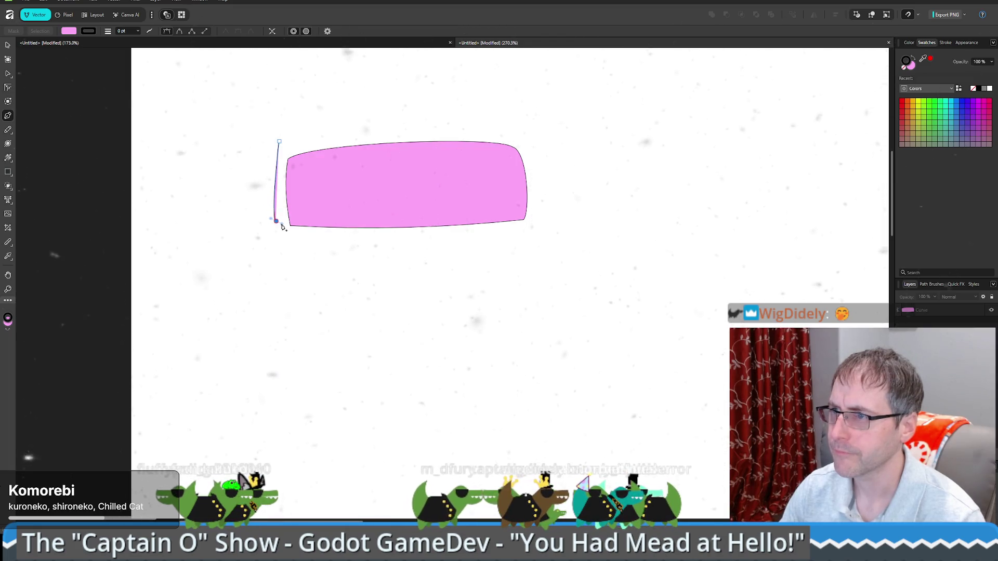
click(518, 214)
drag(510, 135, 502, 134)
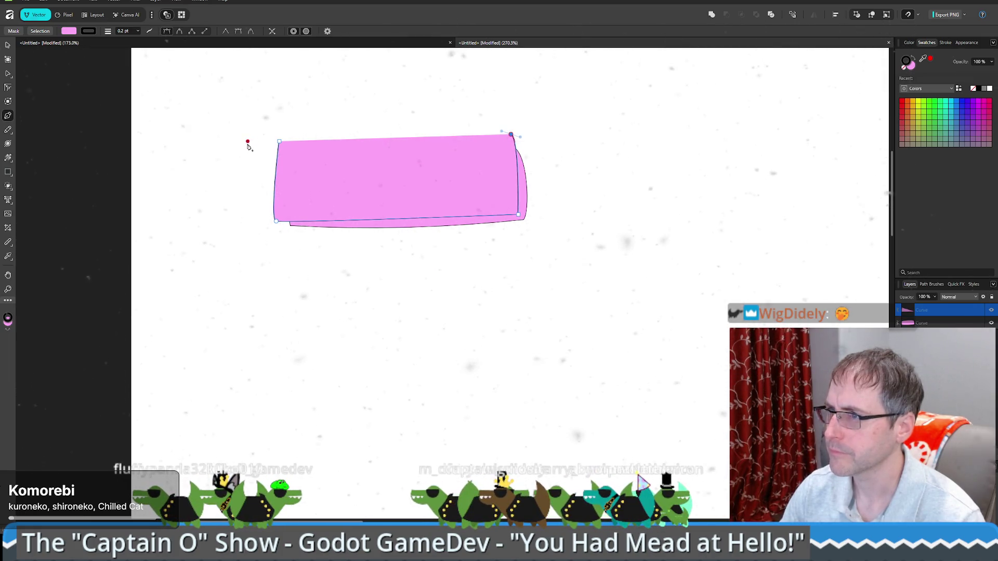
click(279, 141)
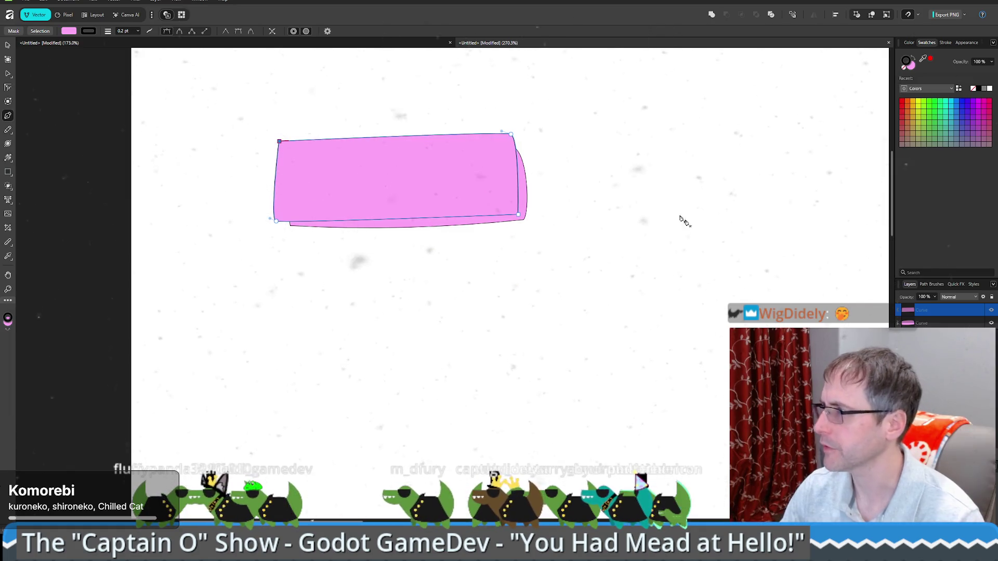
Select the lower Curve layer and bring up its fill colour.
click(930, 323)
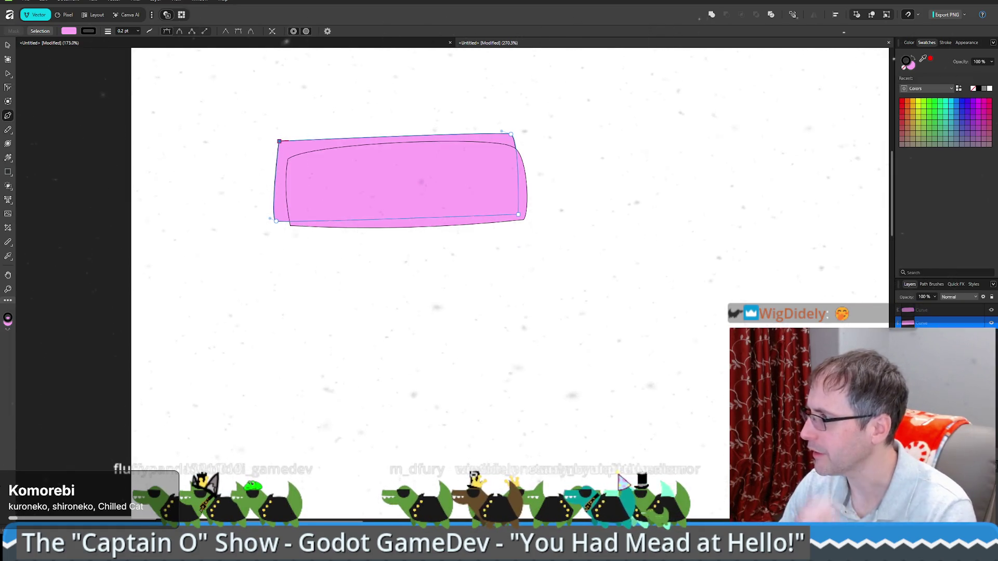
double_click(931, 323)
key(Escape)
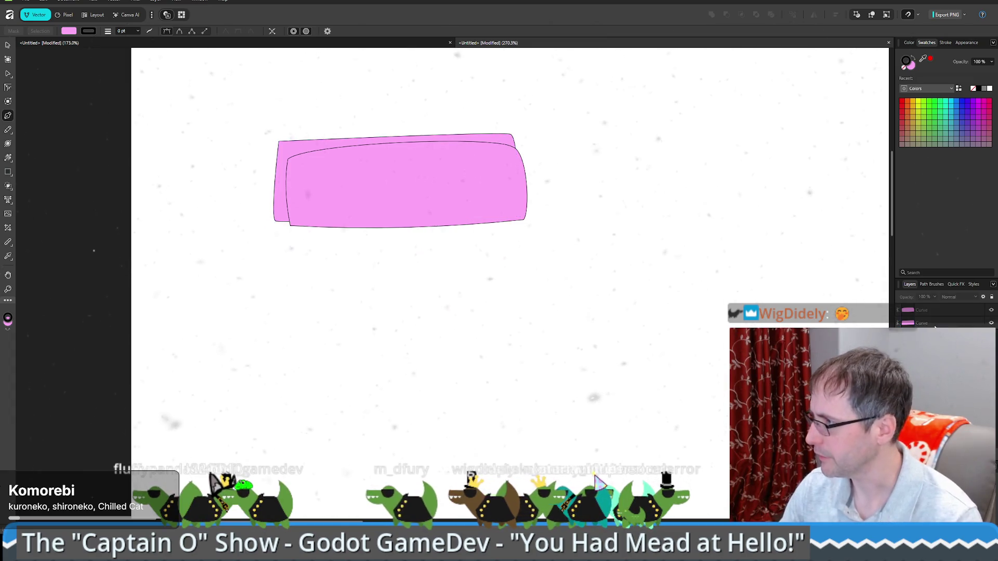
double_click(911, 65)
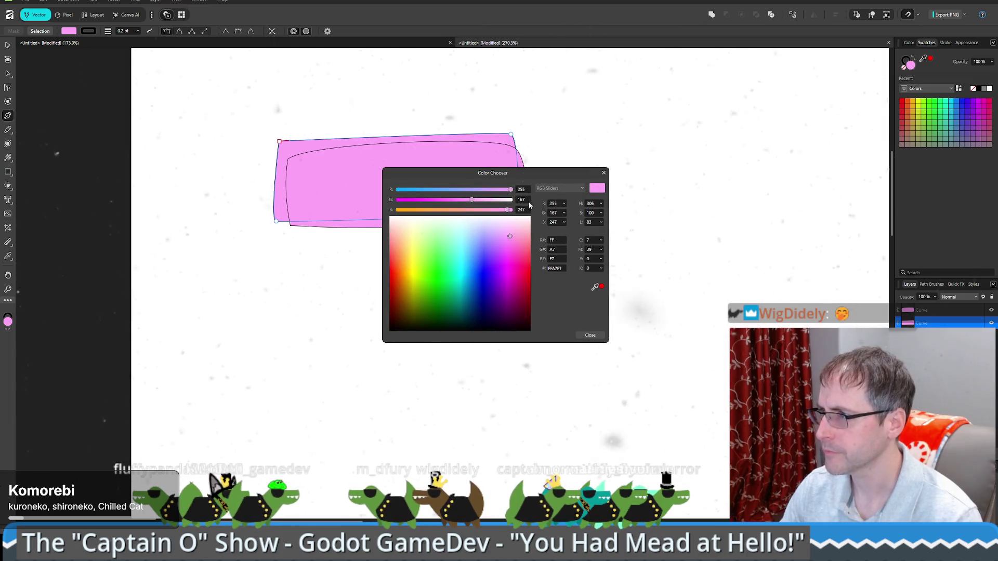
In Hue mode, lower lightness from 83 to 72 for a deeper pink FF70F2 fill.
click(558, 188)
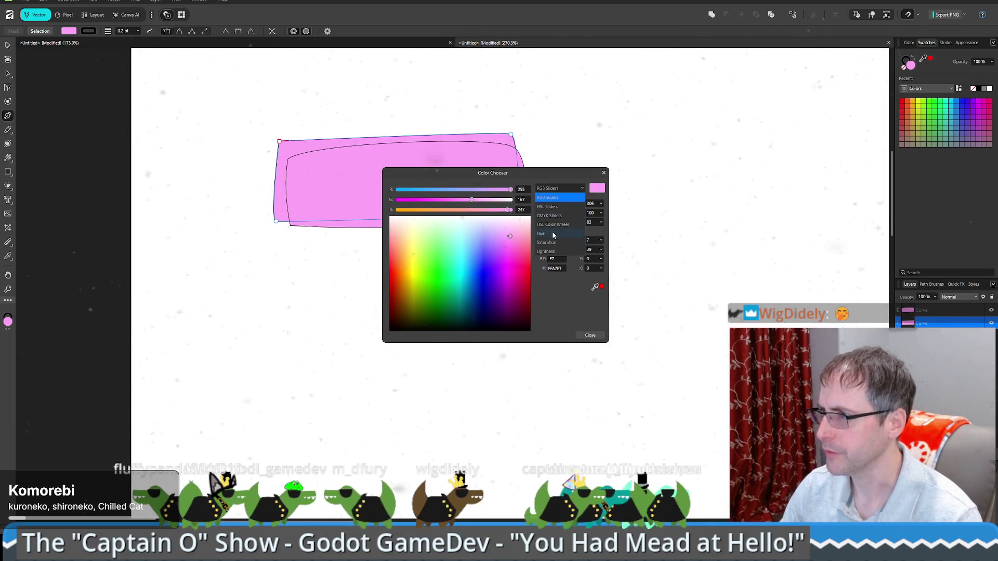
click(554, 235)
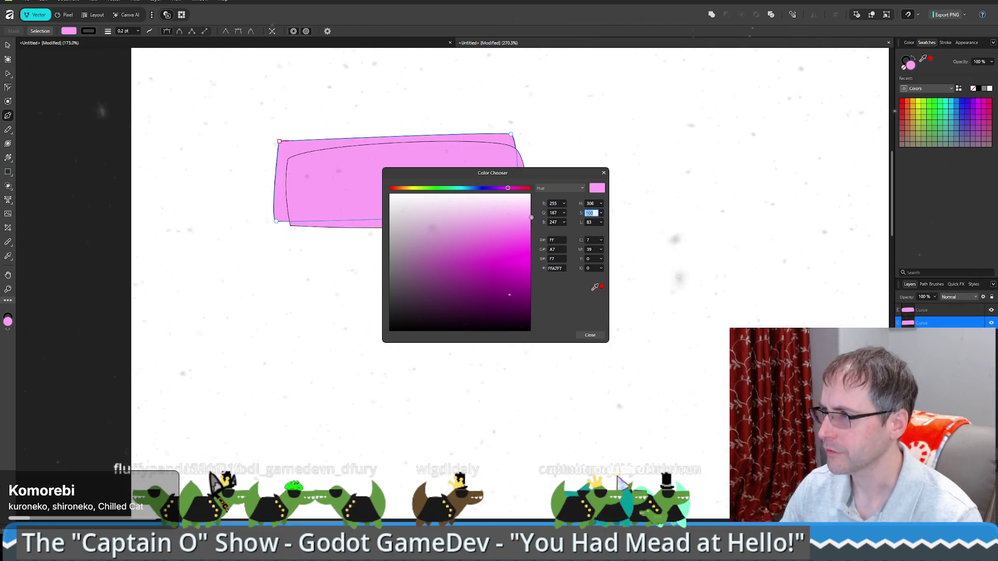
click(601, 222)
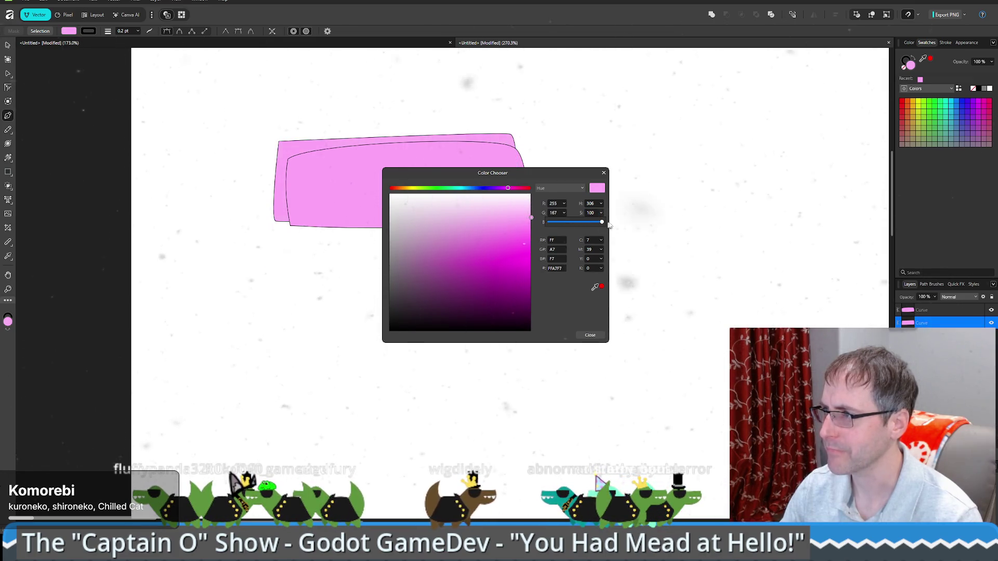
click(601, 222)
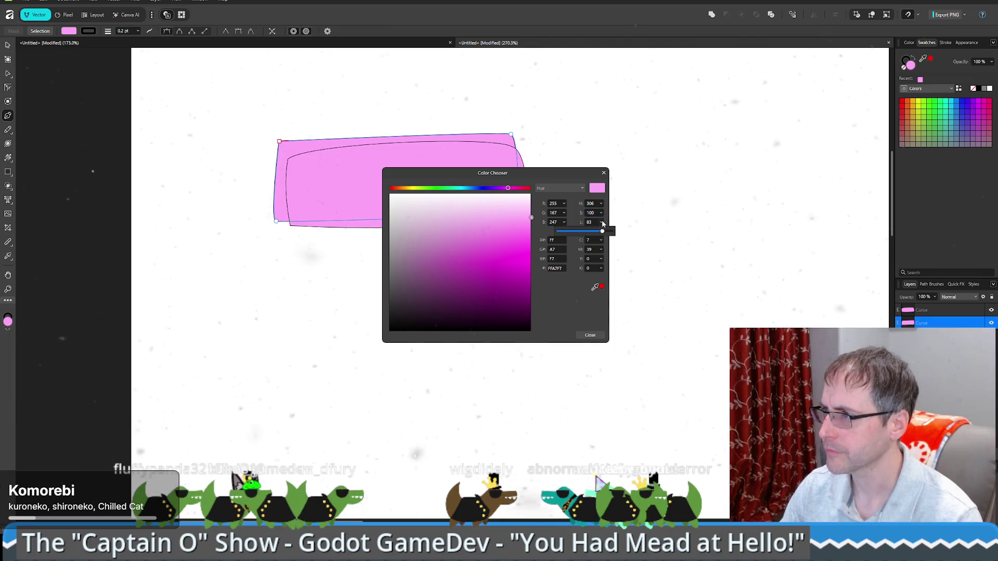
drag(603, 233, 597, 233)
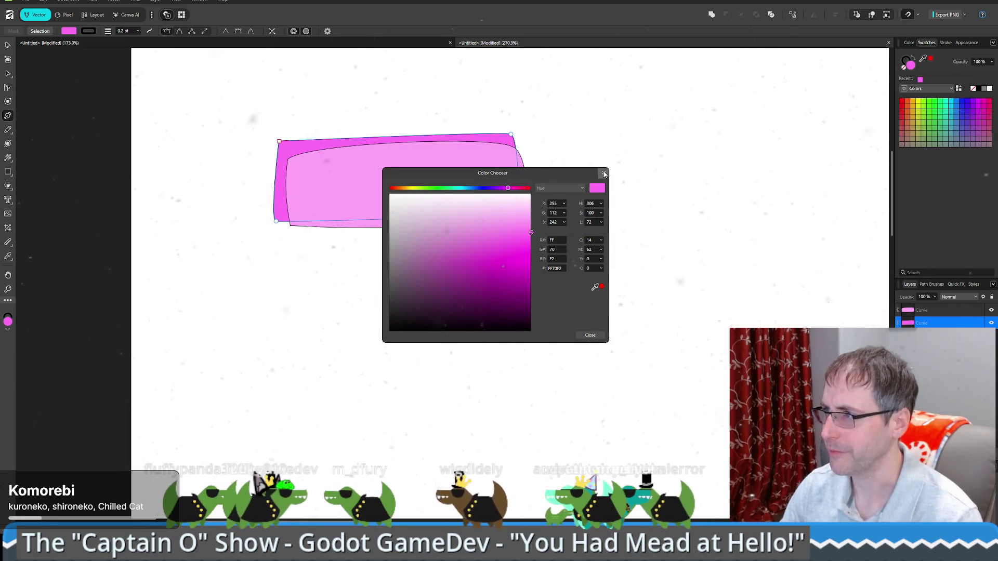
key(Escape)
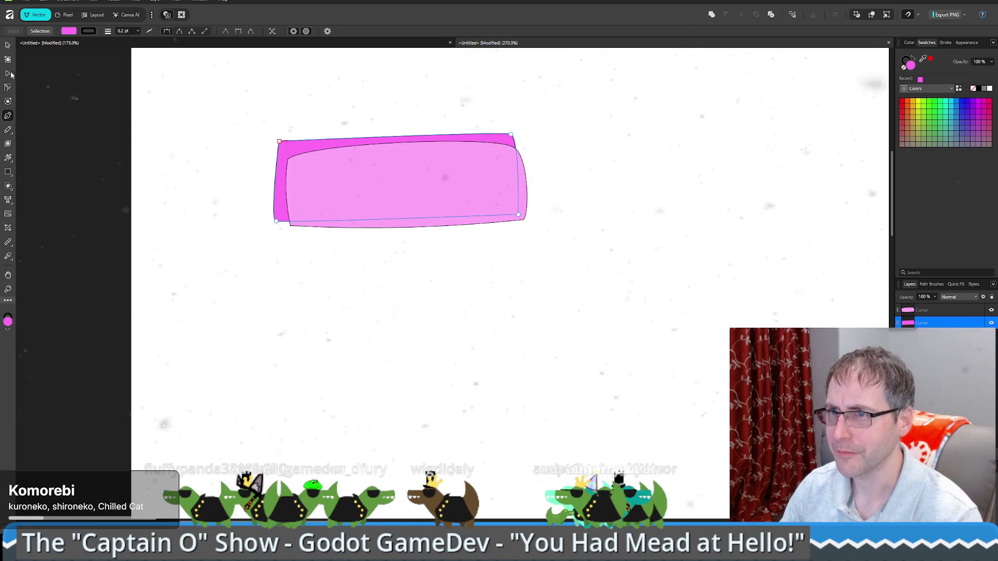
Reshape the outer shape's lower-left and top-right corners and curve its top edge upward.
key(a)
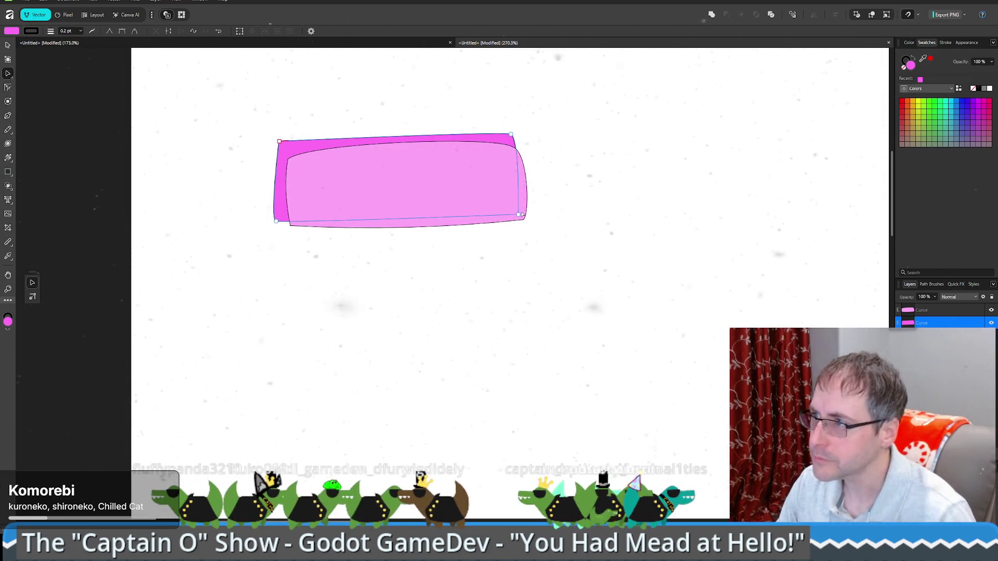
drag(518, 215, 520, 217)
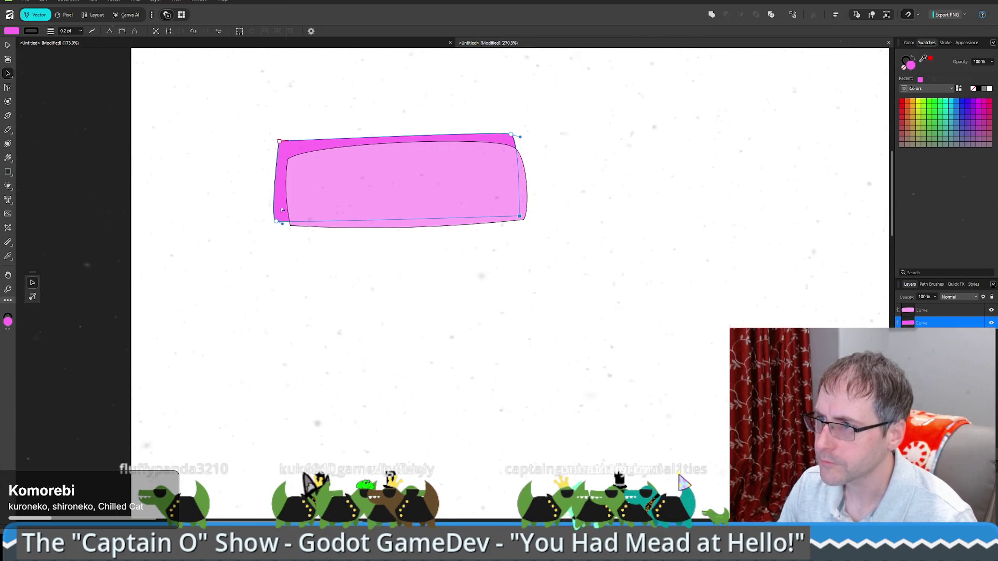
mouse_move(287, 224)
mouse_down()
mouse_move(301, 234)
mouse_move(266, 240)
mouse_move(295, 237)
mouse_move(283, 222)
mouse_up()
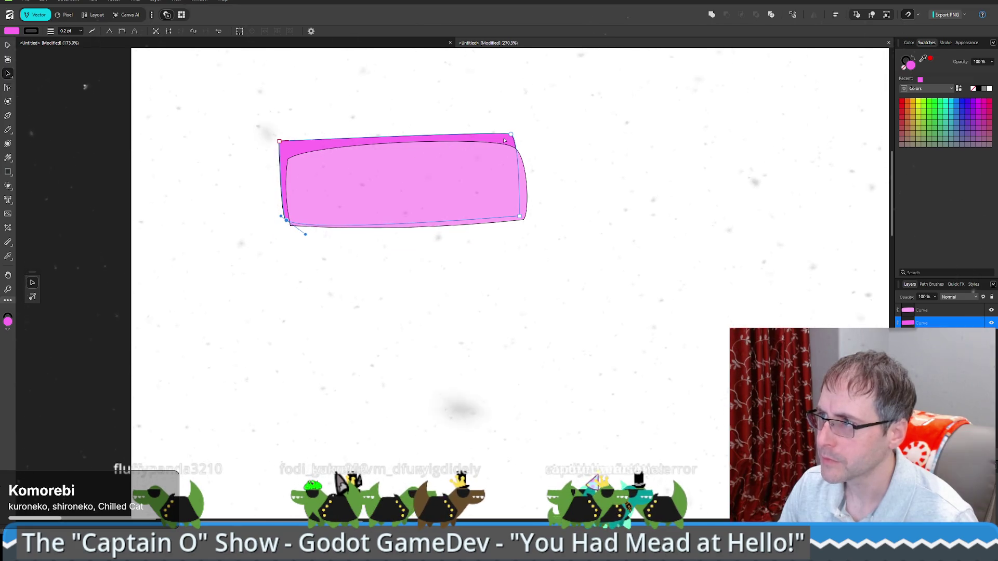
mouse_move(511, 134)
mouse_down()
mouse_move(364, 133)
mouse_move(334, 123)
mouse_move(357, 122)
mouse_up()
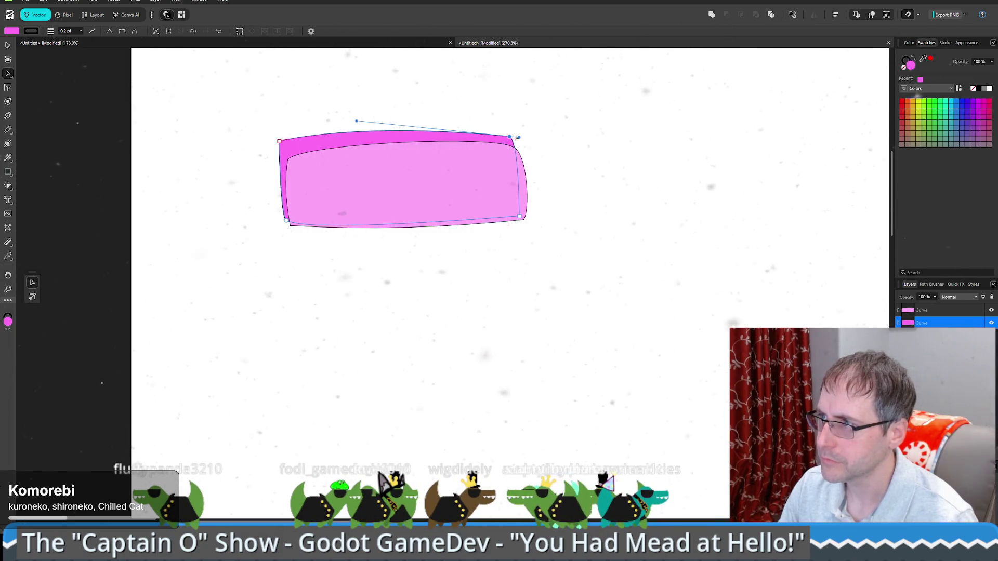
mouse_move(520, 138)
mouse_down()
mouse_move(539, 153)
mouse_move(509, 142)
mouse_up()
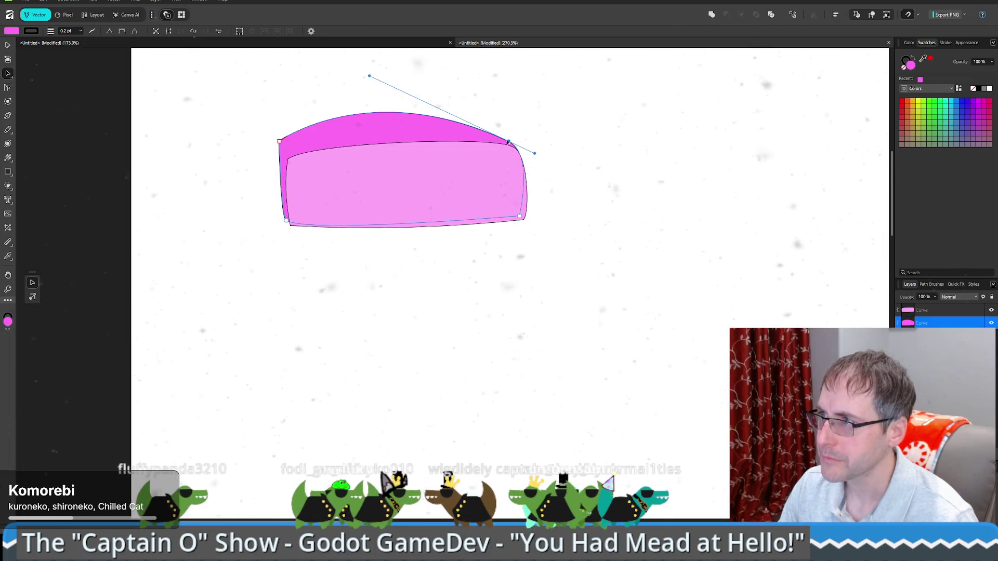
click(109, 31)
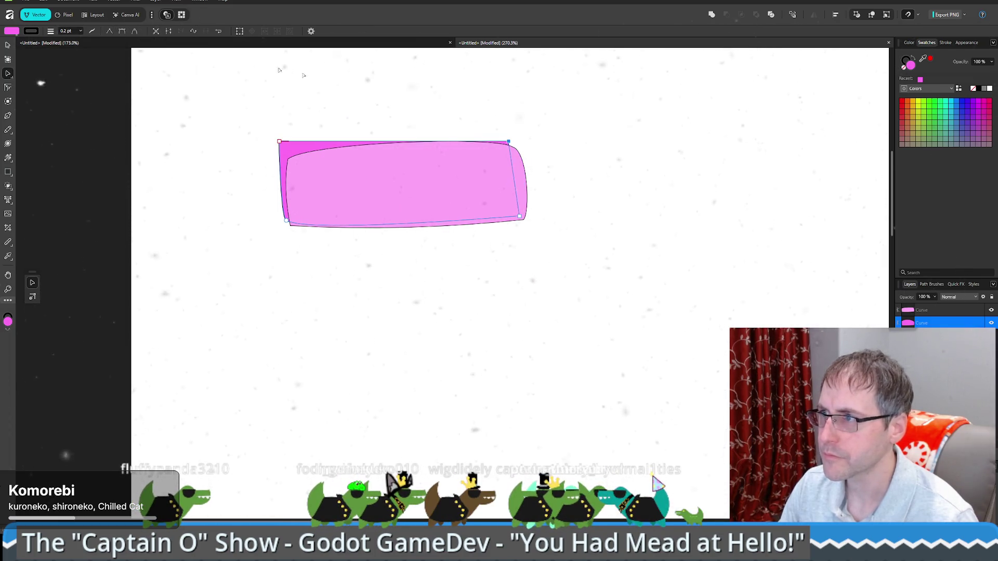
drag(315, 141, 315, 133)
drag(433, 136, 468, 130)
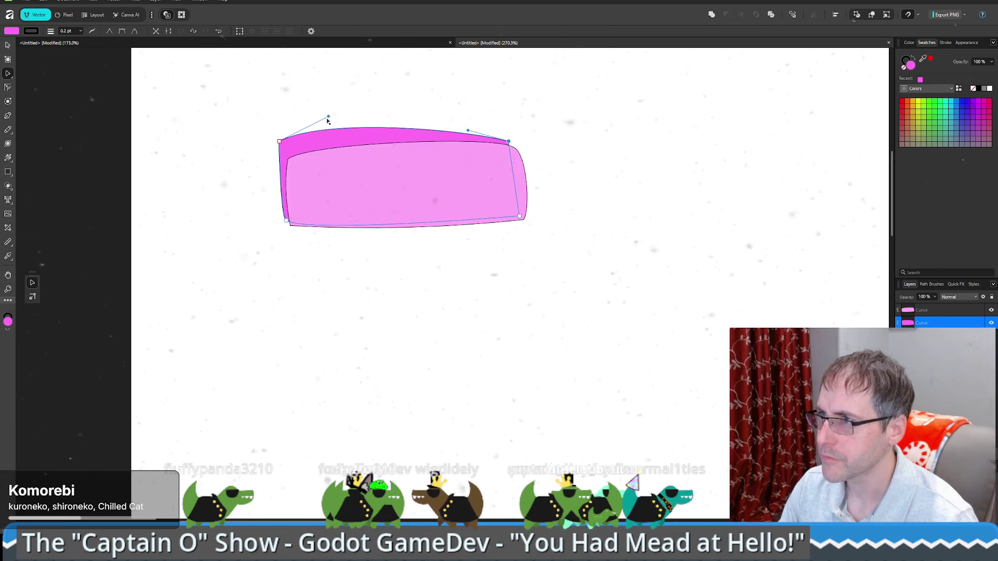
mouse_move(329, 119)
mouse_down()
mouse_move(269, 164)
mouse_move(280, 161)
mouse_up()
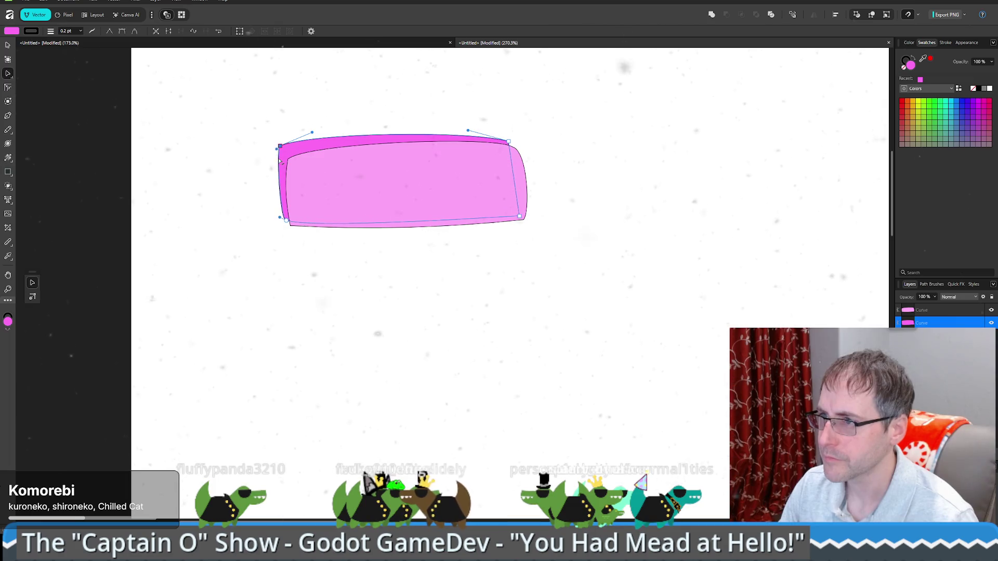
Refine the top-right corner, the top-edge curve, and the outward bulge of the left edge.
click(286, 223)
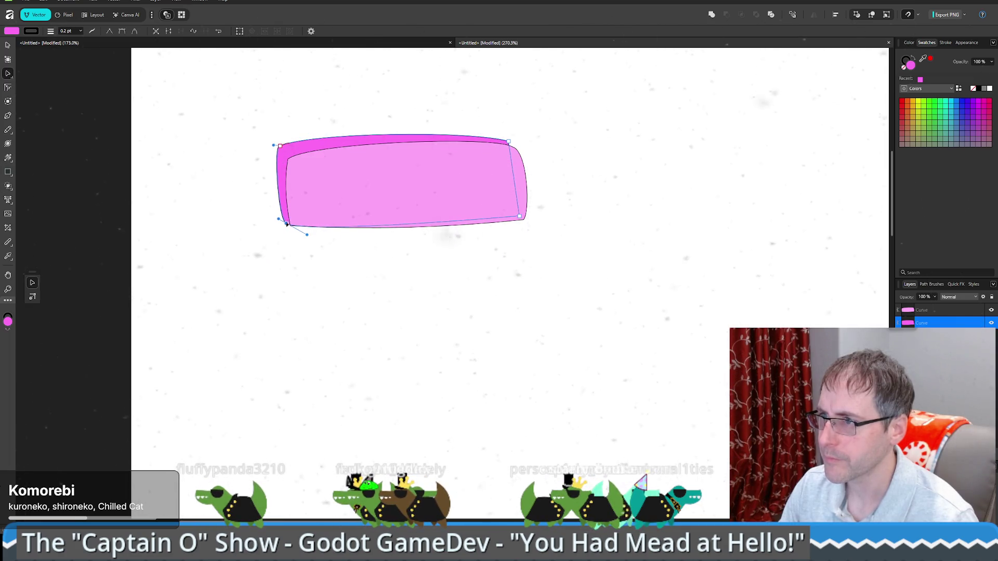
click(281, 146)
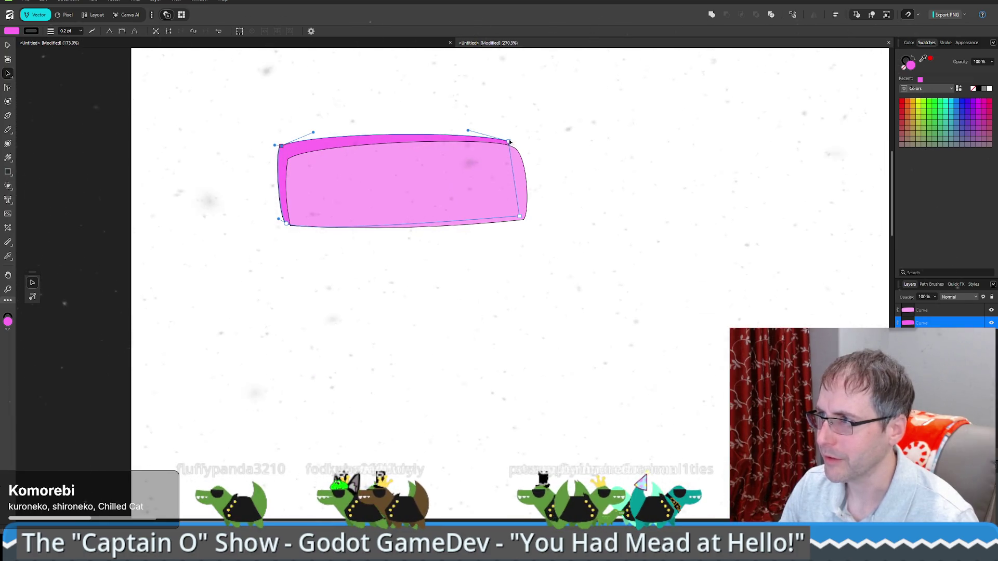
mouse_move(509, 141)
mouse_down()
mouse_move(517, 147)
mouse_move(483, 134)
mouse_move(502, 134)
mouse_move(493, 131)
mouse_up()
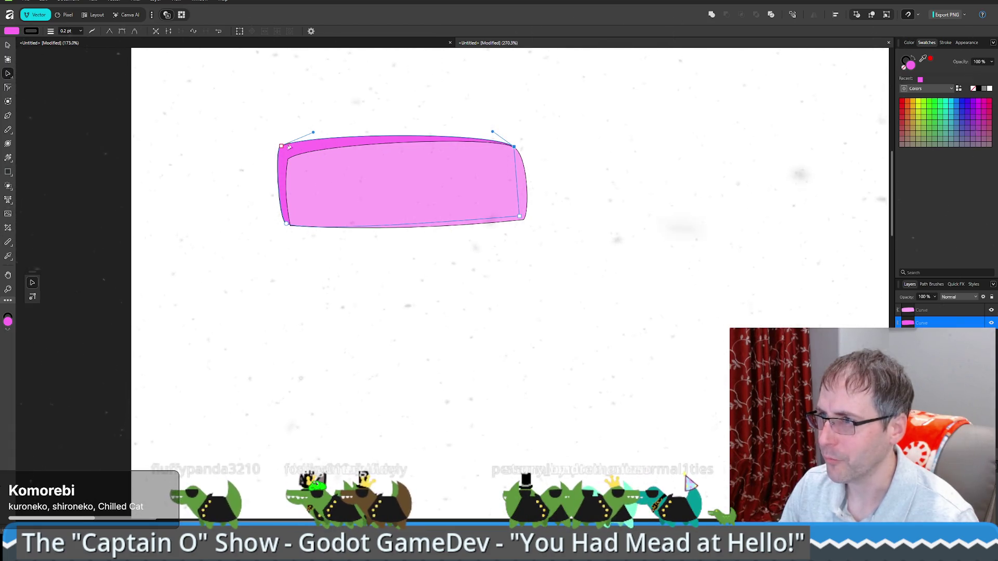
drag(313, 133, 326, 123)
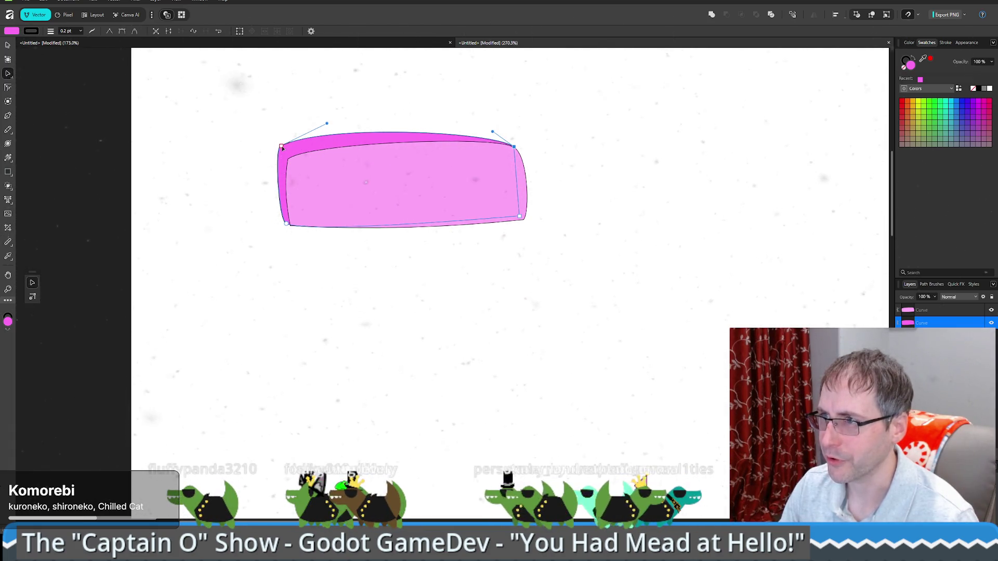
drag(275, 147, 269, 158)
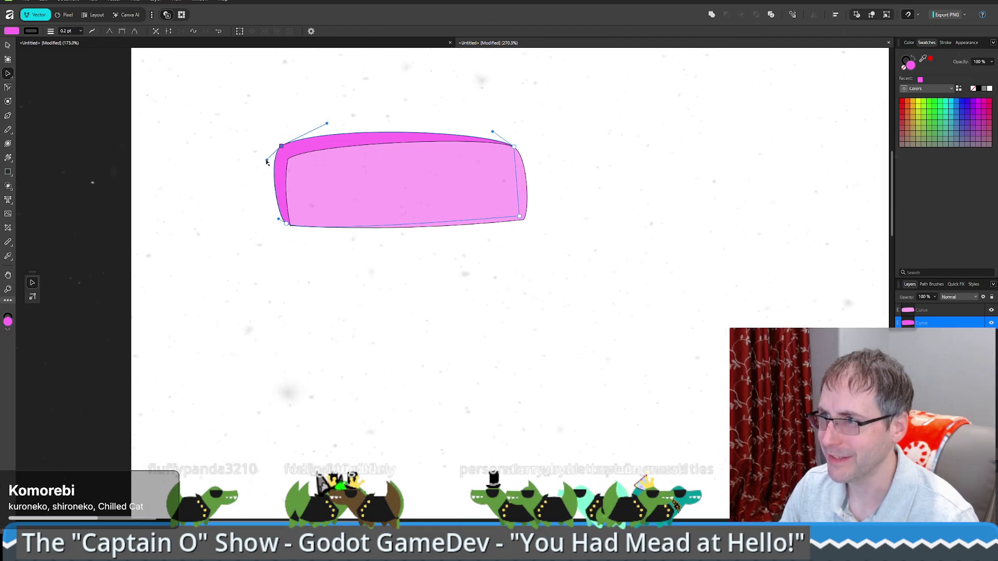
Toggle the inner shape's fill and stroke colours, then select and deselect the outer curve.
click(304, 171)
click(905, 66)
click(909, 65)
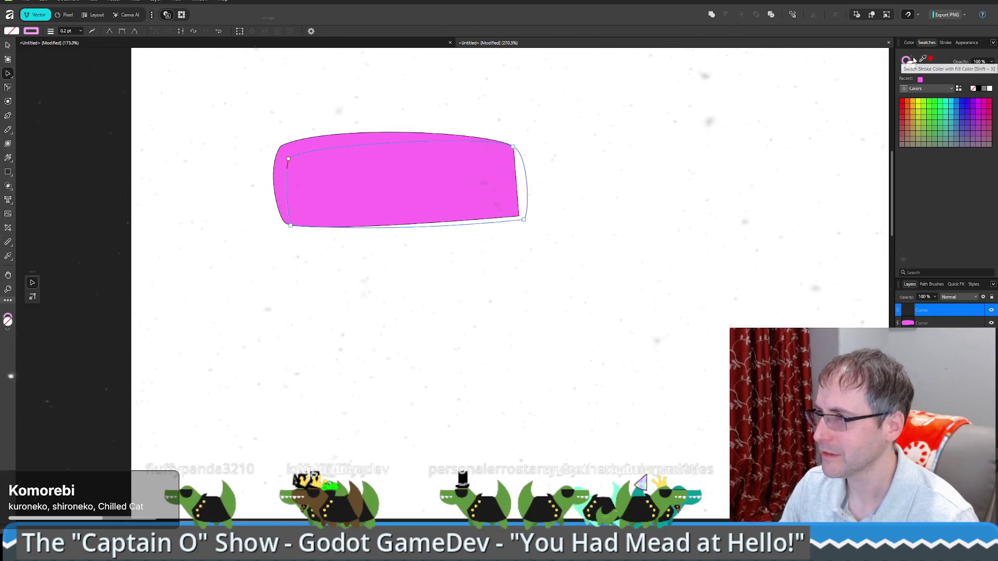
click(913, 60)
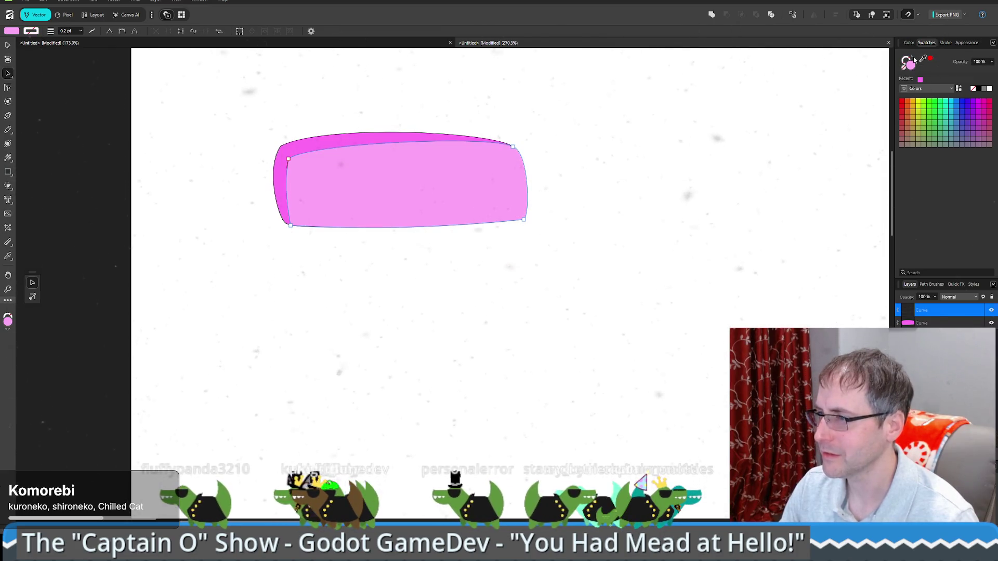
click(314, 140)
click(857, 158)
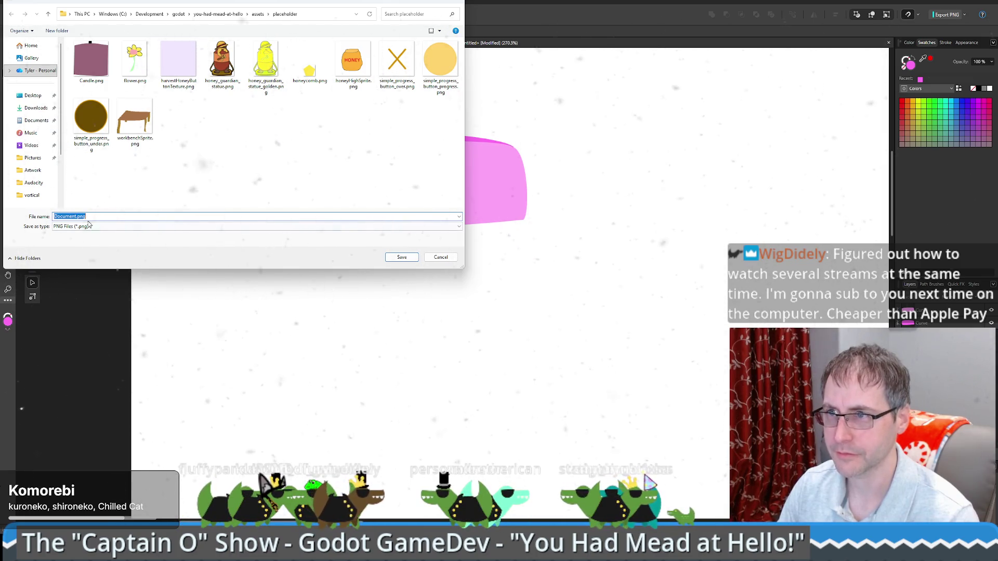
Save the PNG export as Soap.png in the placeholder folder and return to Godot.
click(54, 216)
key(Delete)
text(Soap)
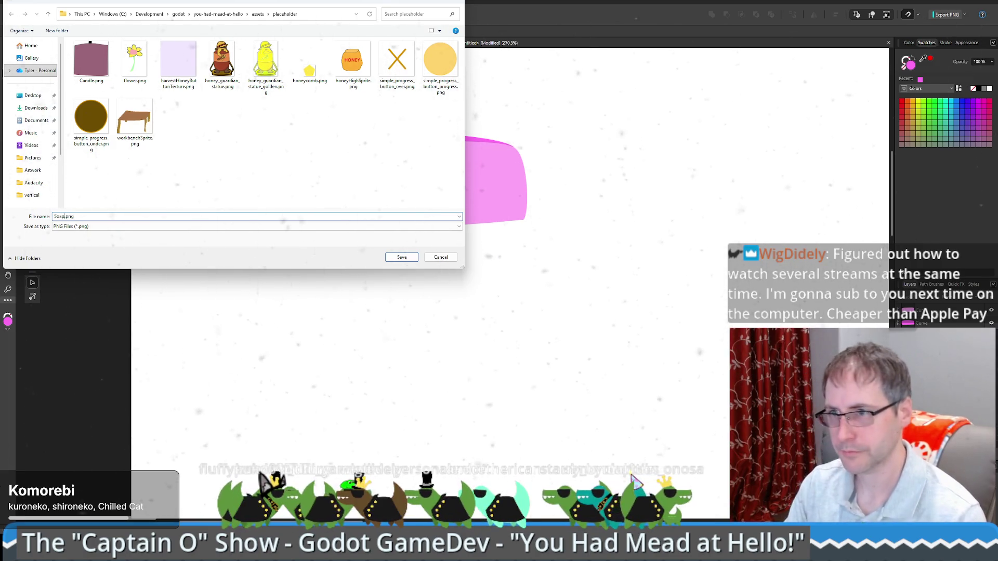
key(Return)
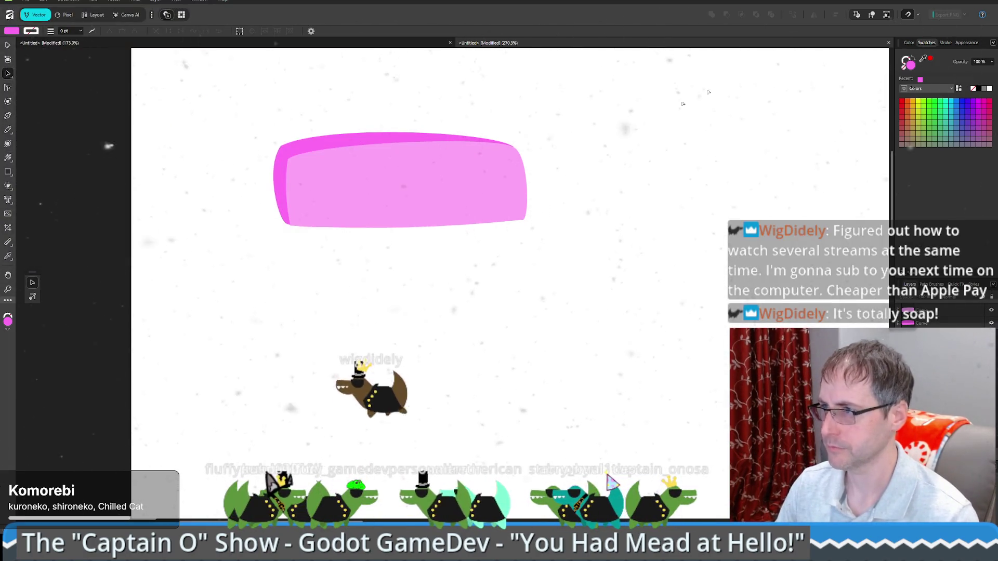
key(alt+Tab)
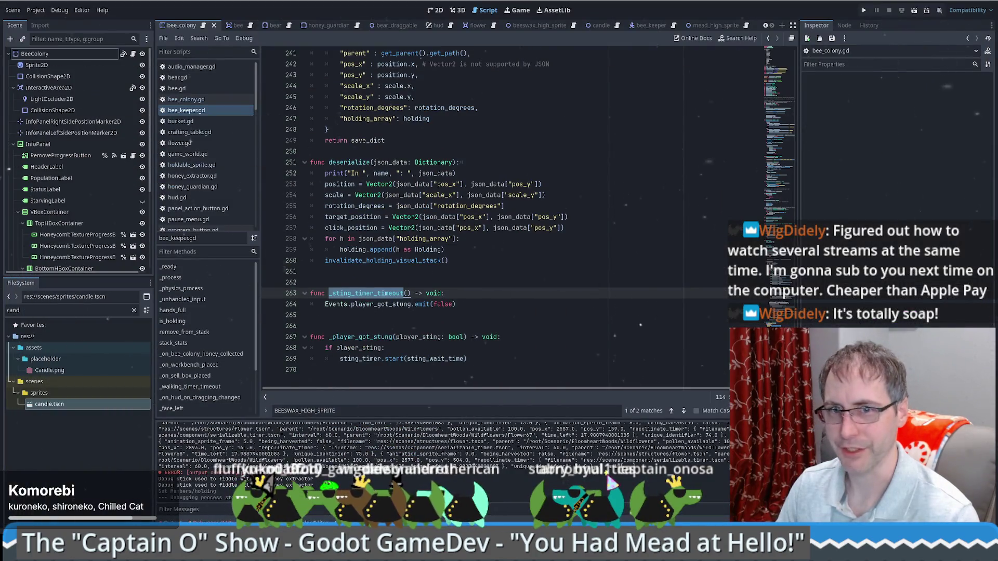
Switch to the mead_high_sprite scene in the 2D viewport.
click(433, 271)
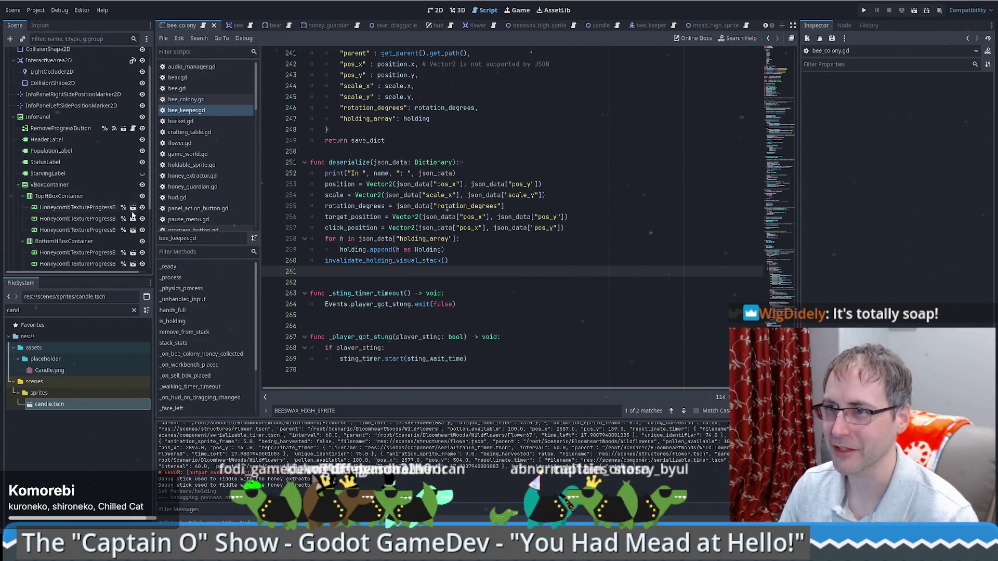
click(78, 144)
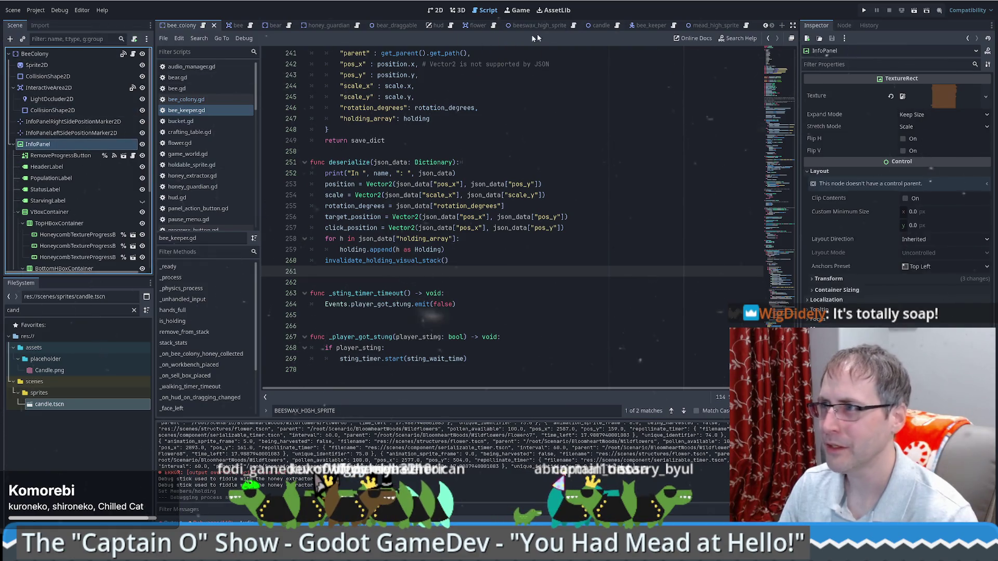
click(707, 27)
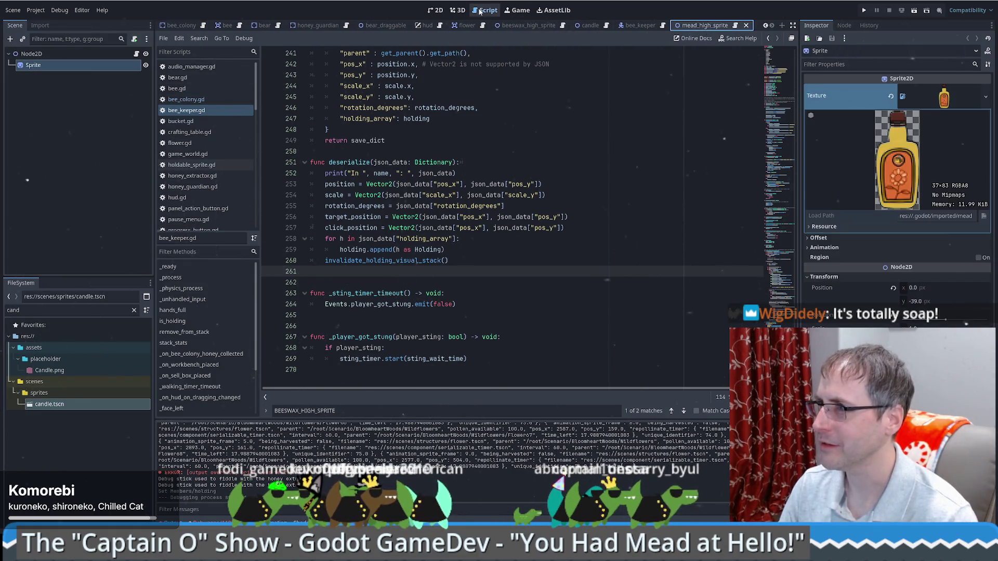
click(436, 10)
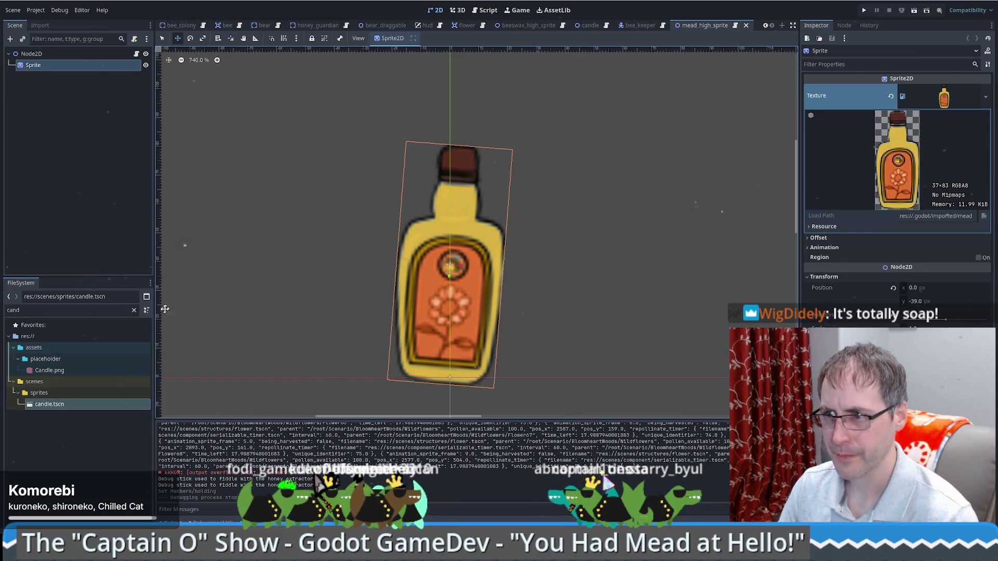
Clear the FileSystem filter and duplicate candle.tscn from scenes/sprites.
click(134, 310)
scroll(149, 442, down, 5)
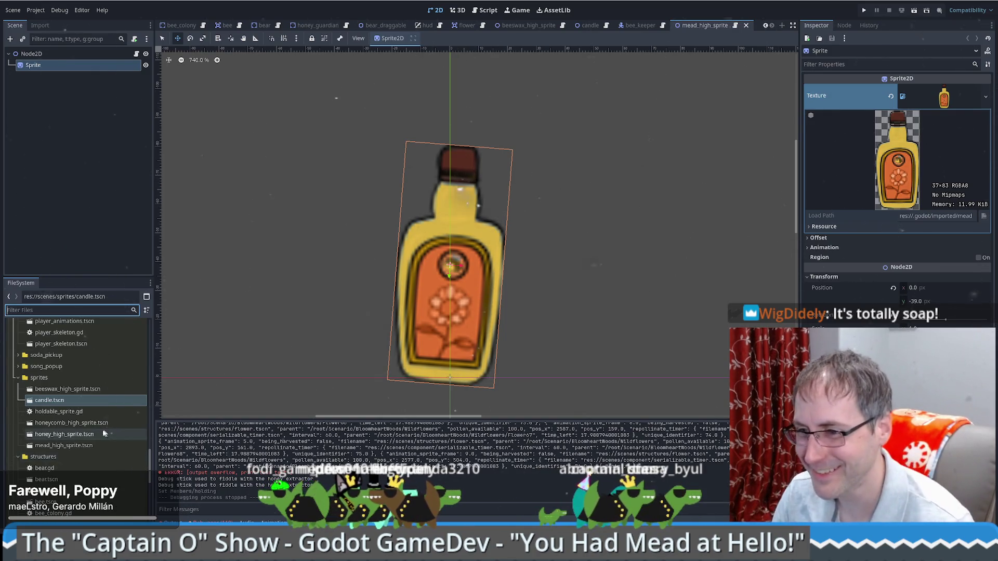
click(77, 400)
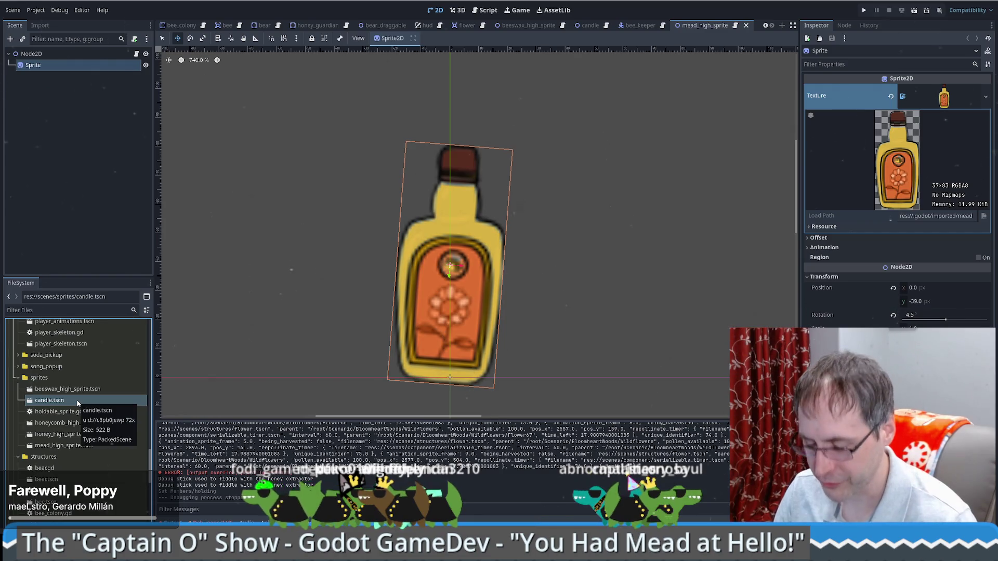
key(ctrl+d)
Name the duplicate soap.tscn and open the new soap scene.
text(sao)
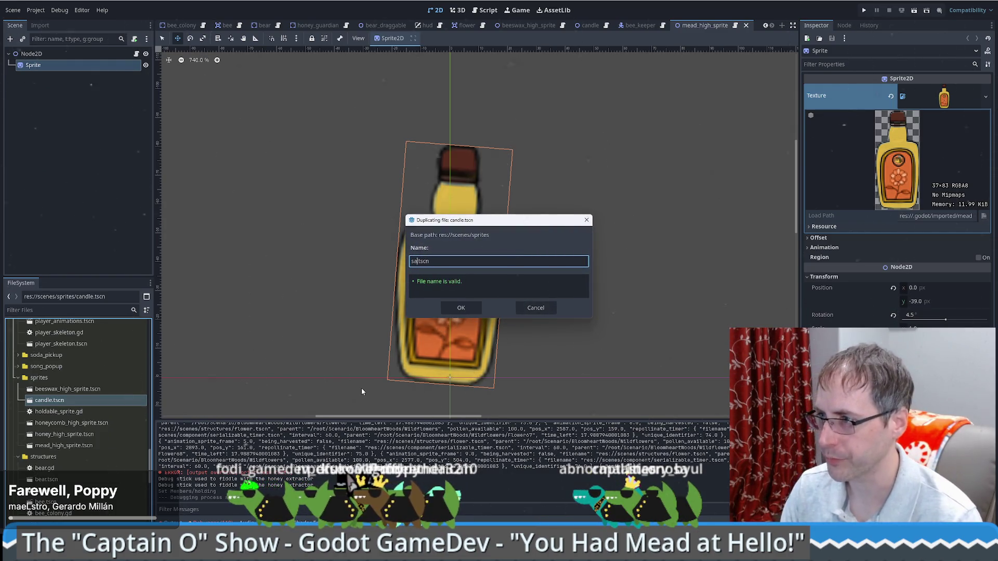
key(BackSpace)
key(BackSpace)
text(oap)
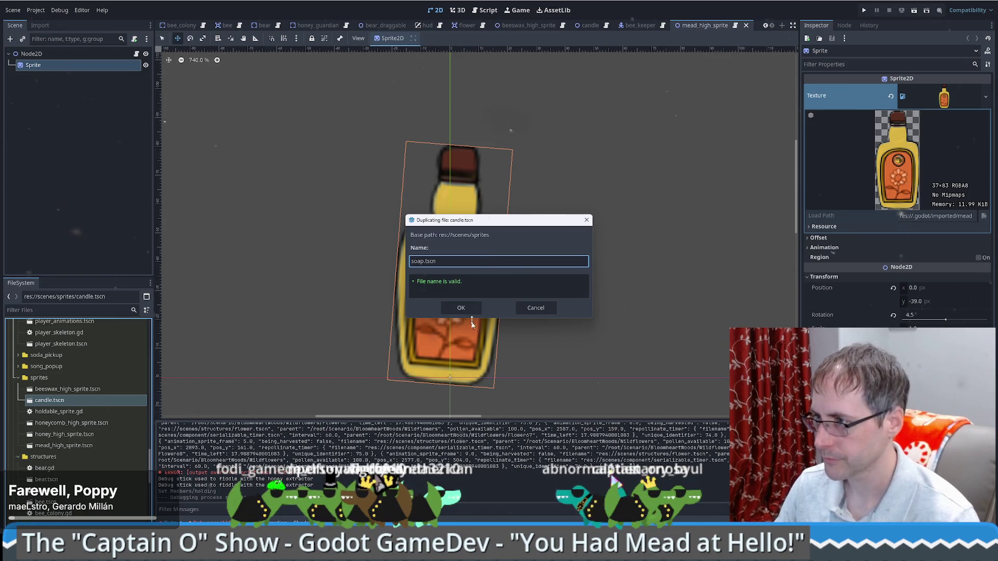
key(Return)
click(78, 457)
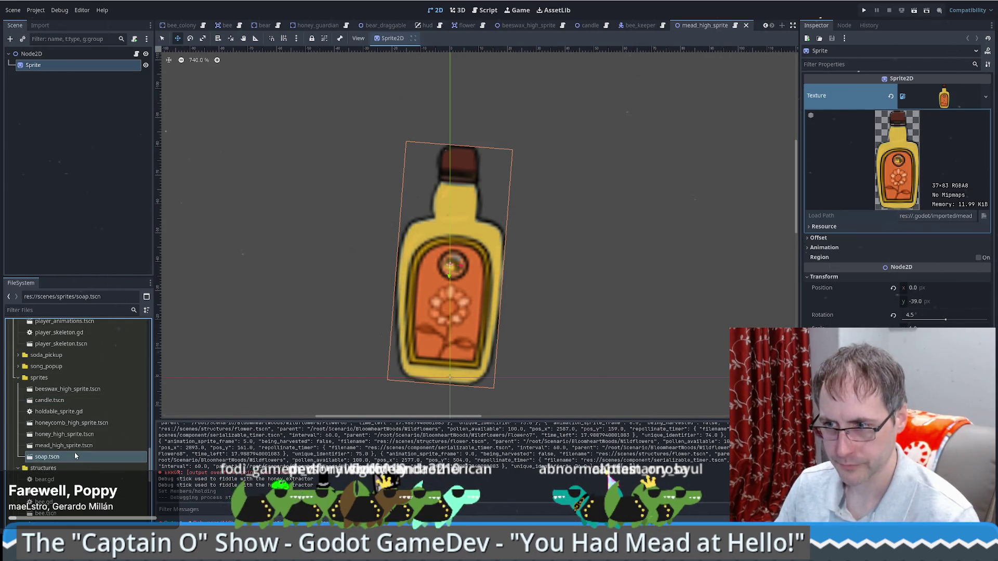
double_click(52, 459)
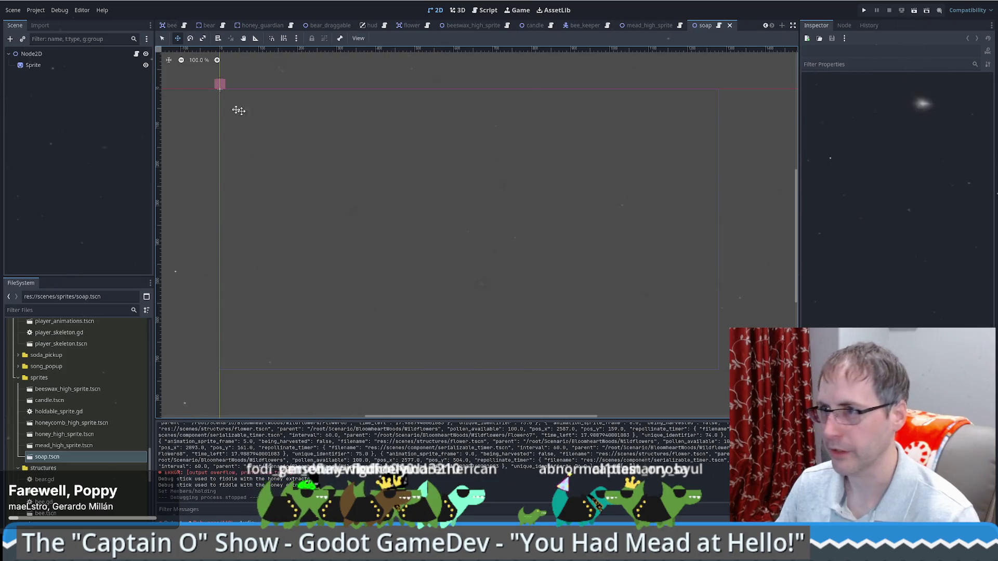
Select the soap scene's Sprite node and locate Soap.png in assets/placeholder.
click(33, 65)
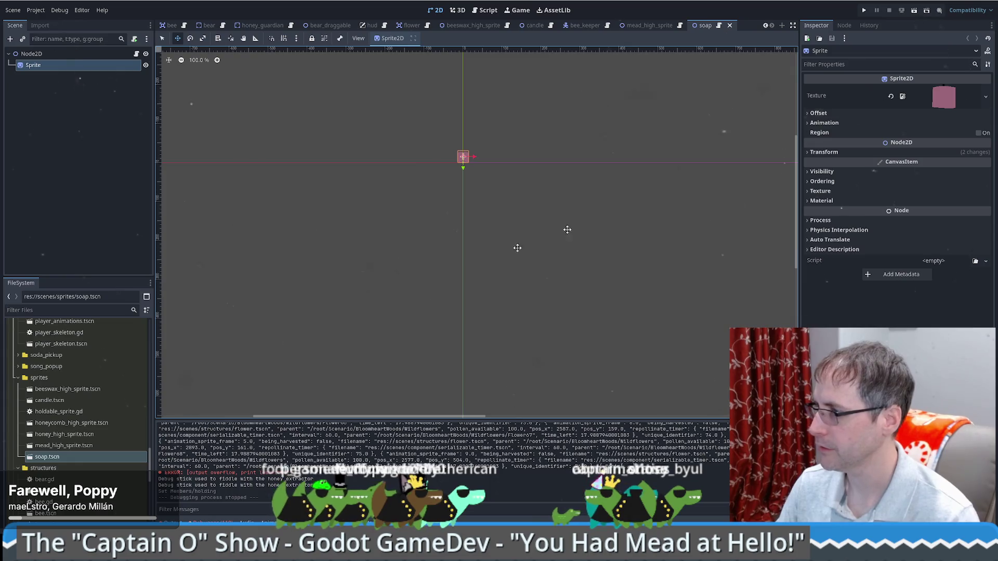
scroll(109, 395, up, 10)
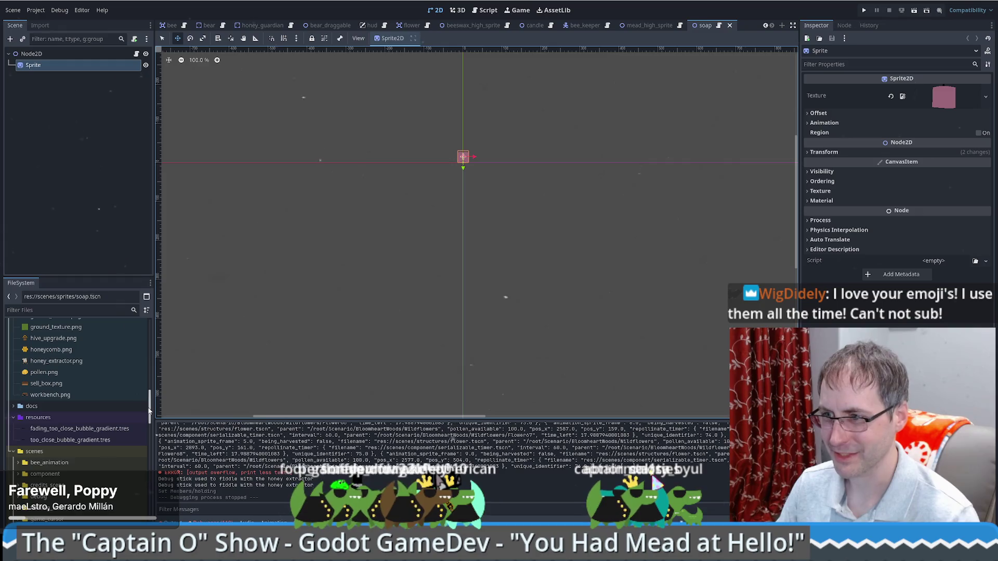
scroll(149, 405, up, 5)
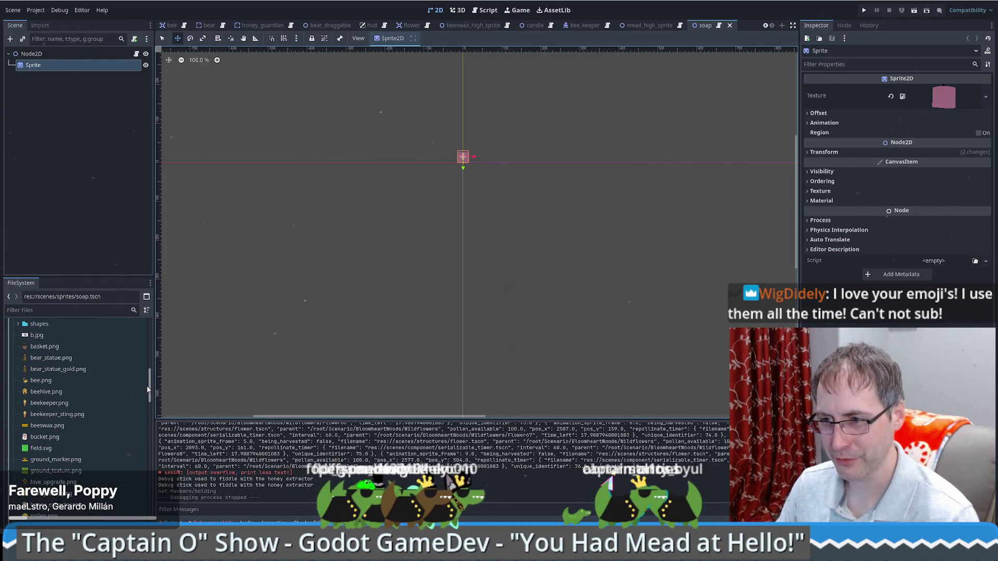
scroll(130, 395, up, 3)
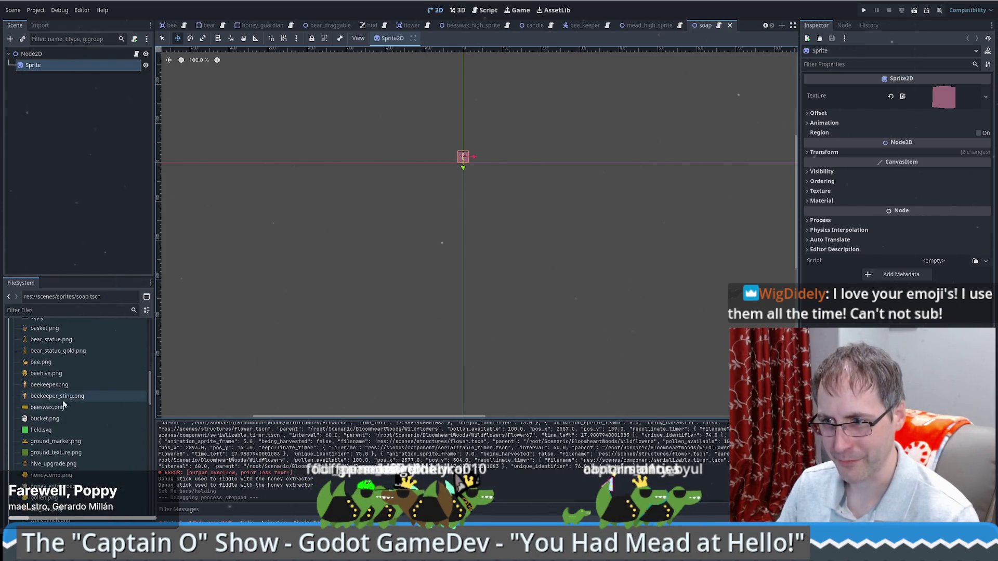
click(93, 408)
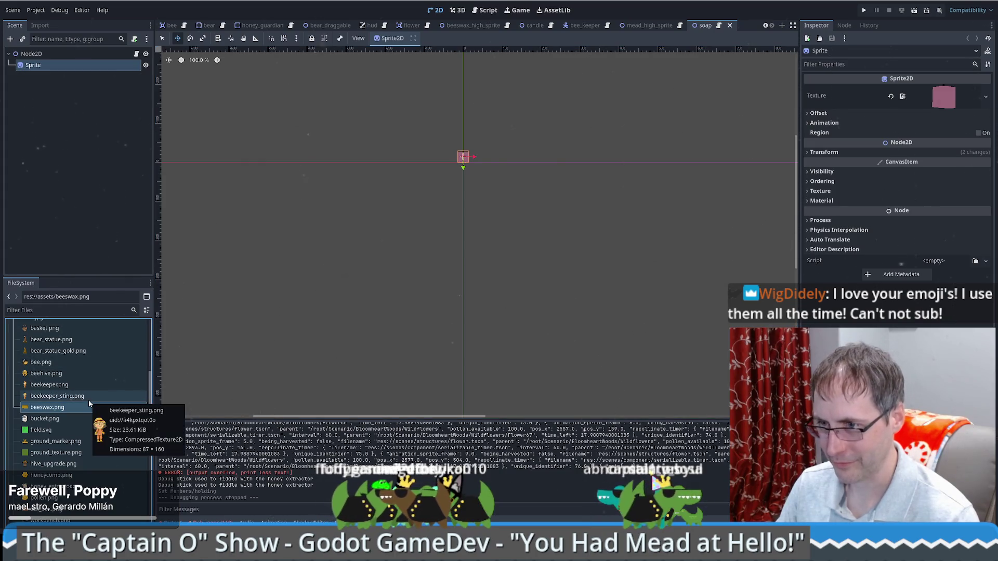
scroll(78, 400, down, 3)
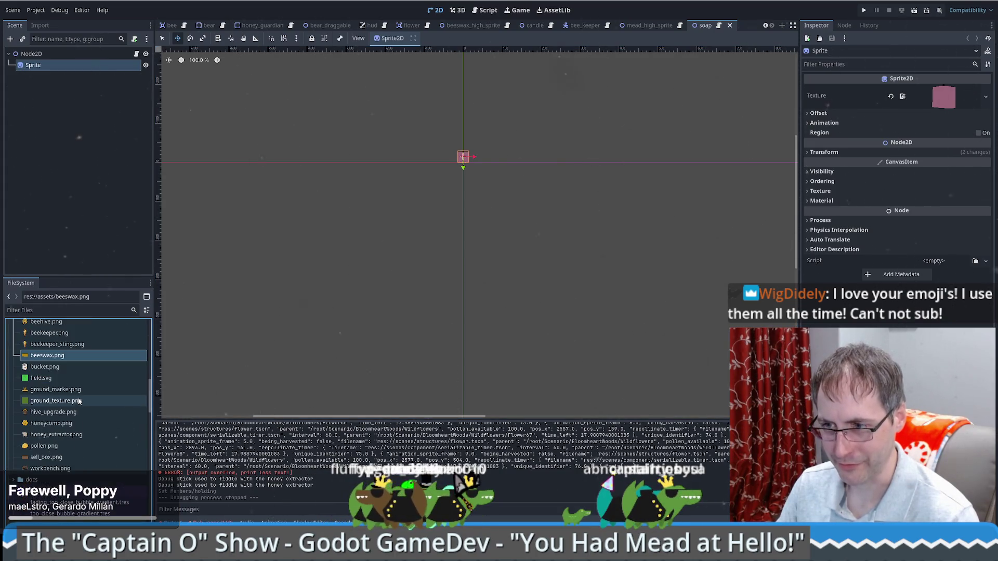
scroll(76, 417, down, 10)
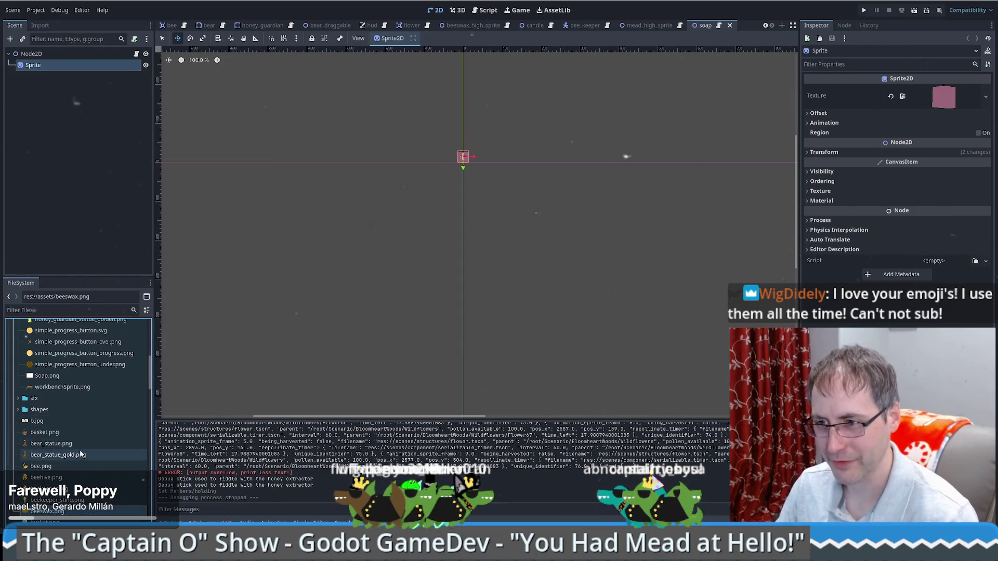
scroll(77, 450, up, 3)
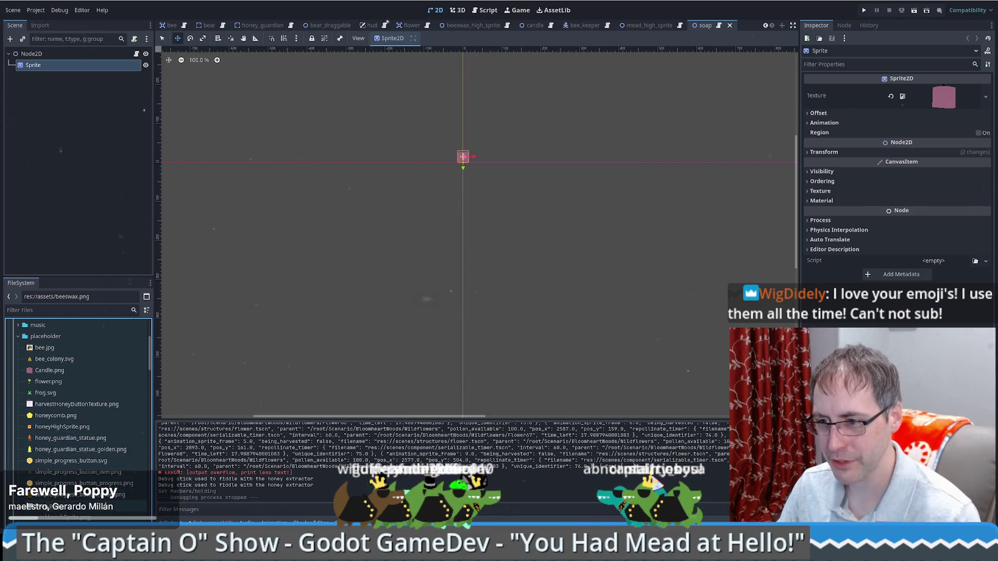
click(58, 507)
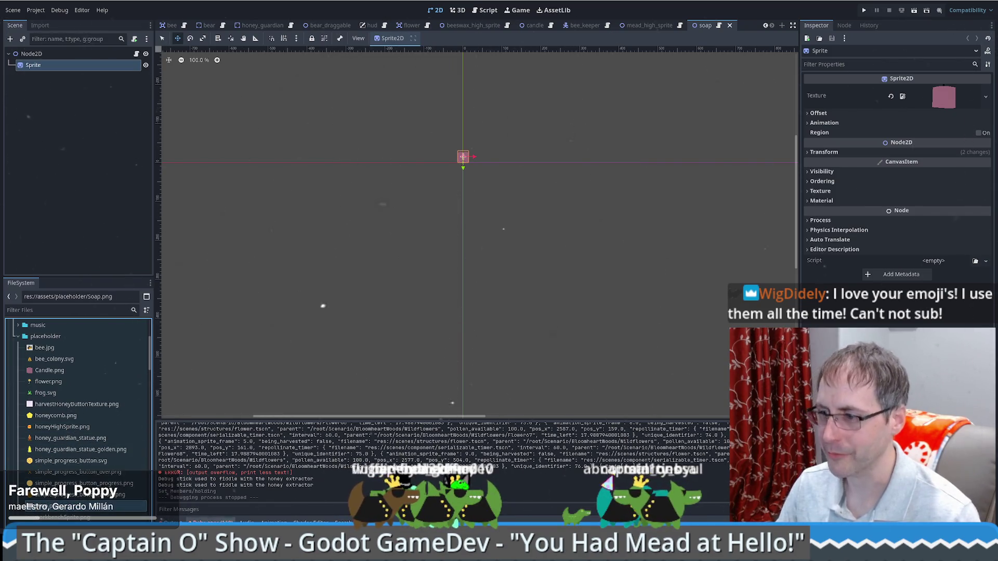
click(236, 494)
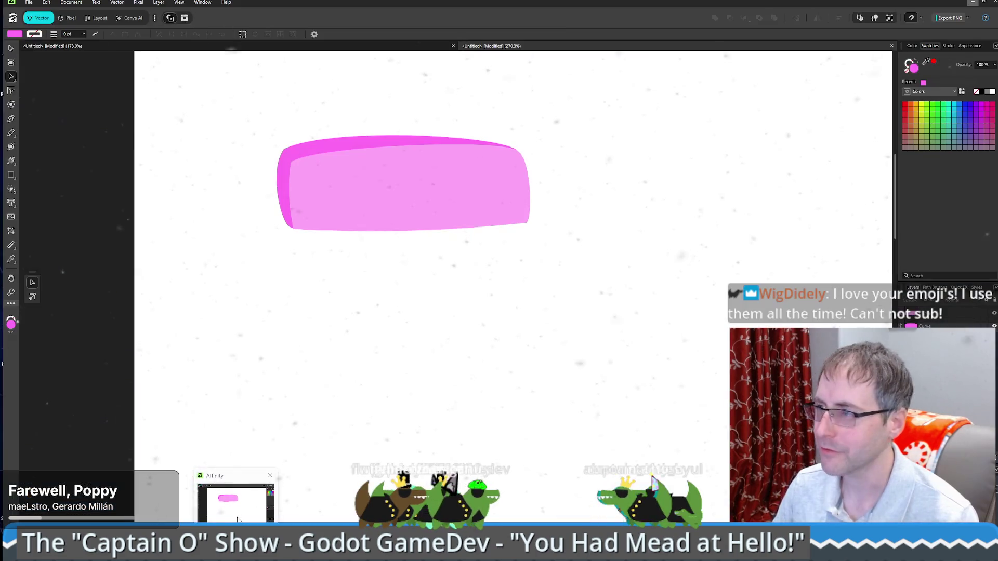
Re-export the selected pink soap bar as a PNG, replacing the existing Soap.png.
click(390, 173)
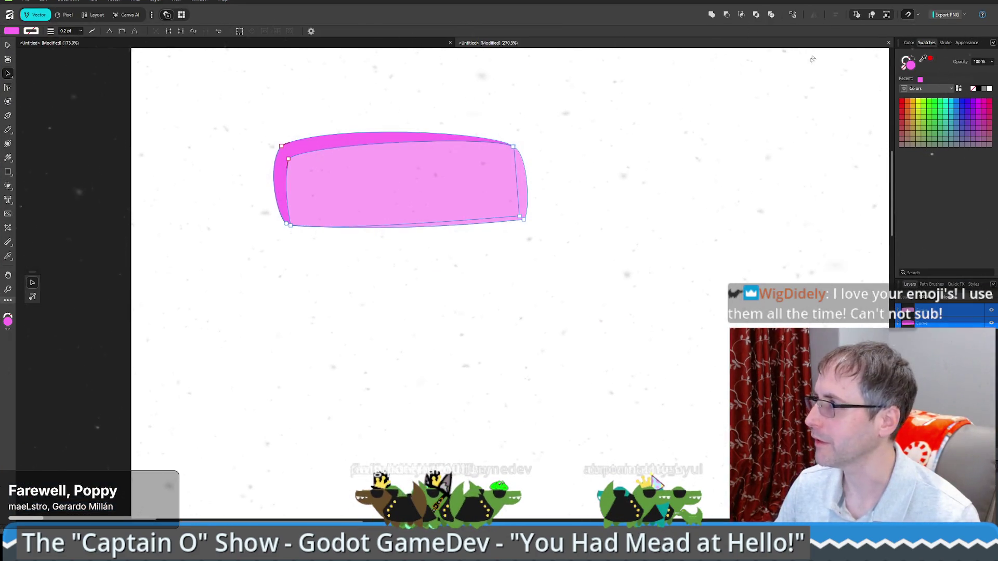
click(943, 15)
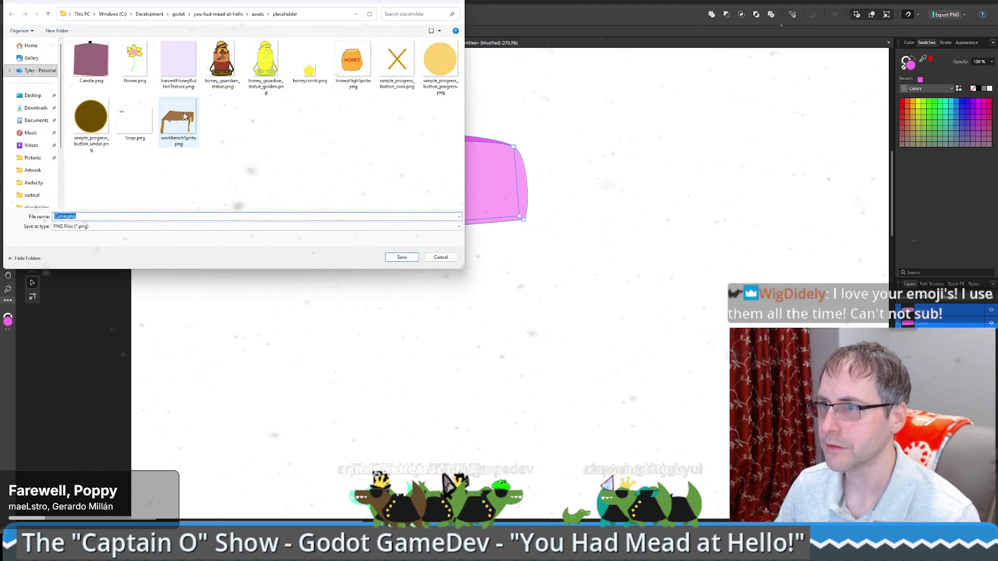
click(135, 120)
click(402, 257)
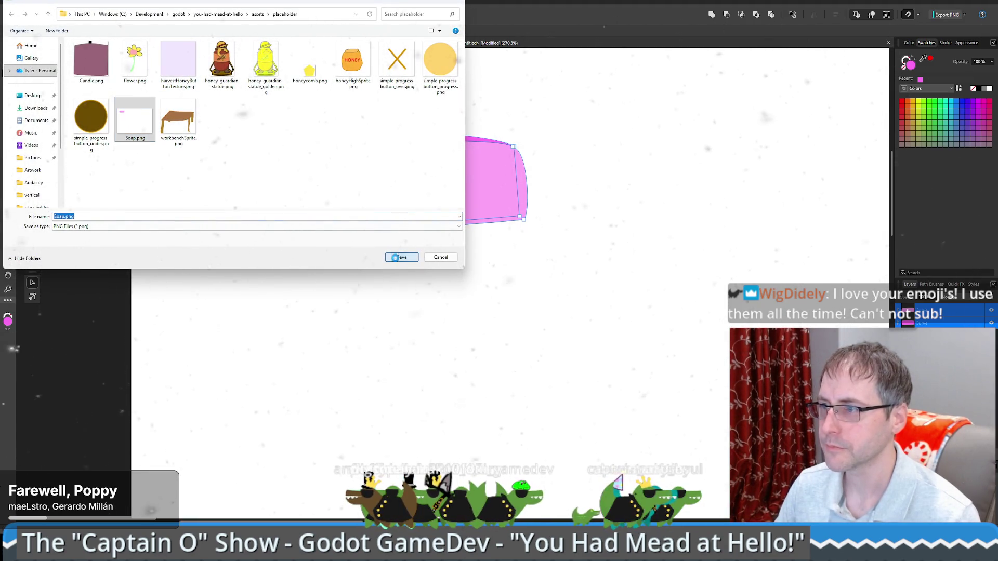
click(521, 300)
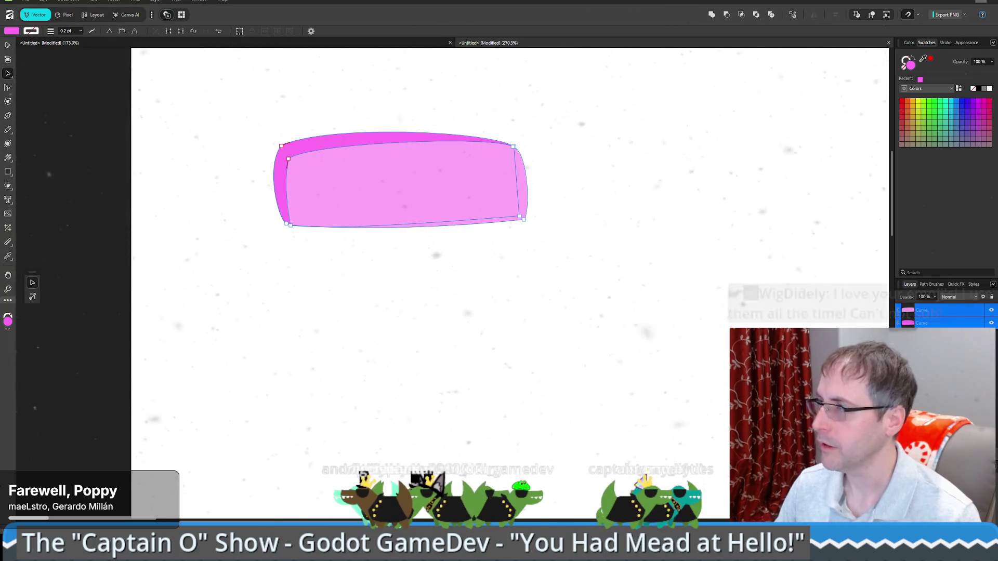
click(971, 1)
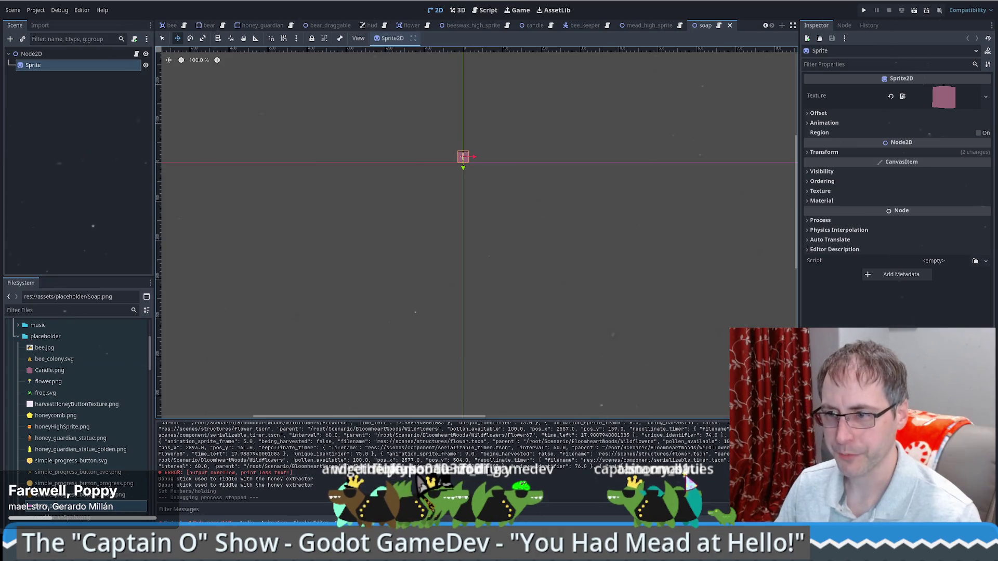
Assign Soap.png as the soap Sprite2D's texture.
drag(34, 511, 883, 166)
drag(939, 108, 938, 104)
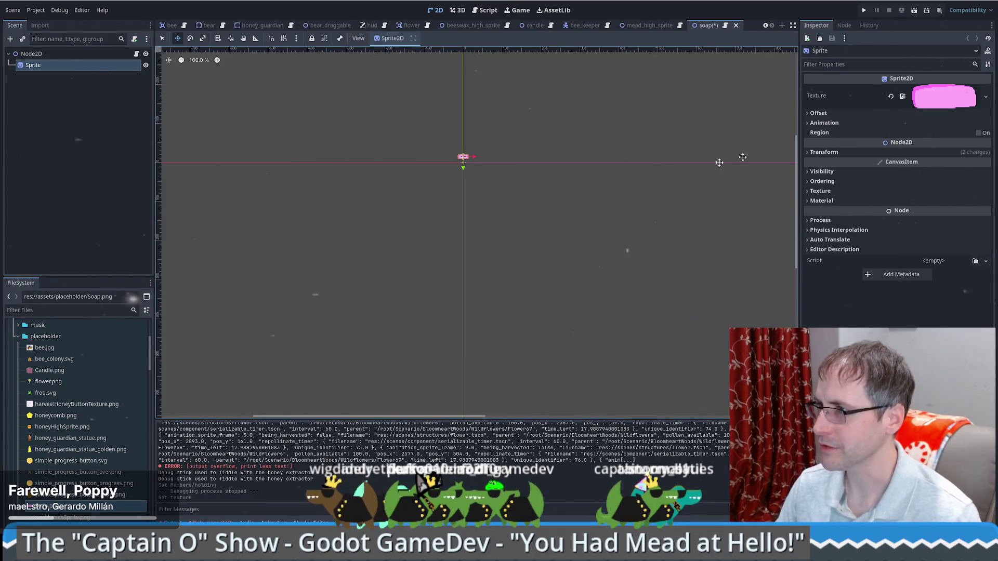
scroll(462, 212, up, 8)
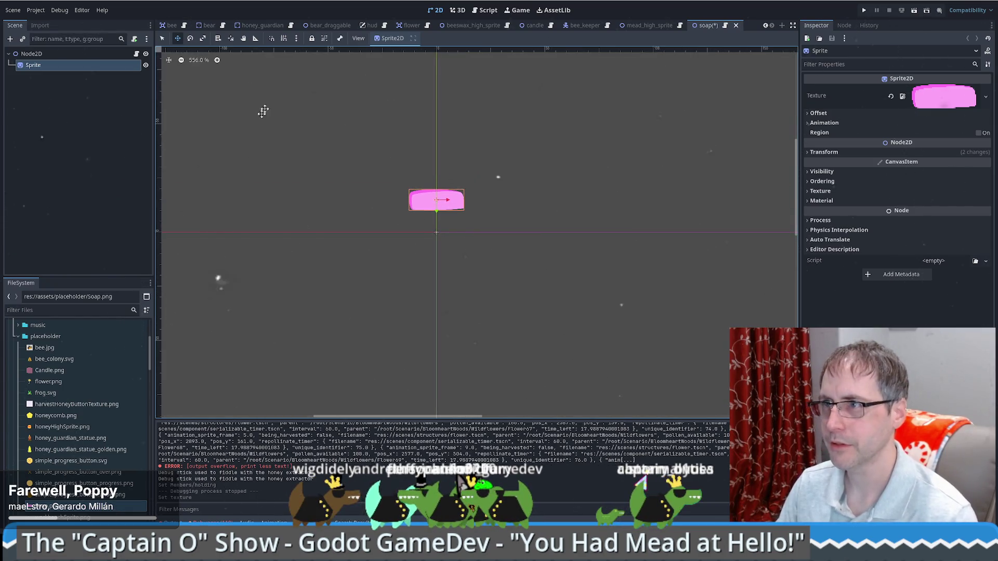
Enlarge the soap sprite about twofold with the Scale tool and save the scene.
click(163, 39)
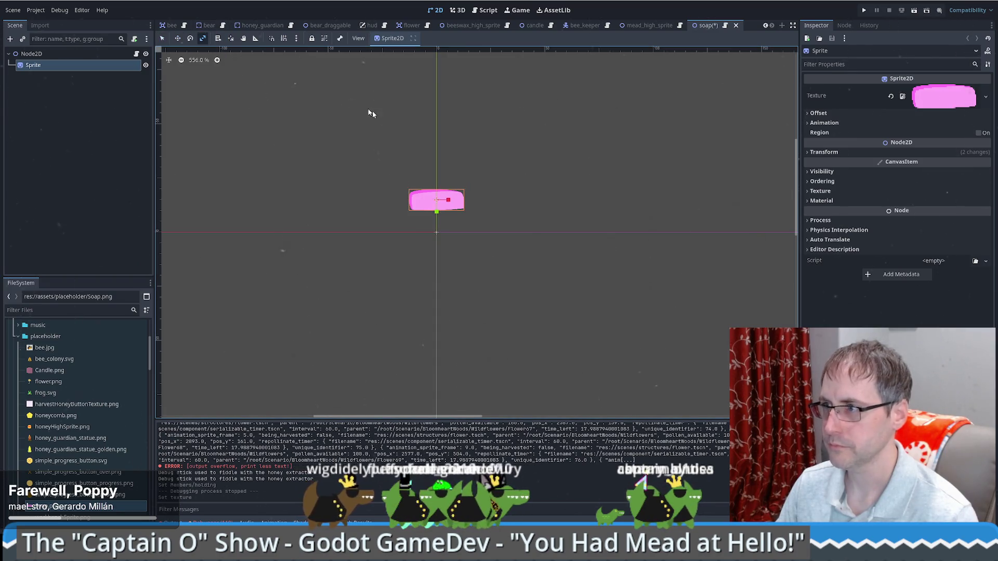
drag(450, 202, 451, 202)
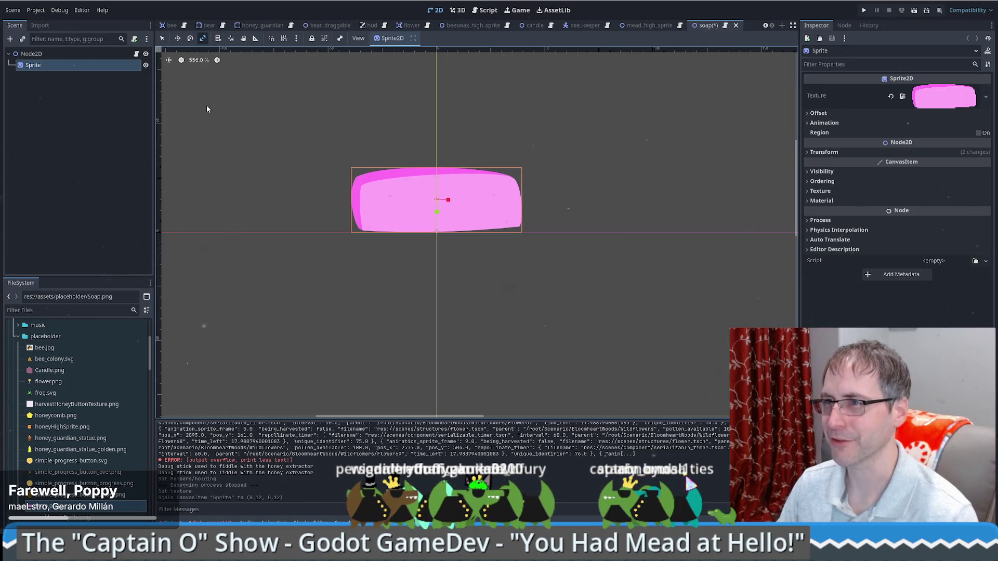
key(q)
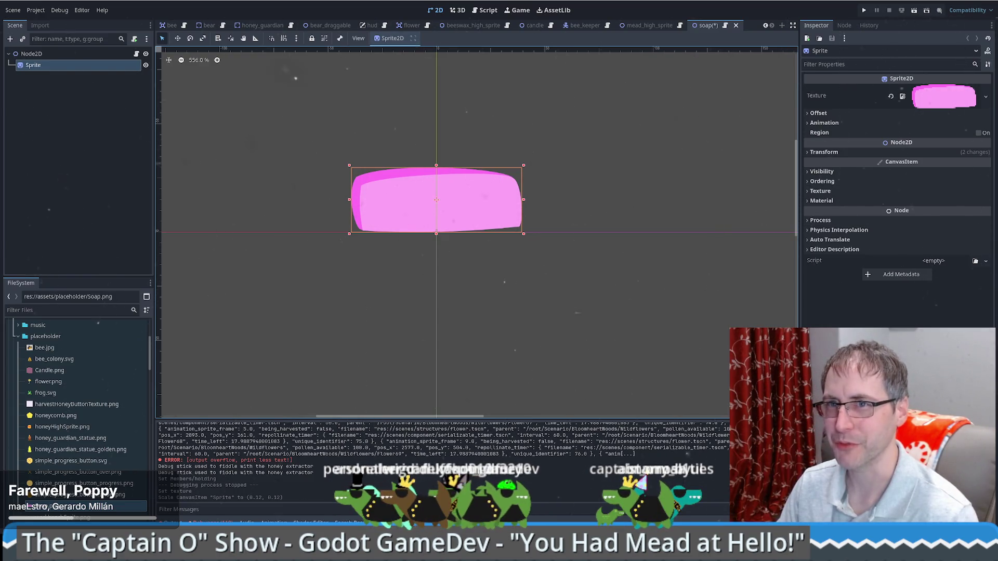
key(ctrl+s)
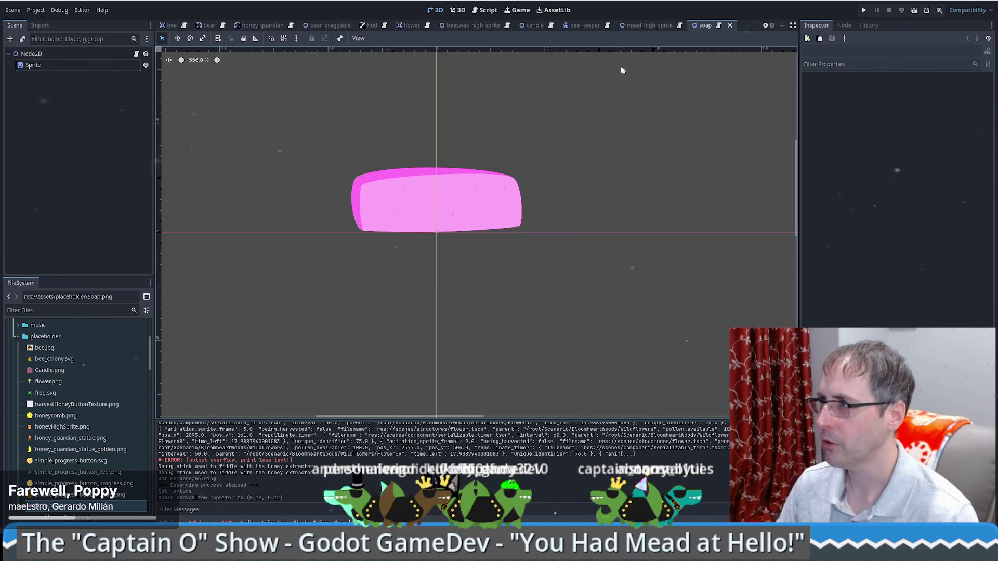
Compare against the candle scene, return to the soap scene, then bring Affinity back.
click(532, 25)
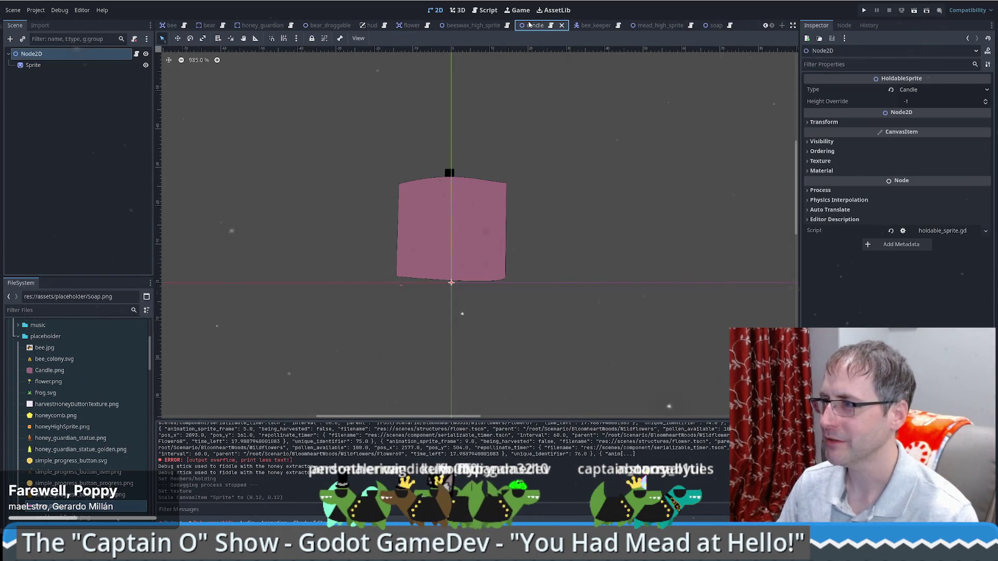
click(707, 25)
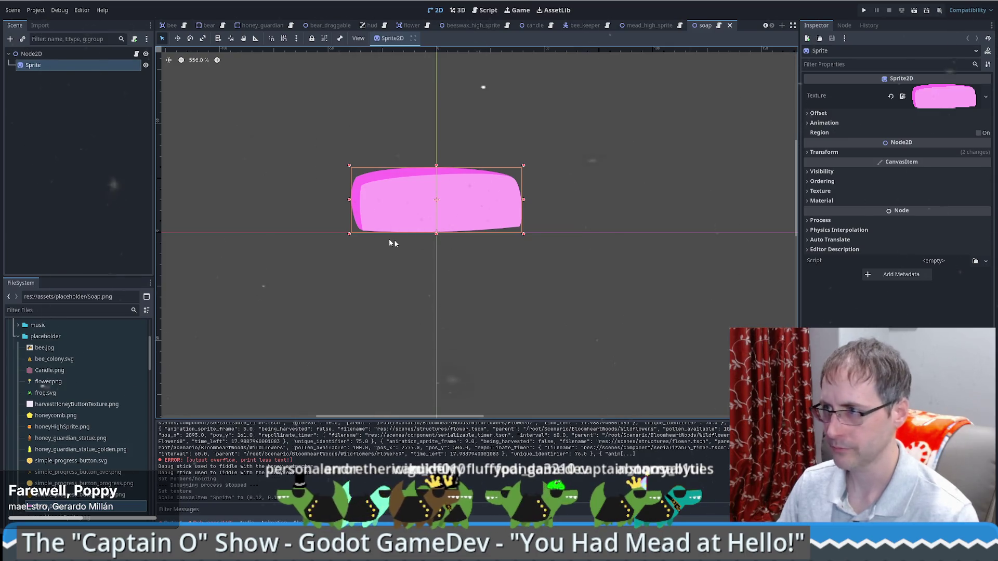
key(alt+Tab)
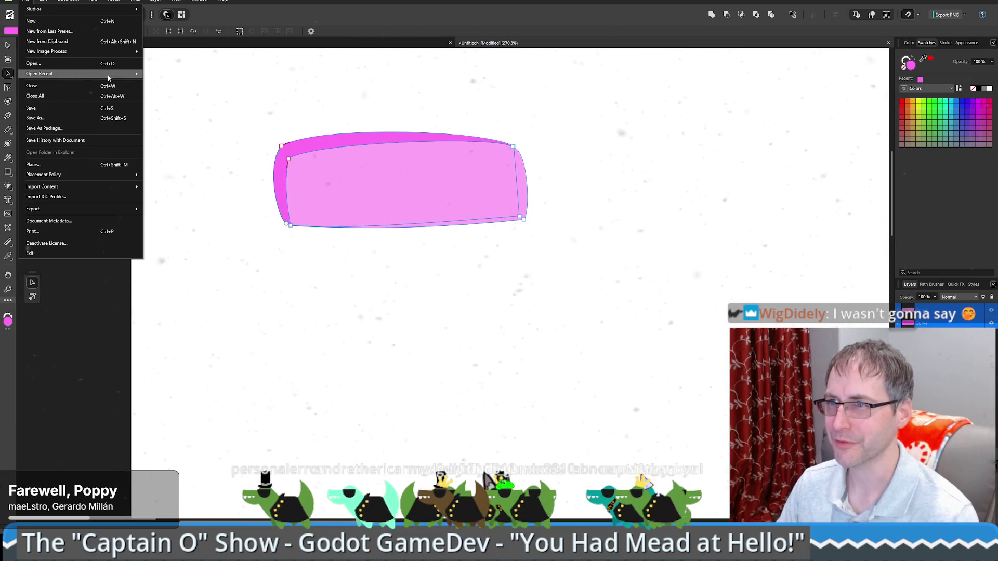
Open the recovered croco-v2-sleeping-or-ready-to-pounce file from recent files and zoom in.
mouse_move(108, 78)
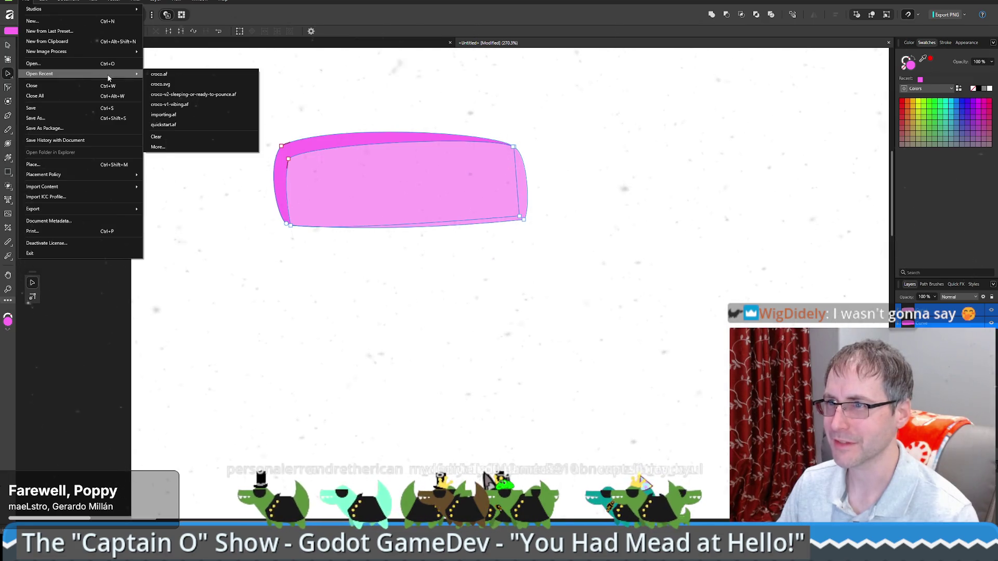
click(219, 95)
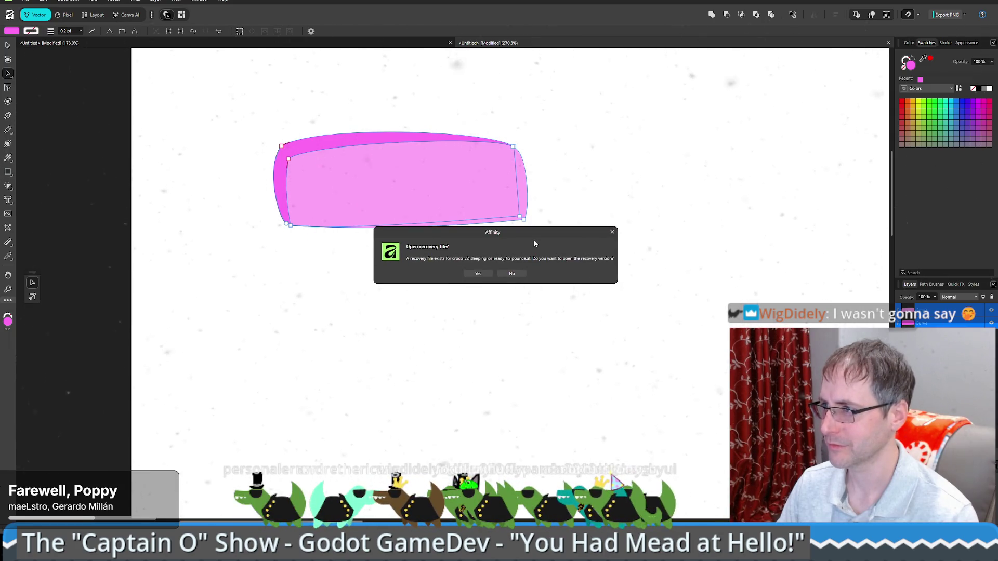
click(476, 274)
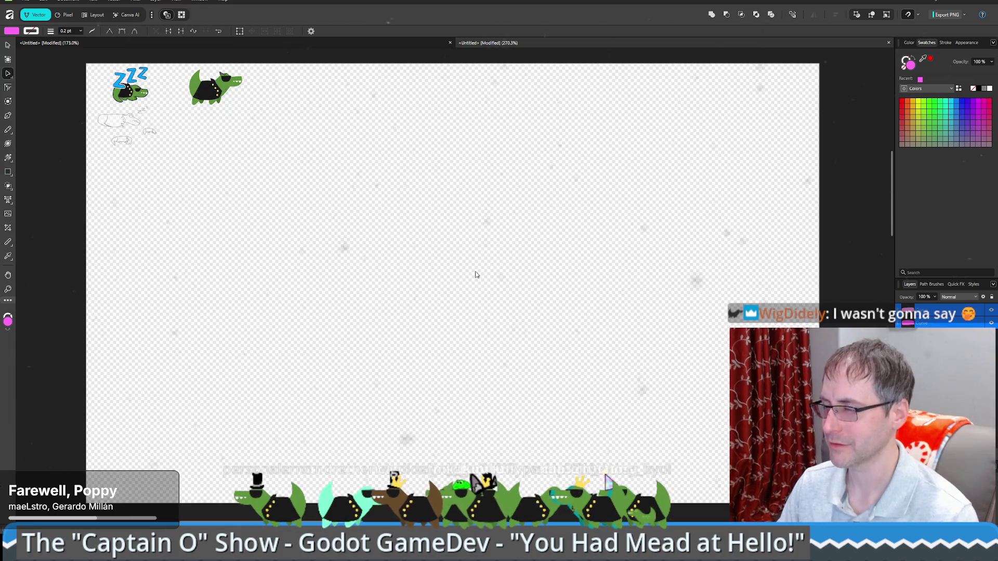
scroll(131, 106, up, 3)
scroll(132, 105, up, 4)
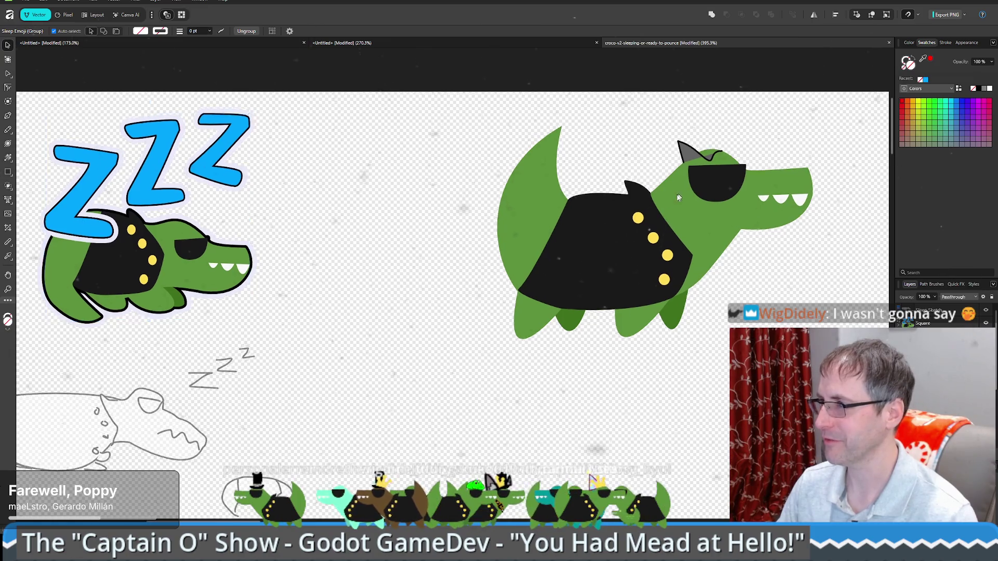
scroll(663, 214, up, 4)
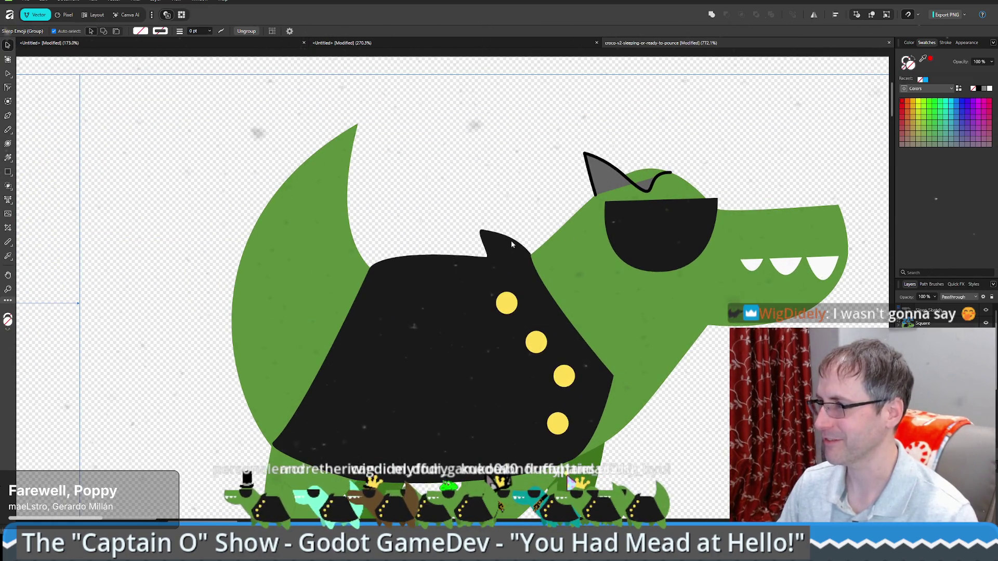
scroll(599, 224, down, 6)
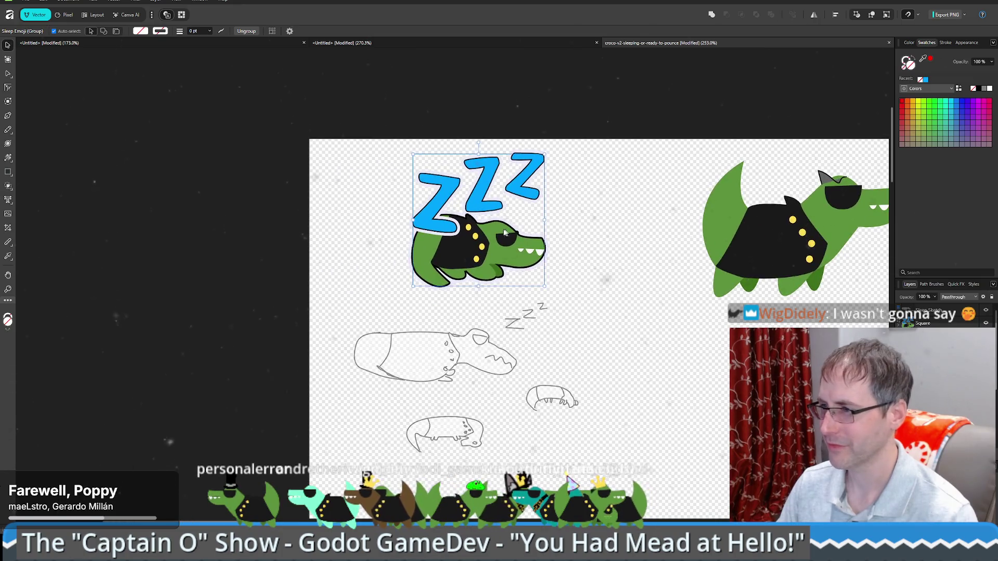
scroll(494, 227, up, 5)
Select the ZZZ sleeping-croc emoji group and drag it down-left, then back up-right.
click(498, 198)
scroll(483, 208, up, 3)
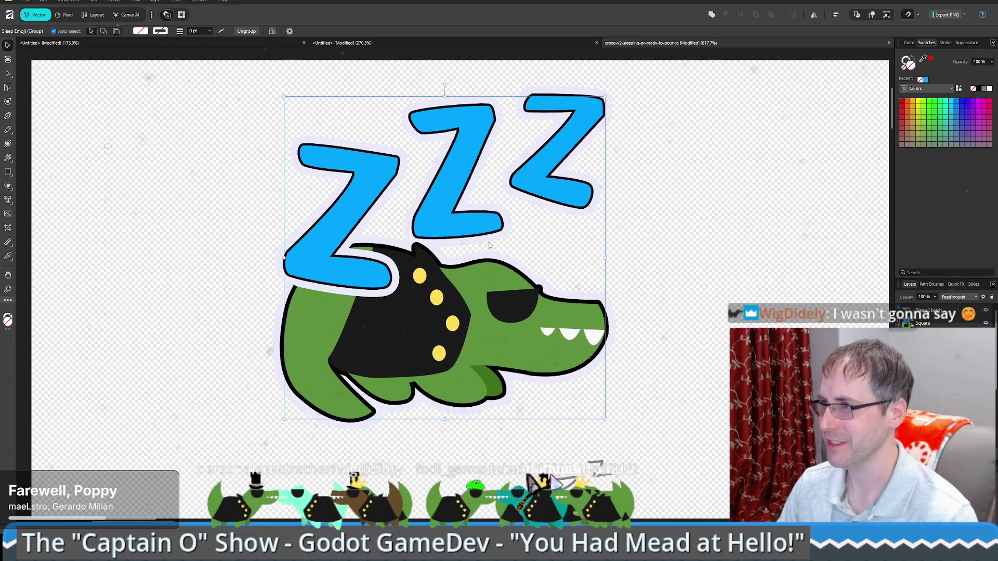
scroll(450, 228, down, 2)
scroll(450, 228, up, 1)
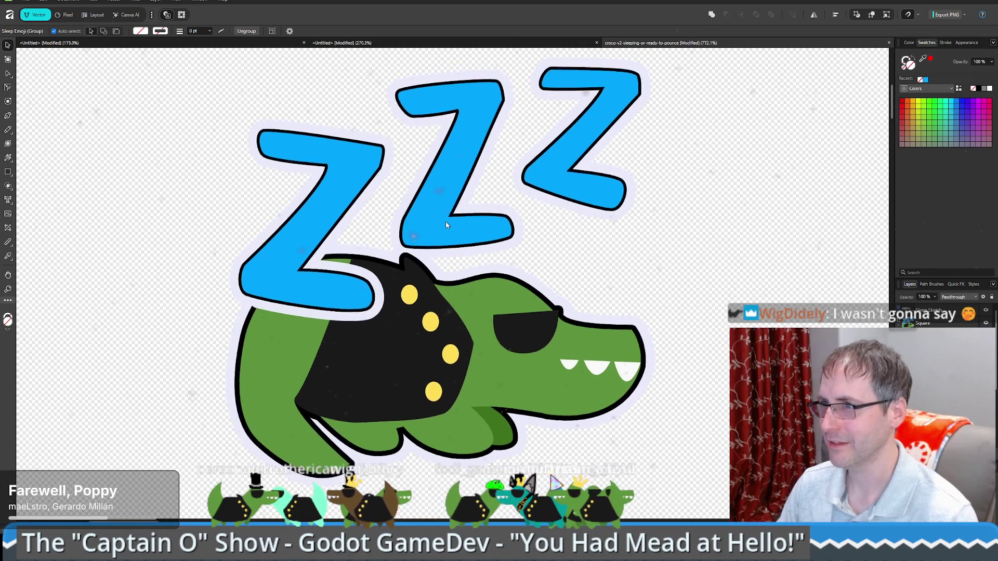
scroll(445, 233, down, 1)
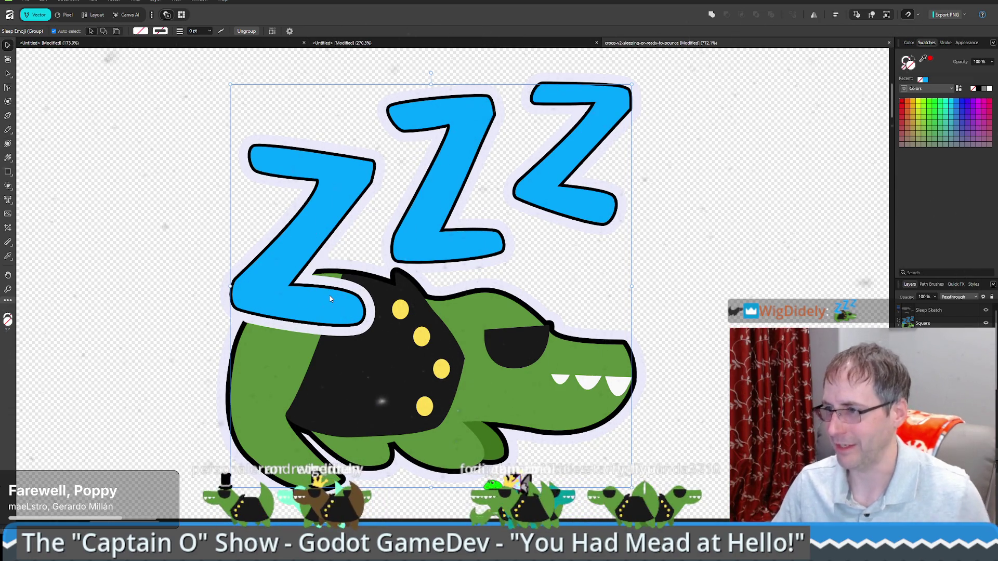
scroll(326, 294, up, 5)
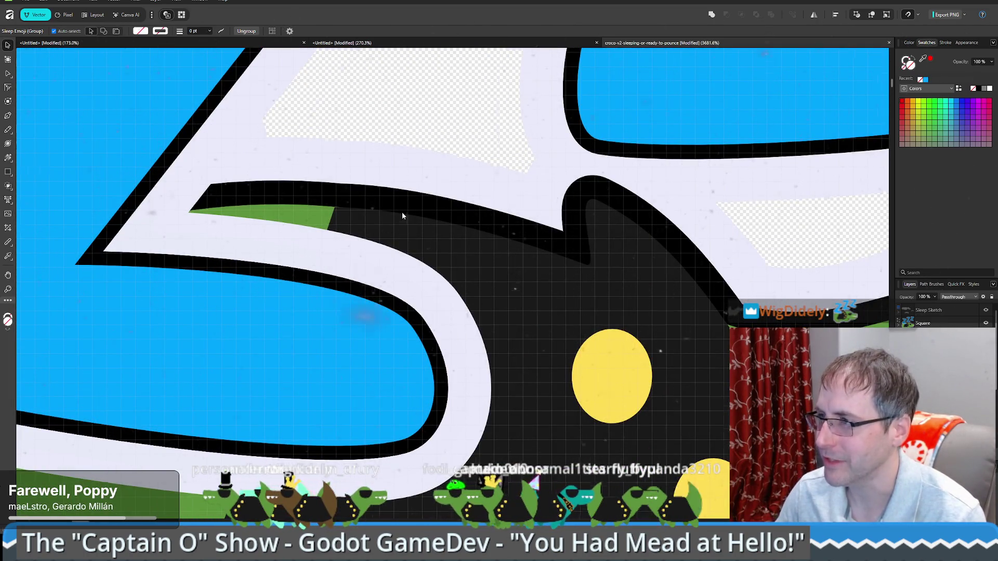
scroll(401, 213, down, 5)
mouse_move(411, 207)
mouse_down()
mouse_move(405, 238)
mouse_move(379, 271)
mouse_up()
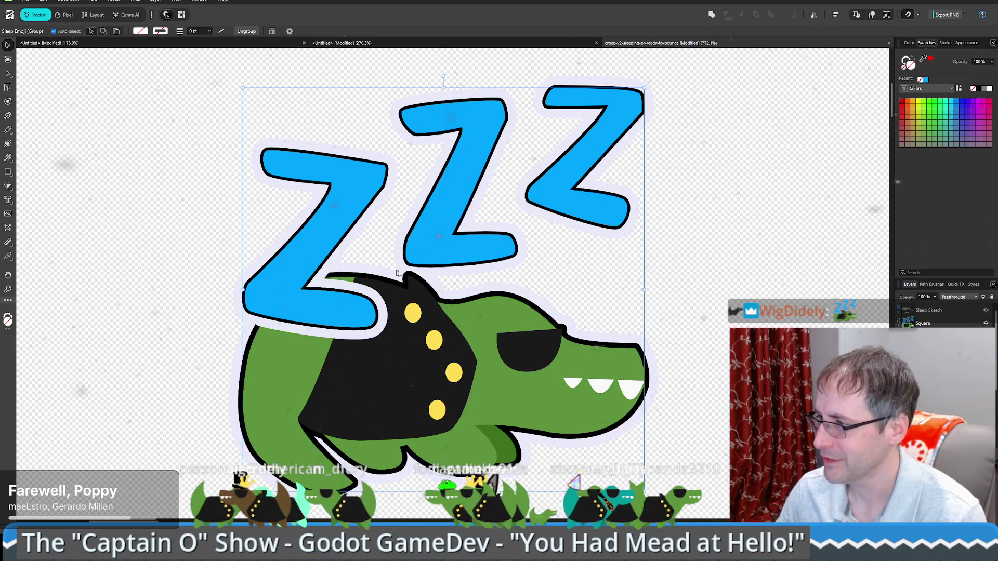
scroll(450, 394, up, 2)
scroll(416, 389, up, 1)
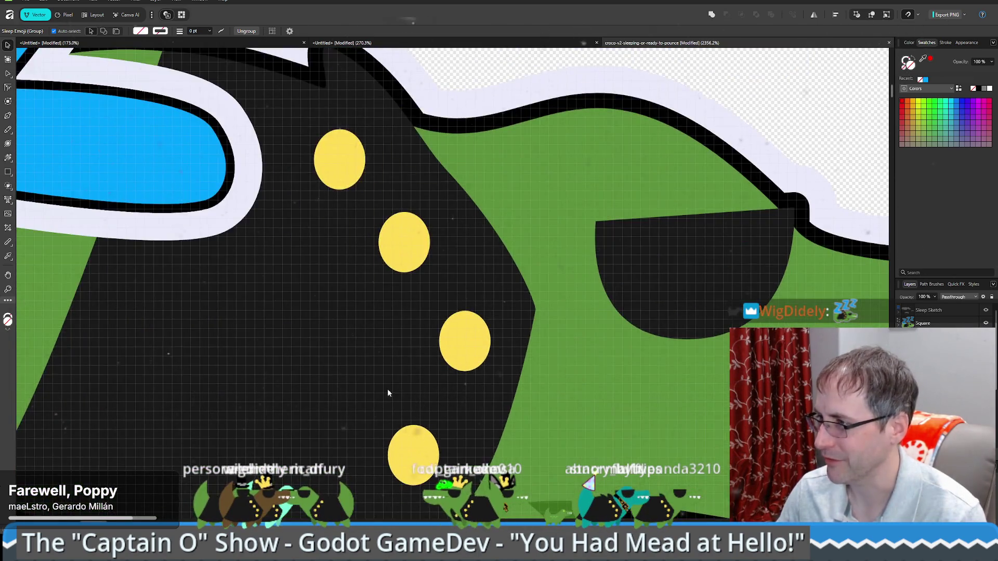
scroll(380, 372, down, 2)
mouse_move(361, 383)
mouse_down()
mouse_move(391, 276)
mouse_move(372, 264)
mouse_move(390, 307)
mouse_move(404, 309)
mouse_up()
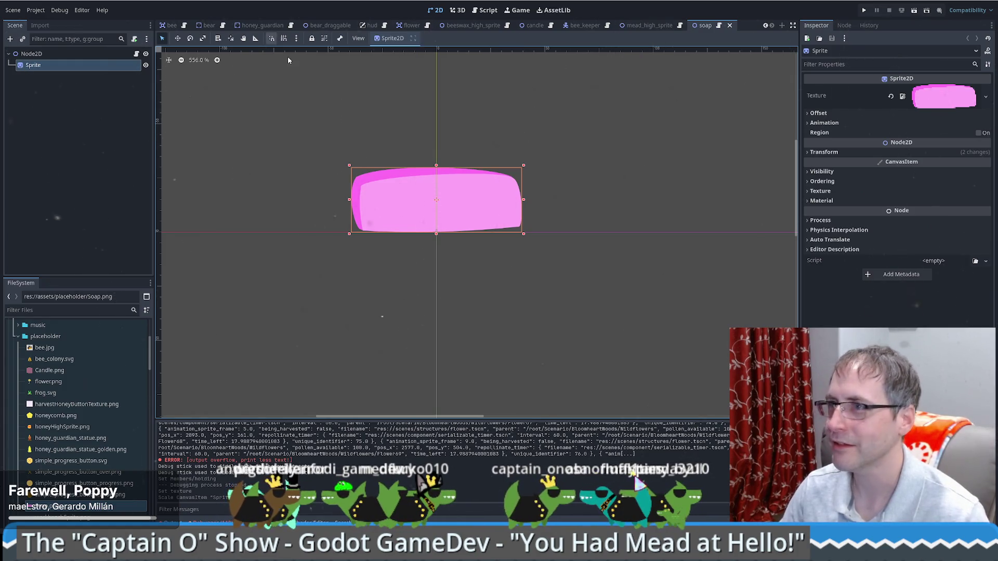
Open bee_keeper.gd and place the cursor on the blank line after the preload constants.
click(644, 25)
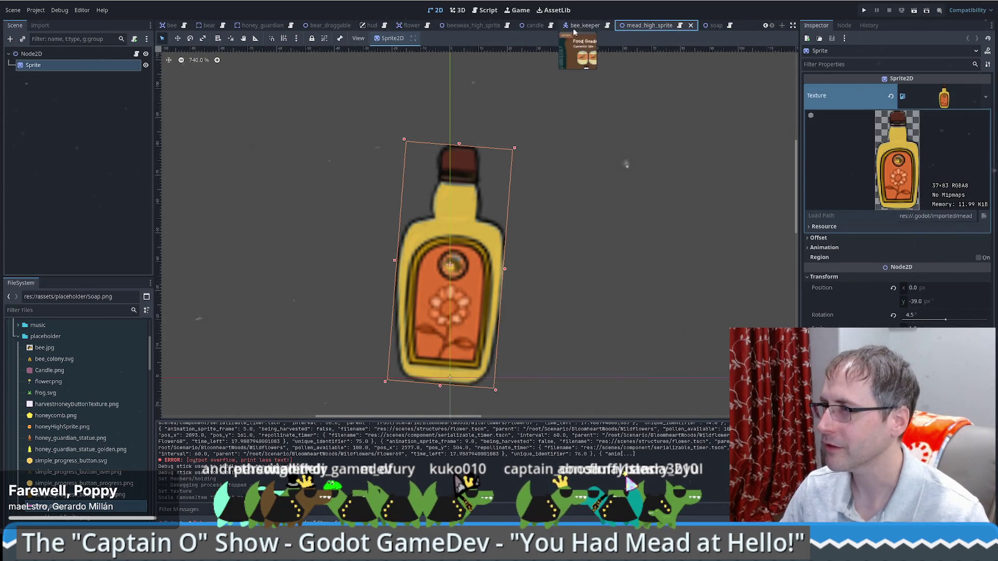
click(578, 29)
click(607, 27)
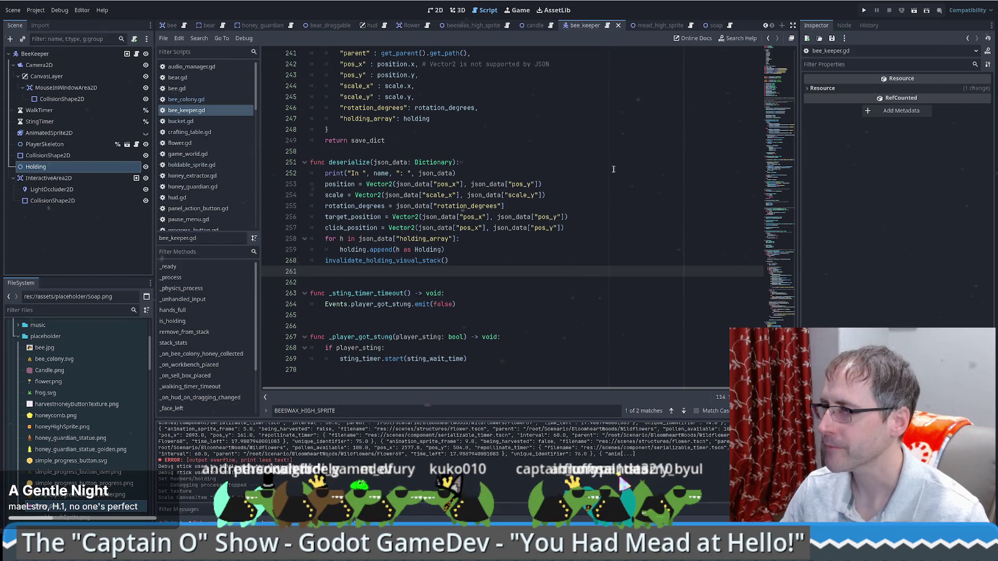
scroll(524, 186, up, 20)
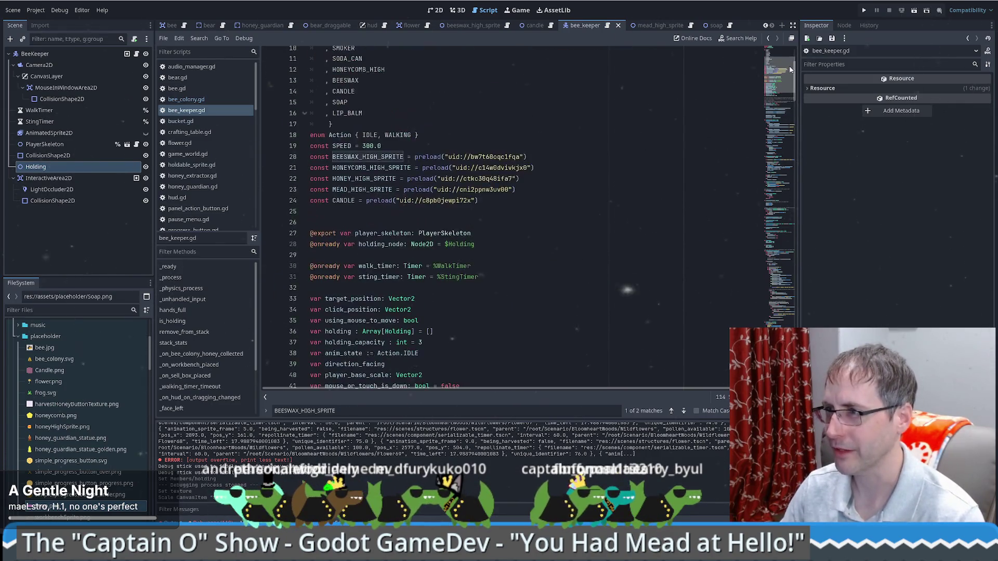
click(525, 189)
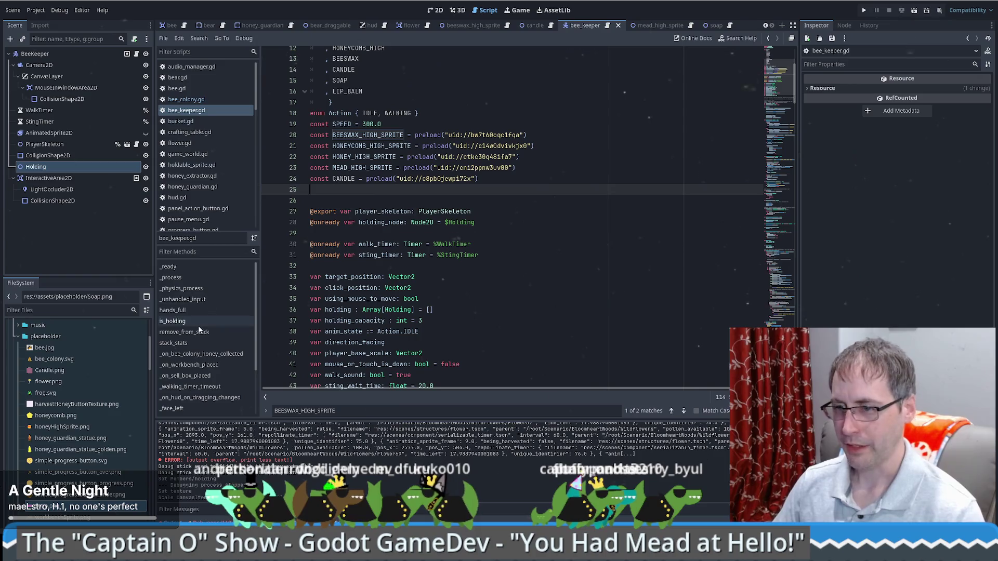
scroll(54, 426, down, 5)
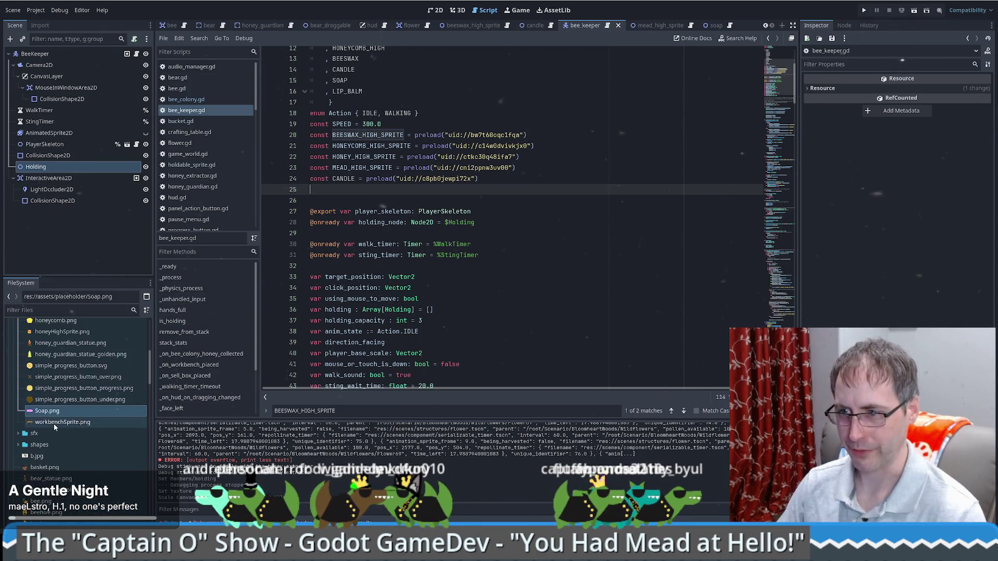
scroll(54, 423, down, 10)
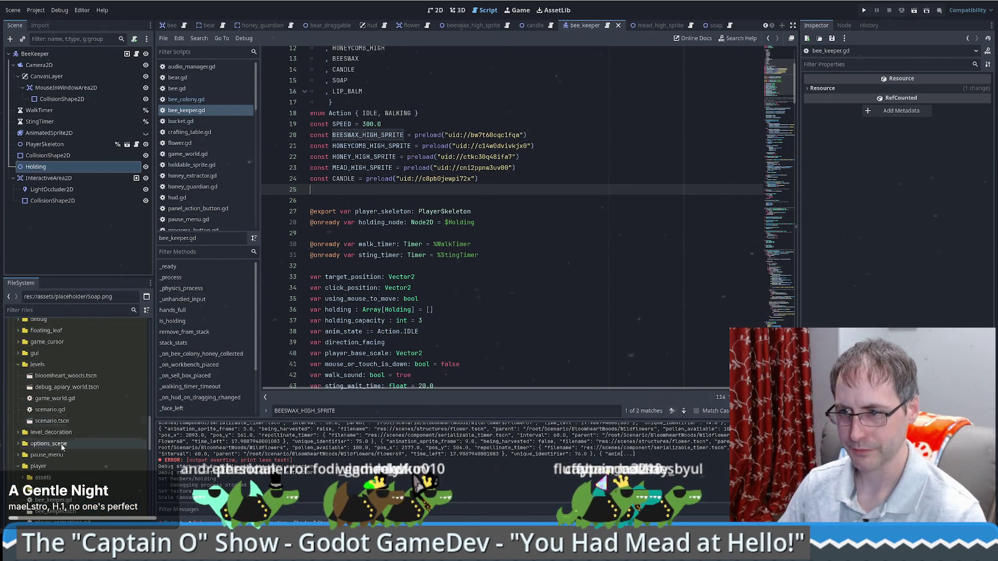
scroll(61, 447, down, 3)
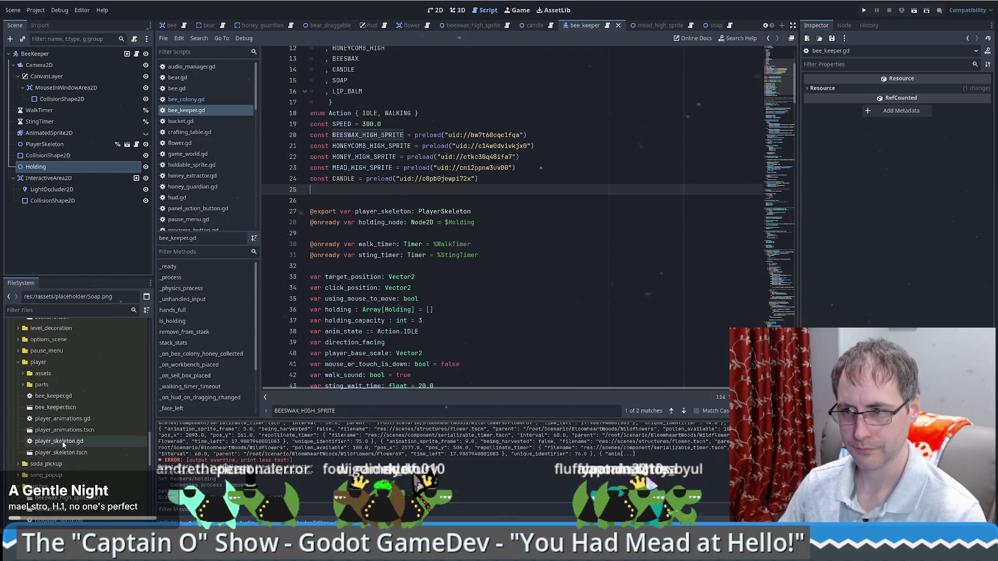
scroll(68, 450, up, 4)
scroll(68, 448, down, 8)
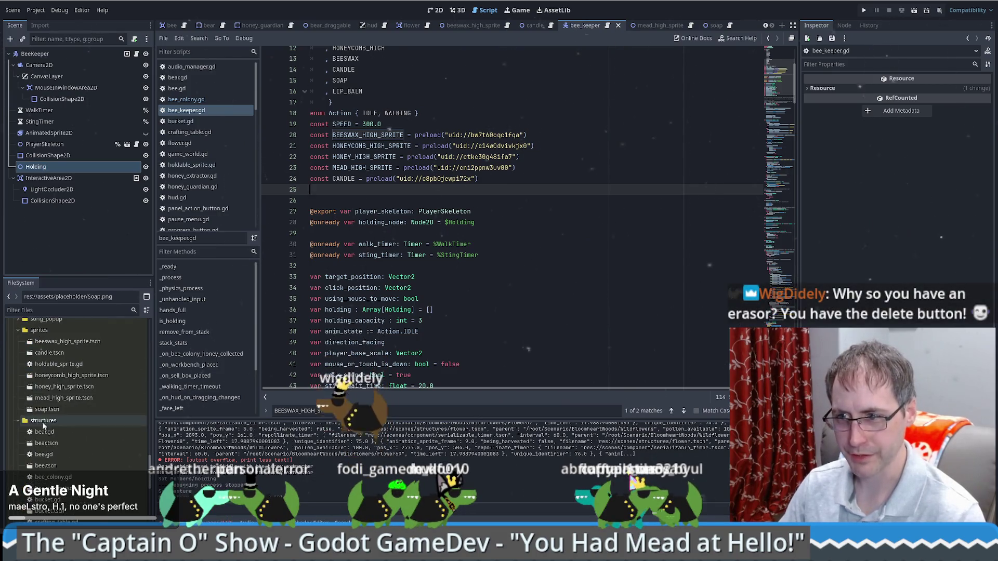
scroll(54, 420, down, 4)
Drop soap.tscn into the script to add a SOAP preload constant on line 25.
click(116, 409)
drag(116, 409, 401, 189)
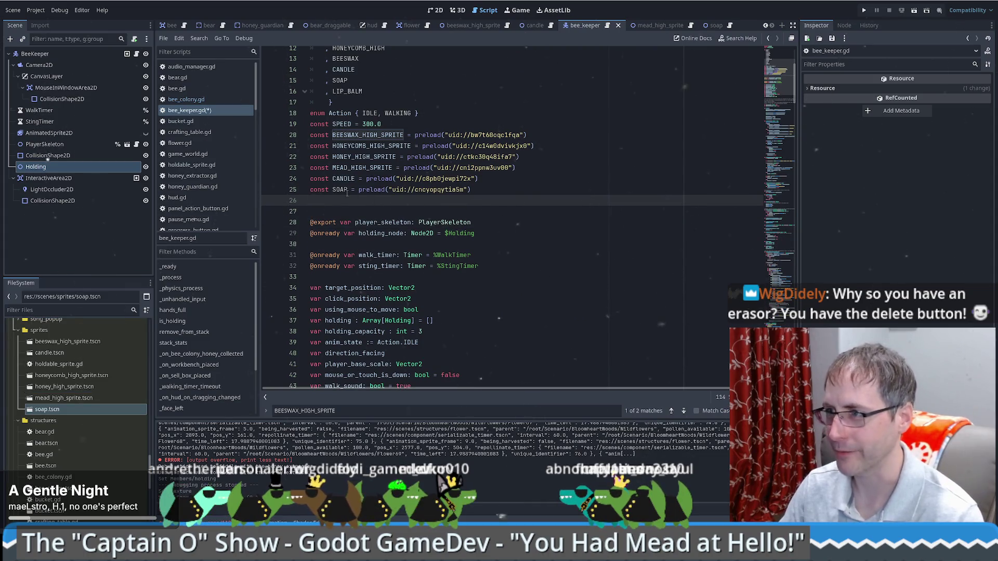
scroll(660, 196, down, 7)
mouse_move(780, 103)
mouse_down()
mouse_move(779, 208)
mouse_move(755, 242)
mouse_move(751, 307)
mouse_up()
scroll(576, 292, up, 8)
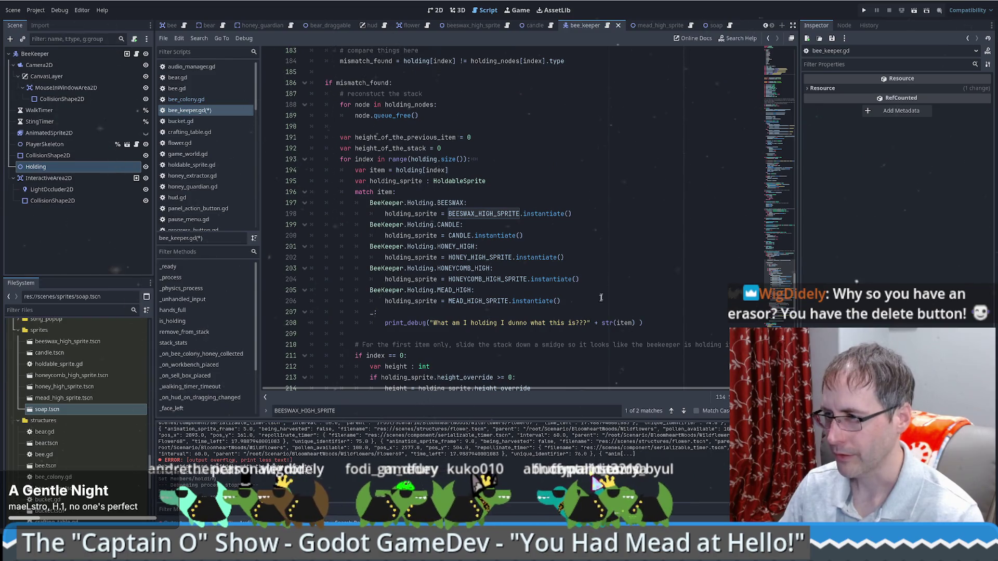
Duplicate the MEAD_HIGH case into a Holding.SOAP case calling SOAP.instantiate(), and save bee_keeper.gd.
drag(597, 300, 581, 279)
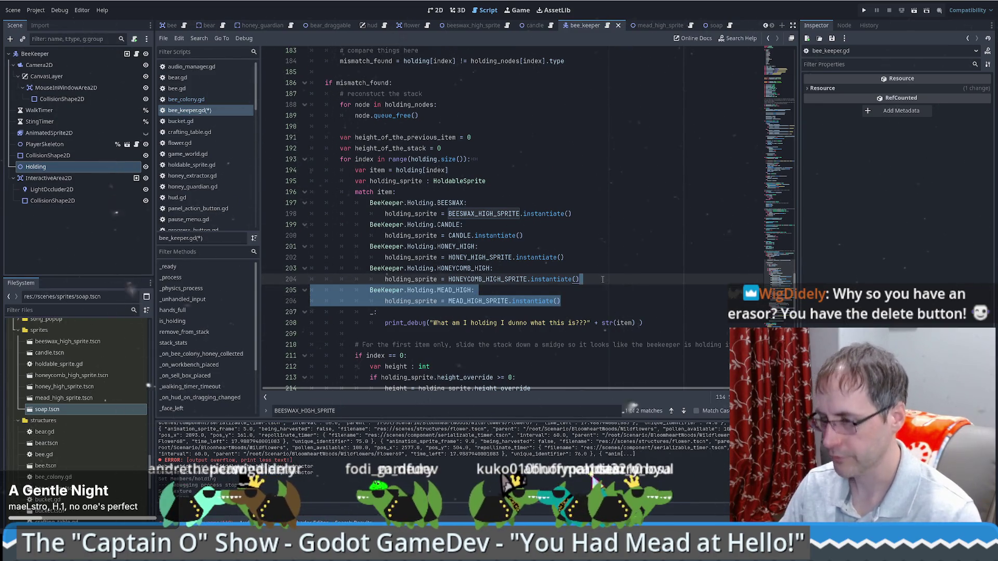
key(ctrl+shift+d)
double_click(452, 312)
text(S:)
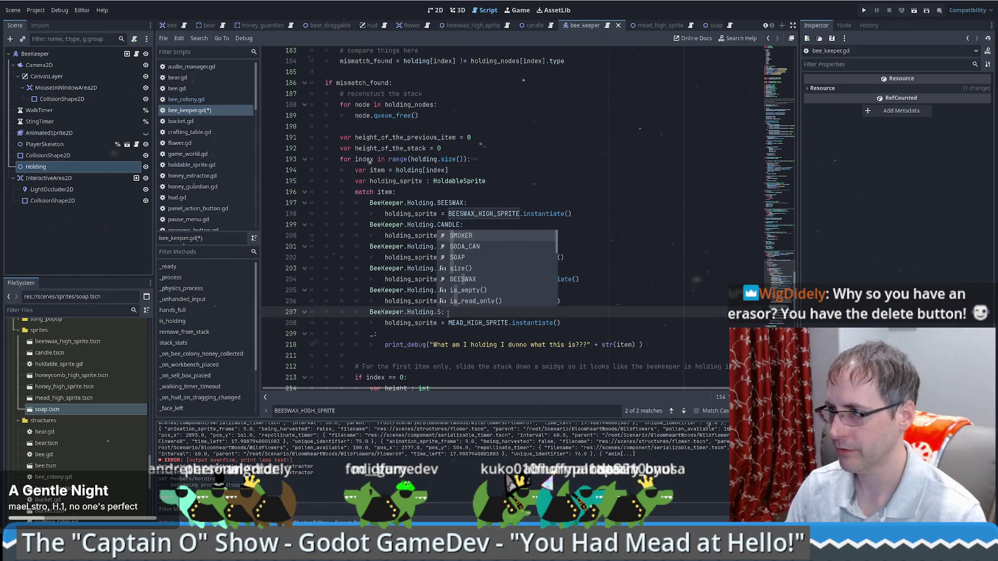
key(Down)
key(Down)
key(Return)
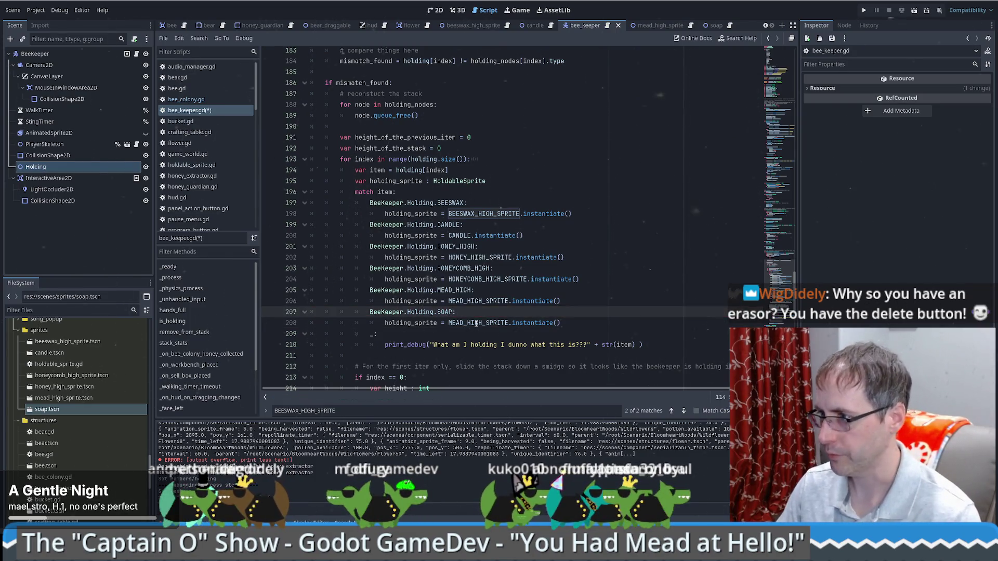
double_click(478, 323)
text(SOAP)
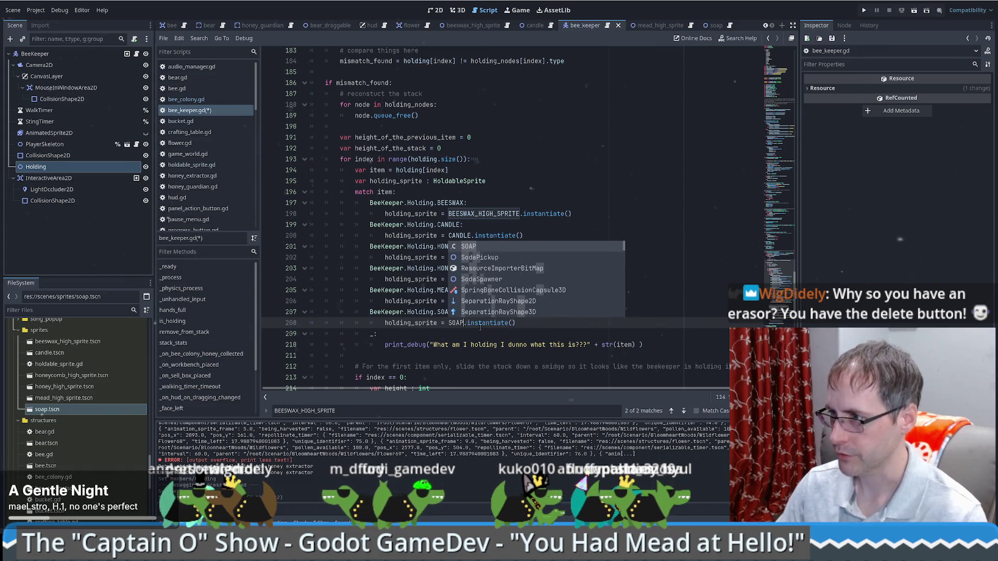
click(555, 315)
key(ctrl+s)
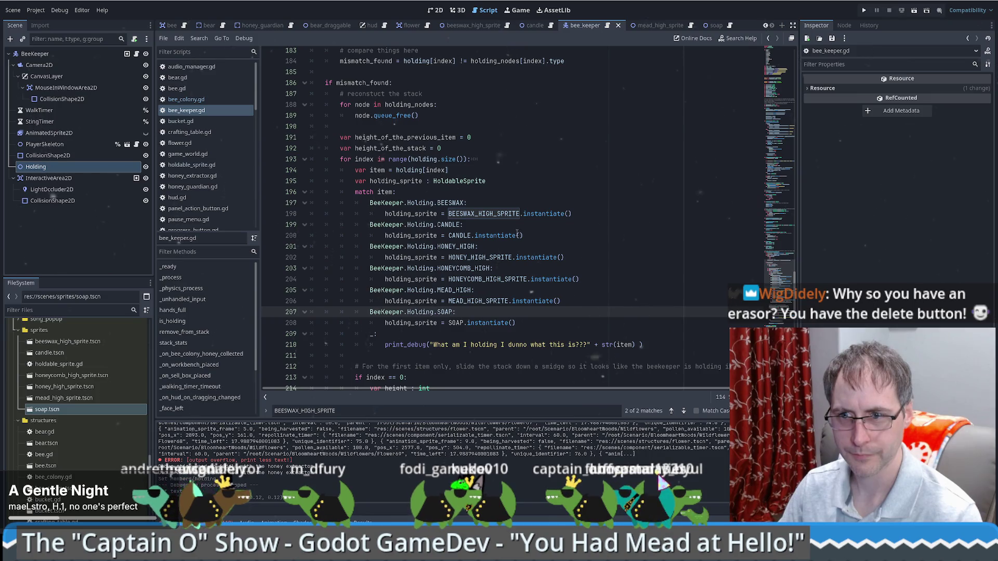
Run the game, load the save, place a honey extractor, take its beeswax and save.
click(530, 159)
click(859, 10)
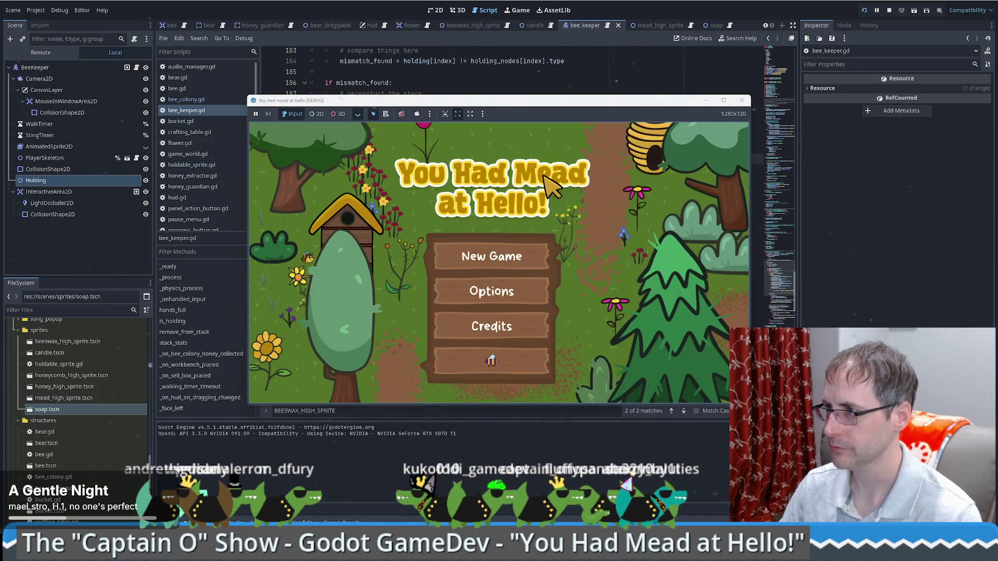
click(511, 255)
click(598, 150)
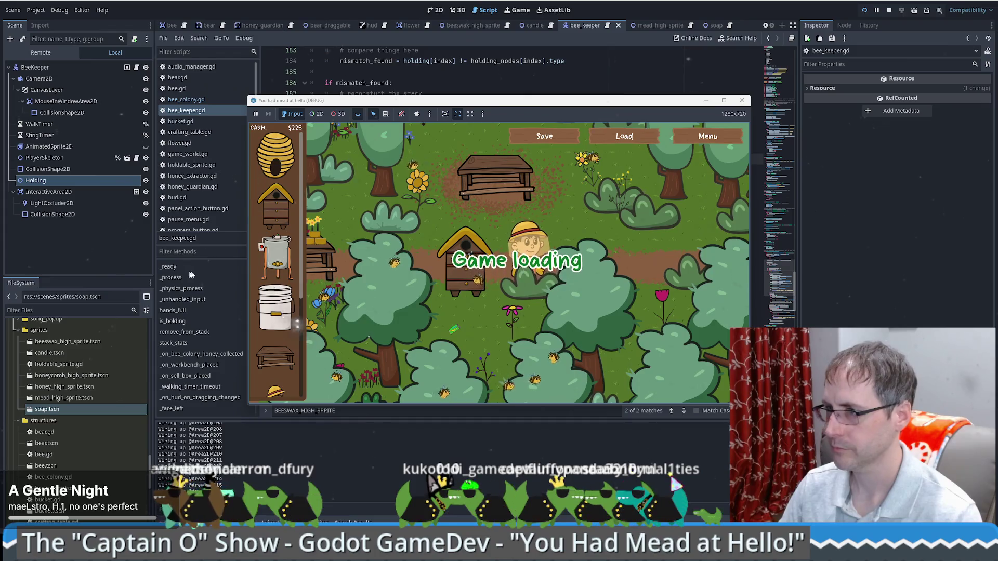
mouse_move(276, 257)
mouse_down()
mouse_move(590, 294)
mouse_move(559, 237)
mouse_up()
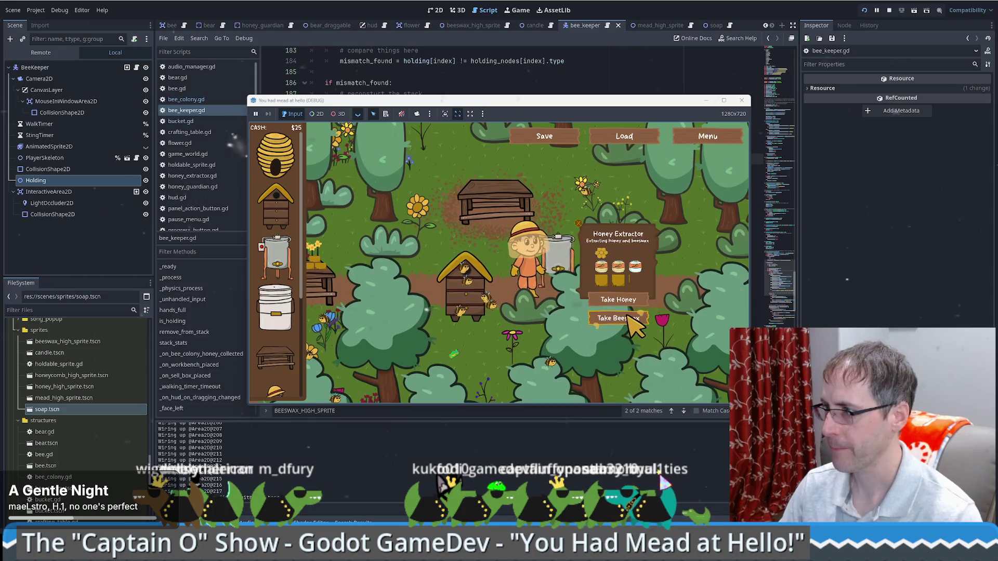
click(629, 318)
click(545, 136)
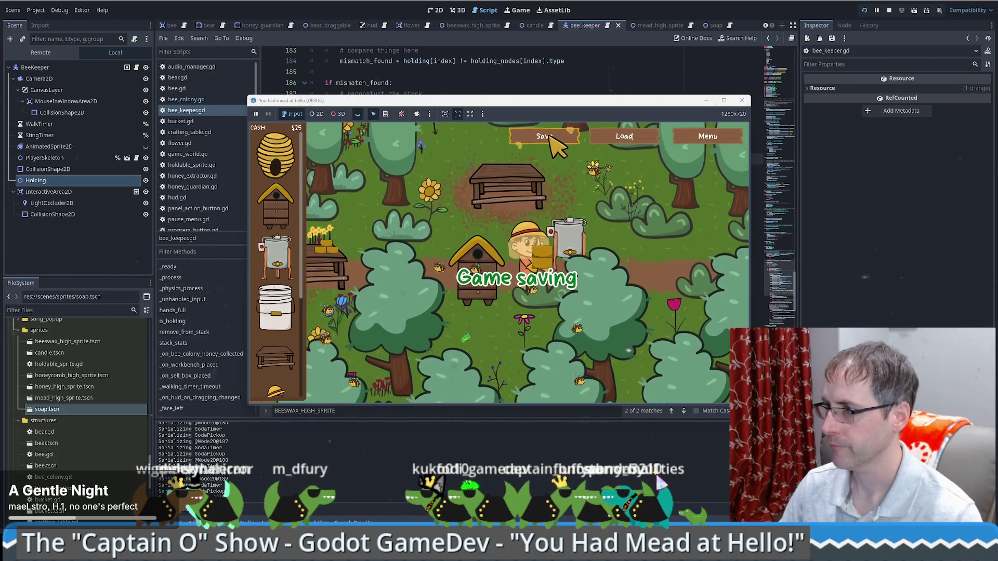
In the Remote tree, select the beekeeper CharacterBody2D and set Holding[1] to 10.
mouse_move(562, 105)
mouse_down()
mouse_move(691, 101)
mouse_move(678, 101)
mouse_up()
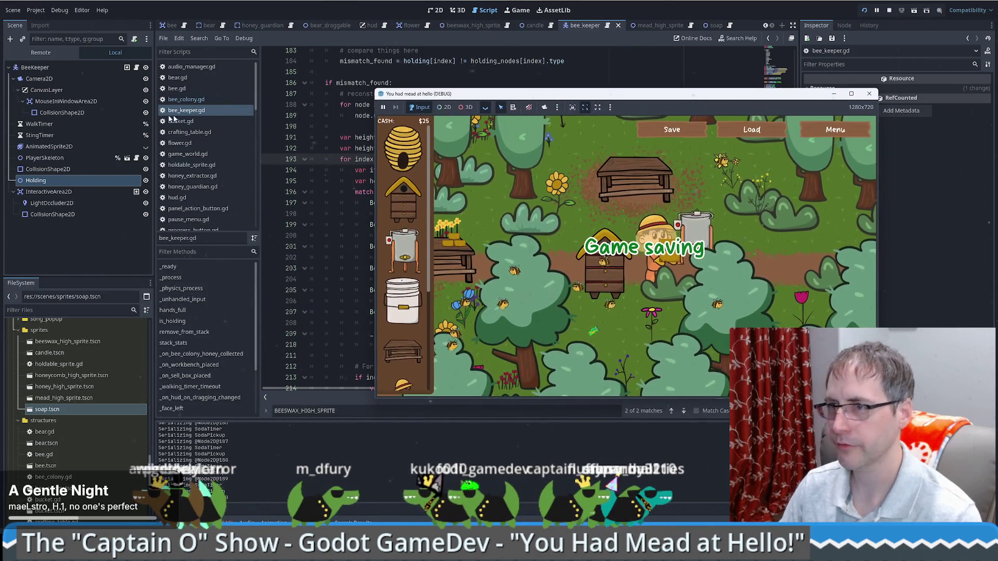
click(41, 52)
double_click(66, 113)
click(41, 147)
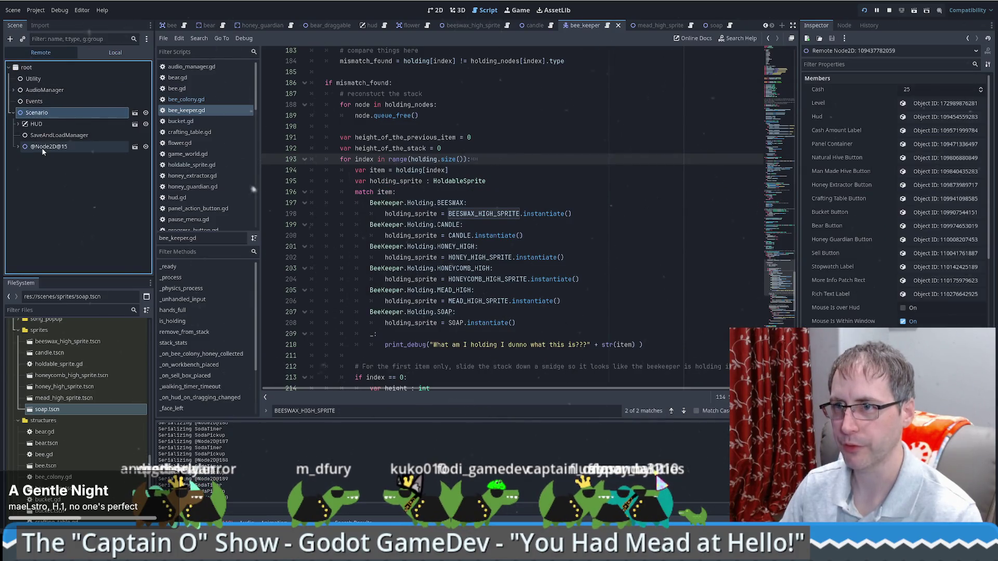
double_click(67, 203)
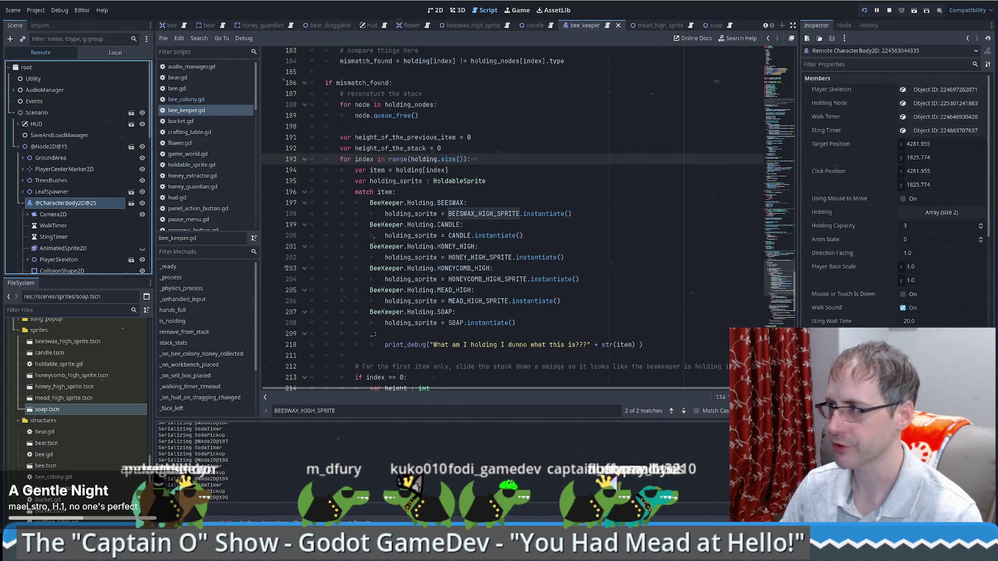
click(945, 215)
click(917, 240)
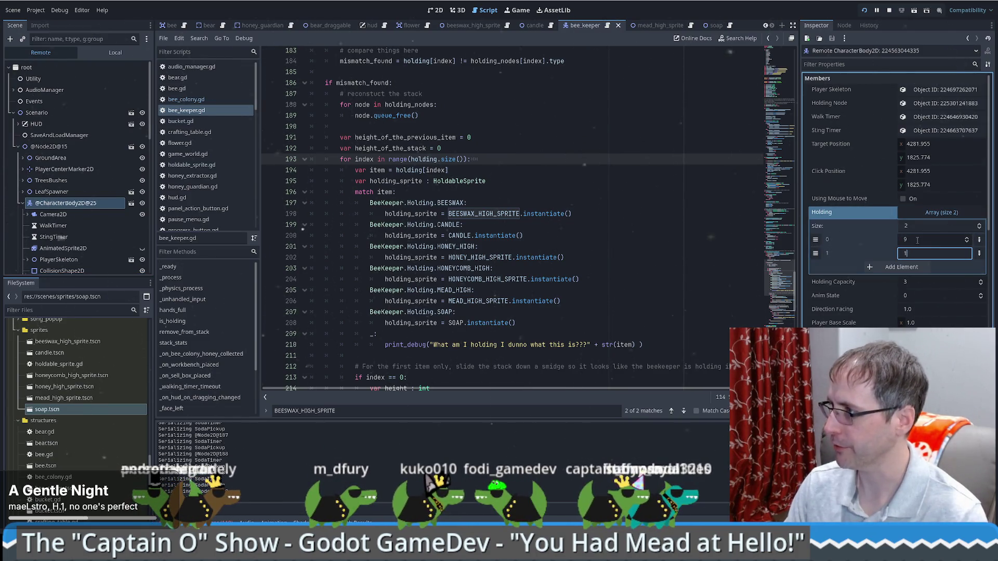
click(520, 10)
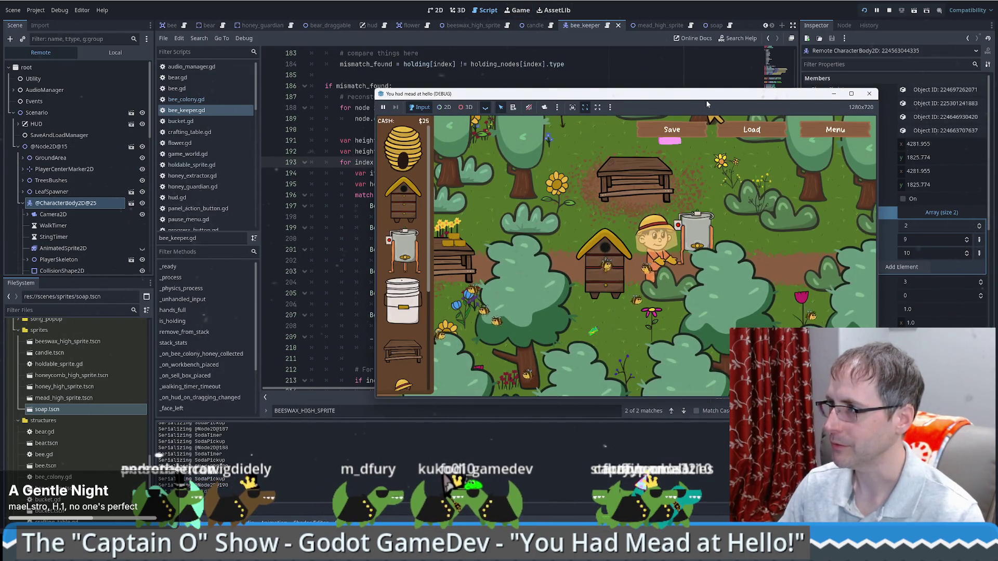
Make the game full-screen and walk the beekeeper around the hive with the arrow keys.
drag(707, 99, 528, 99)
key(Down)
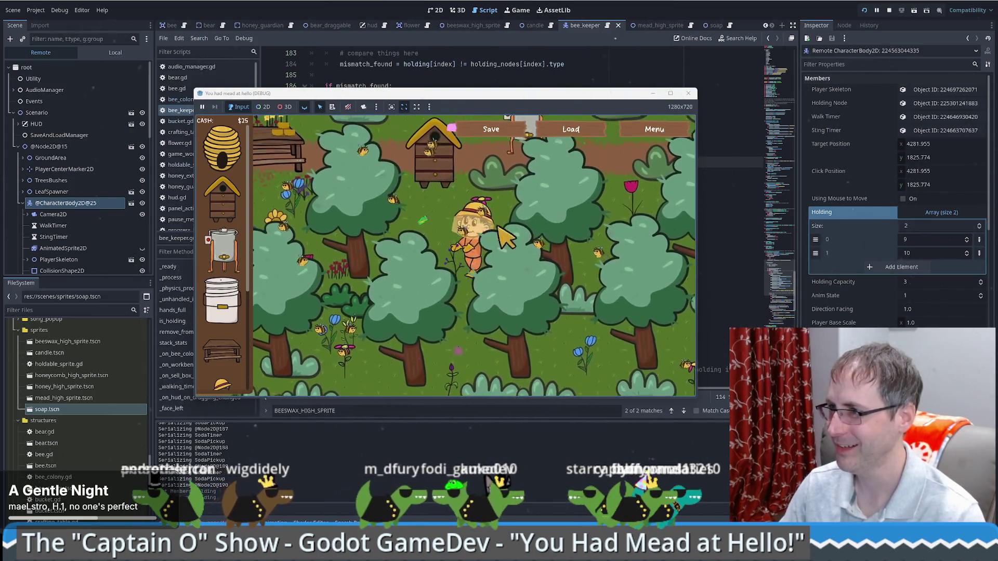
key(super+Up)
key(Left)
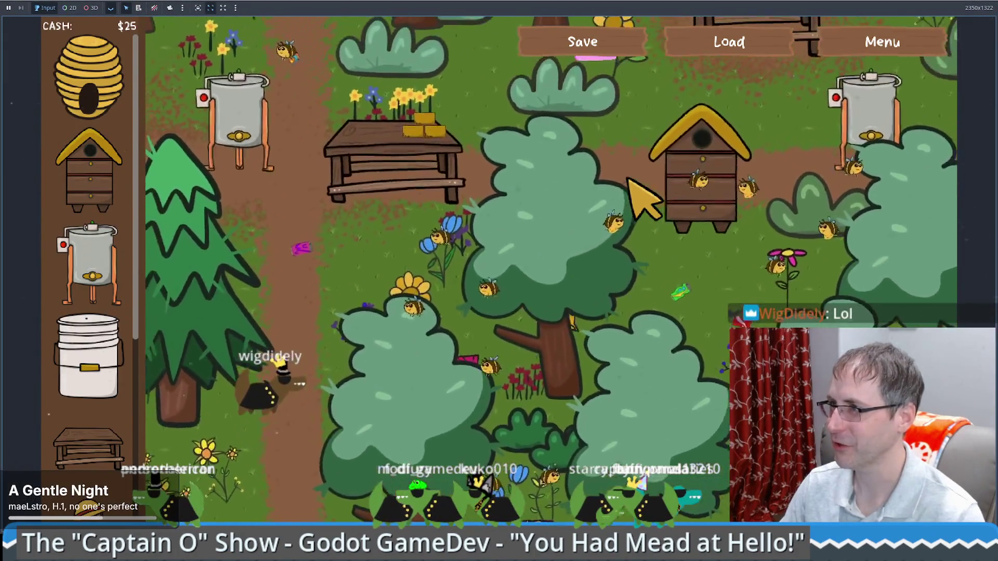
key(Right)
key(Down)
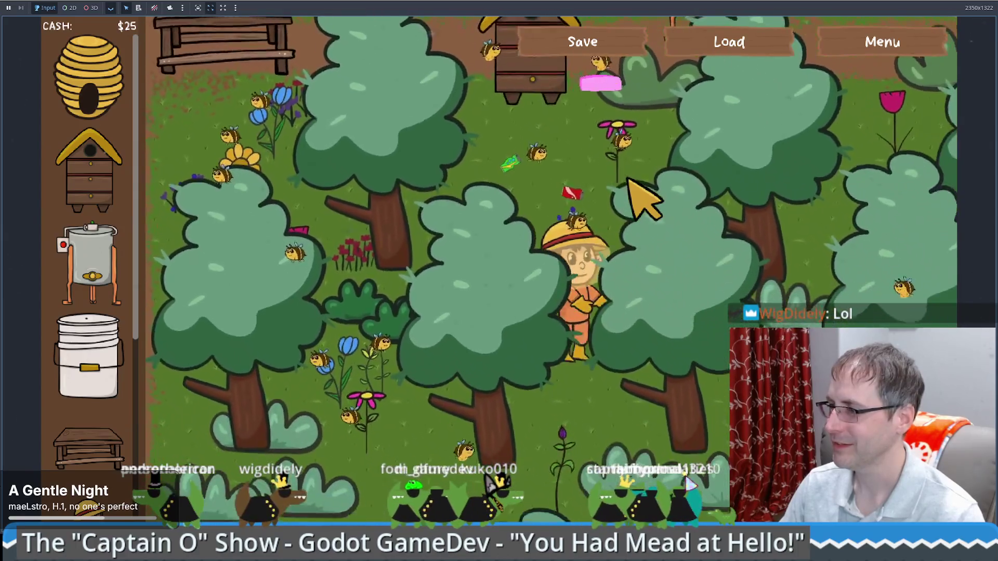
key(Up)
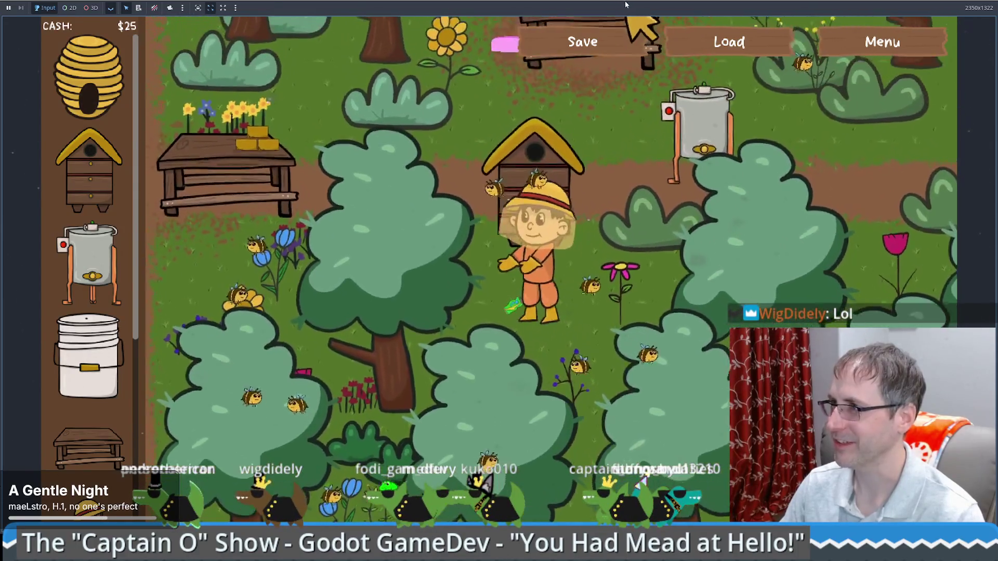
key(Left)
key(Down)
key(Right)
key(Up)
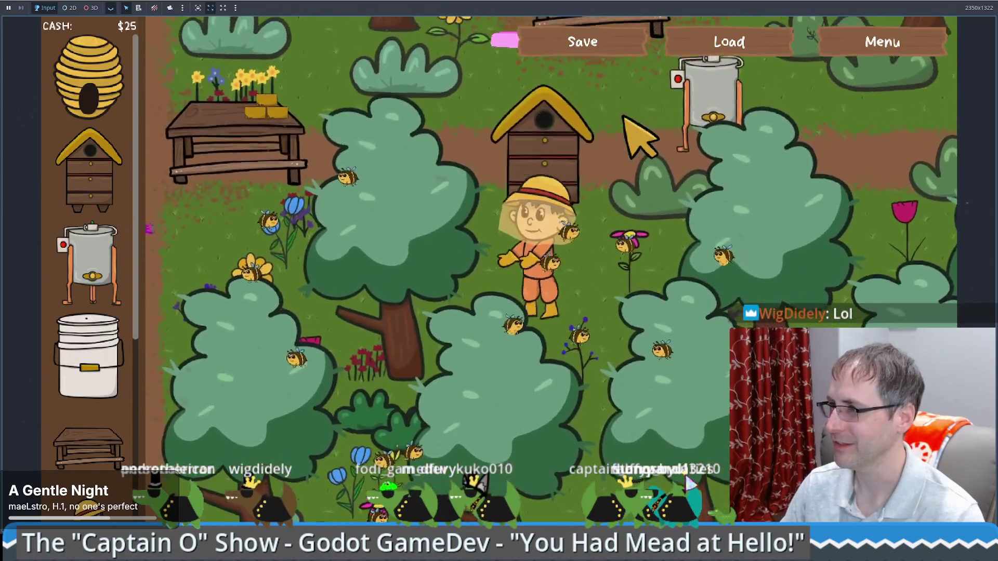
key(Left)
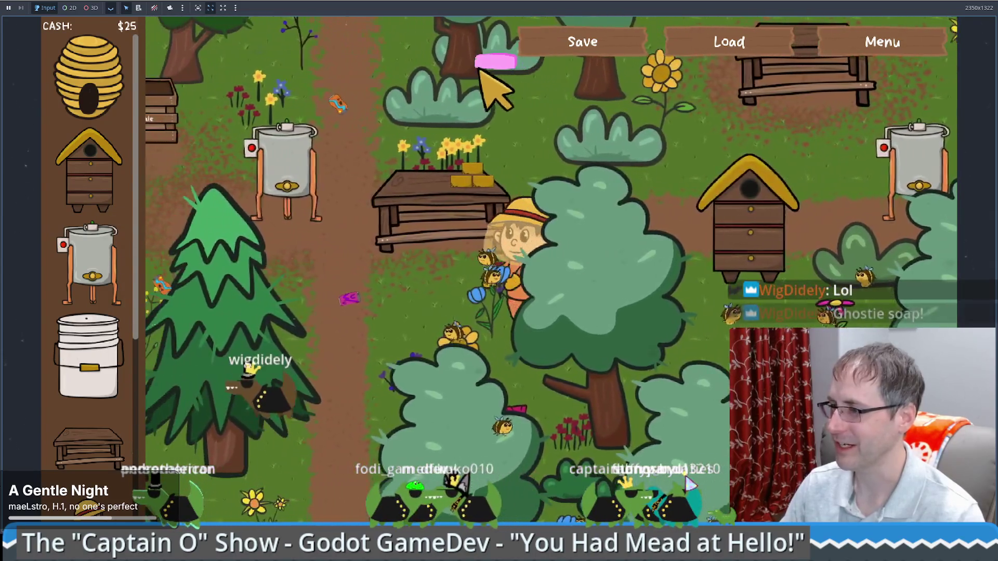
Walk past the crafting table and honey extractor, then view the soap scene in 2D.
key(Left)
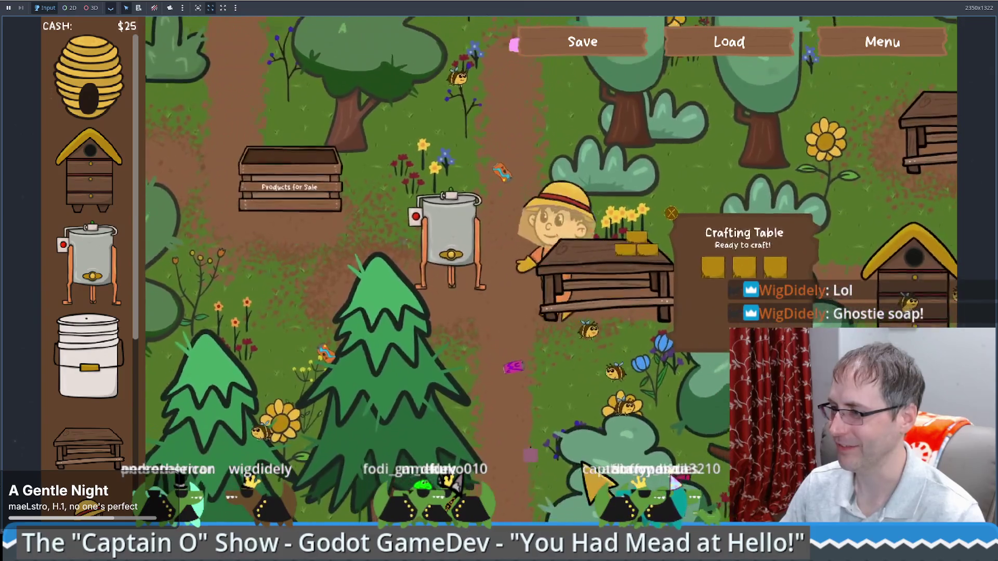
key(Left)
key(Up)
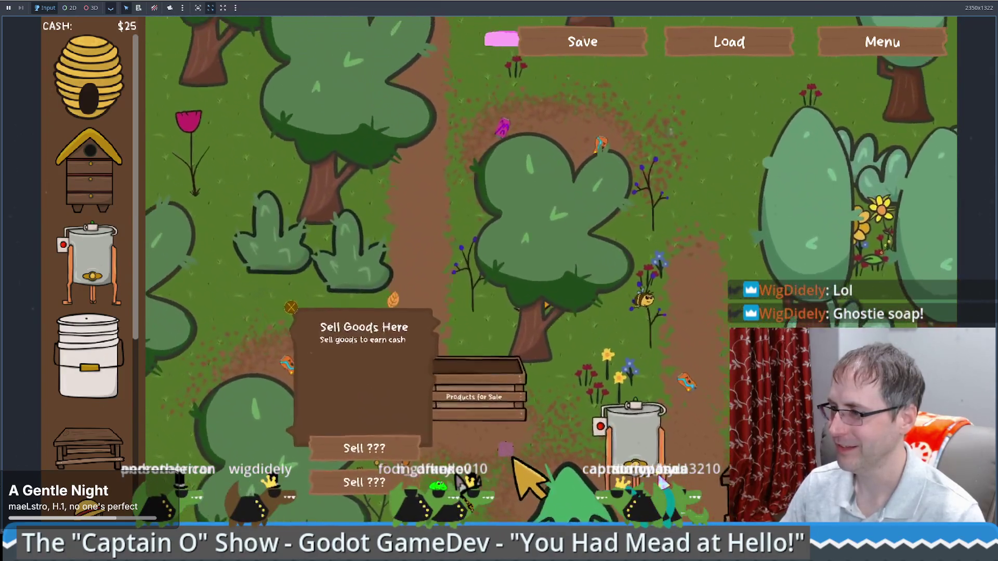
key(Up)
key(Left)
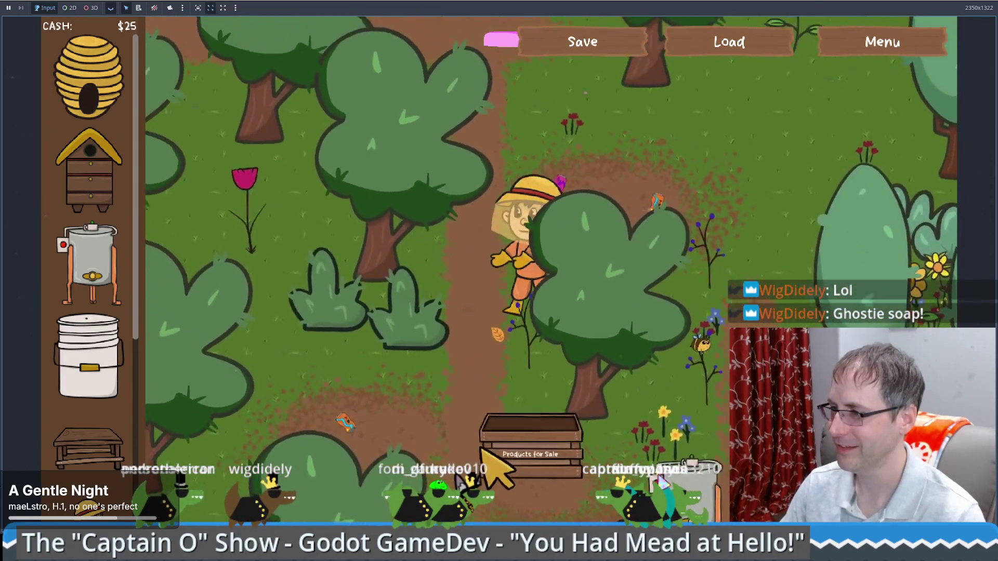
key(Up)
key(Right)
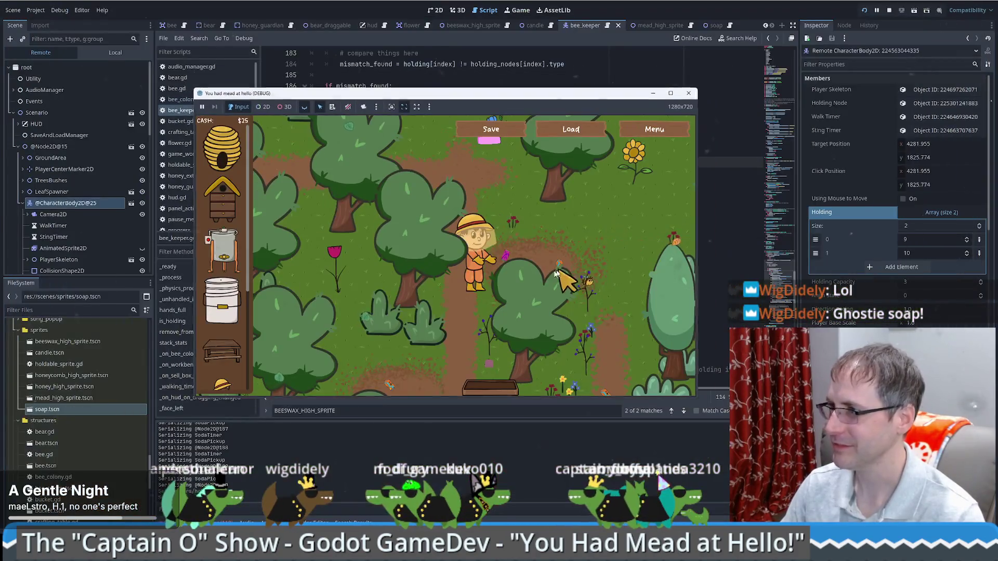
click(718, 27)
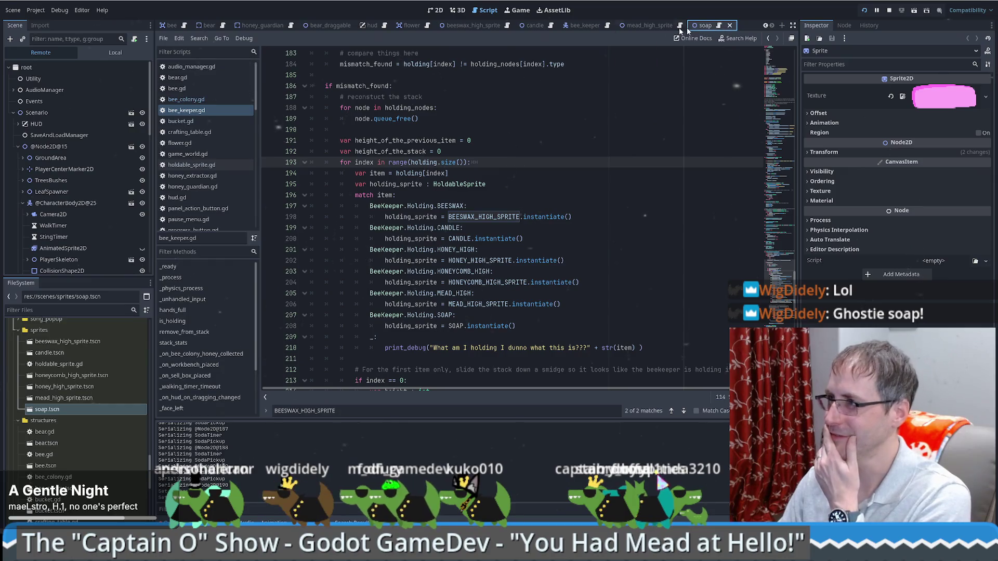
click(436, 10)
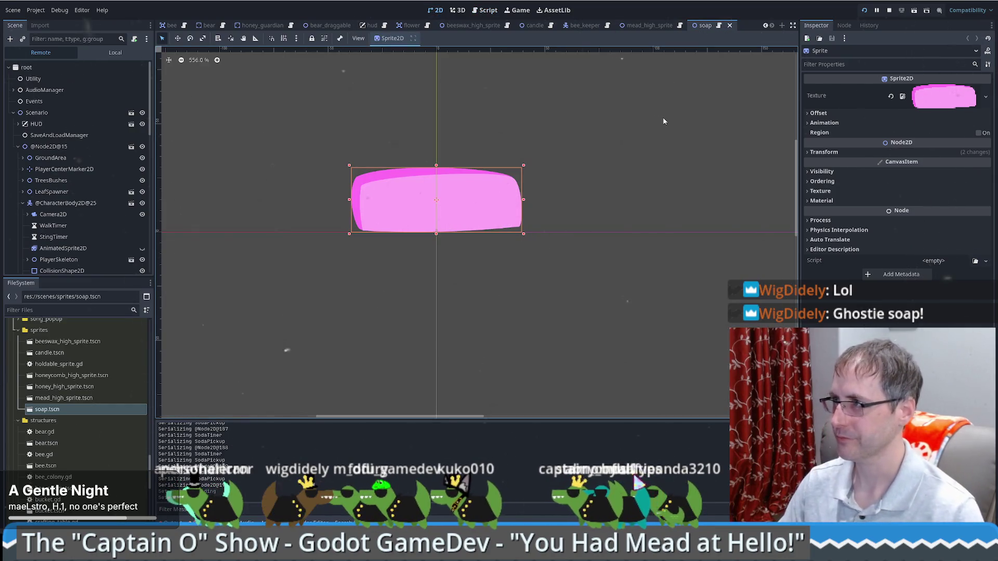
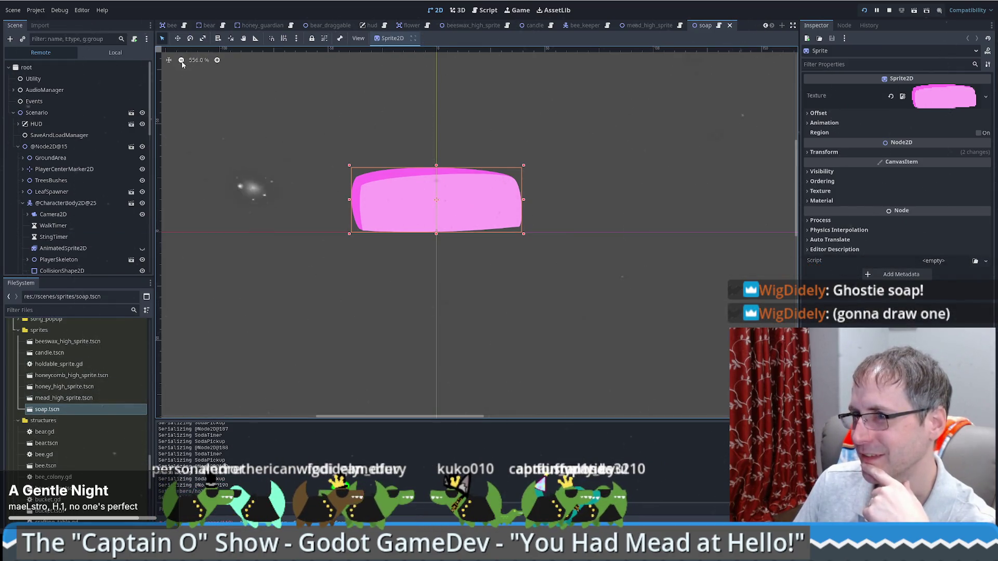
Inspect the soap scene's local node tree and root HoldableSprite, then open candle.tscn.
click(116, 53)
click(64, 66)
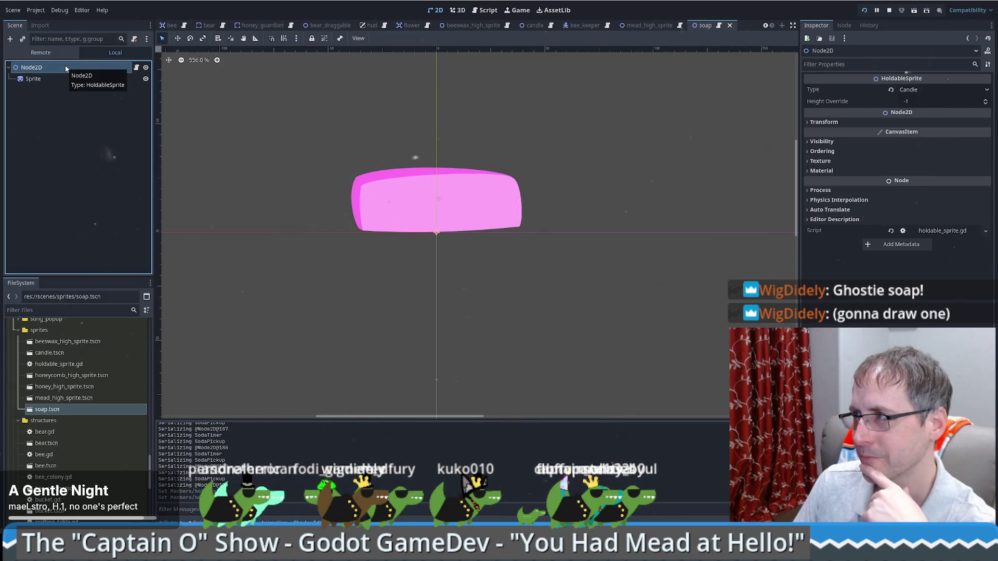
scroll(273, 211, down, 15)
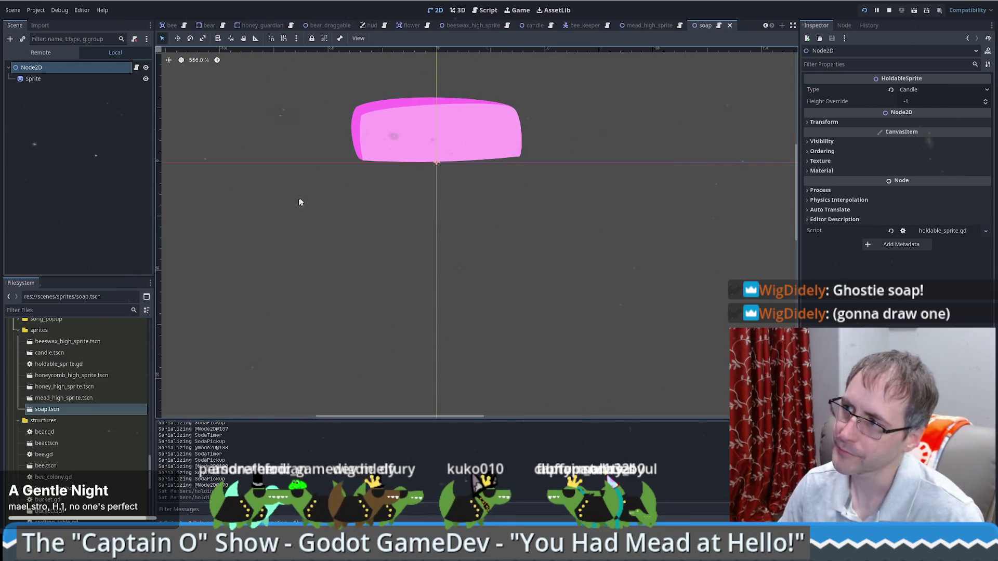
drag(274, 216, 442, 278)
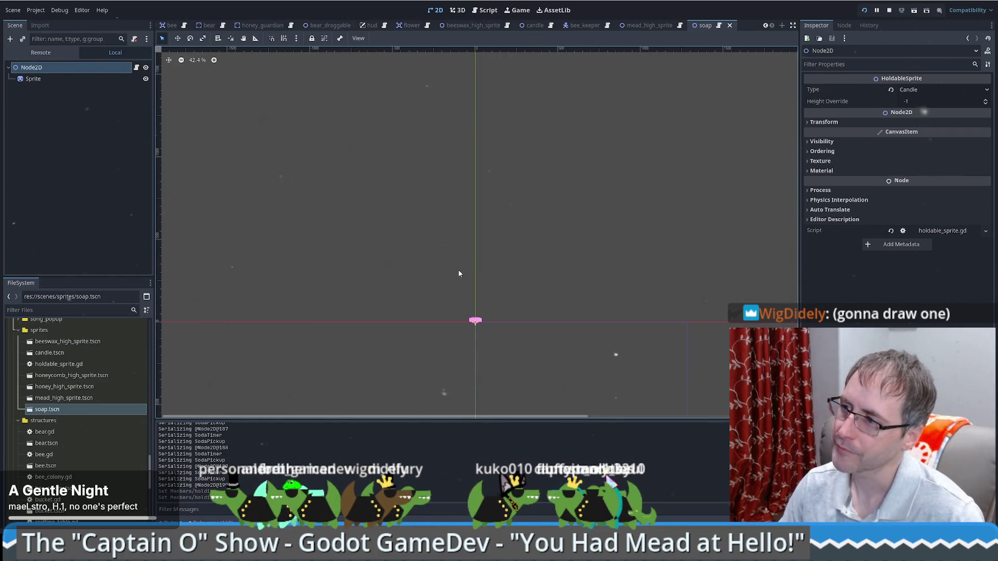
scroll(470, 328, up, 11)
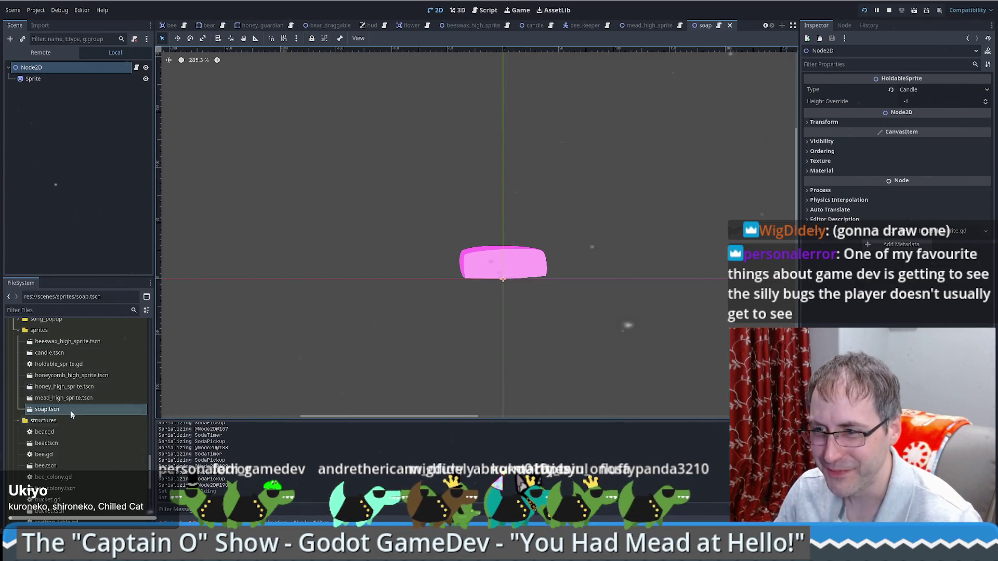
double_click(52, 355)
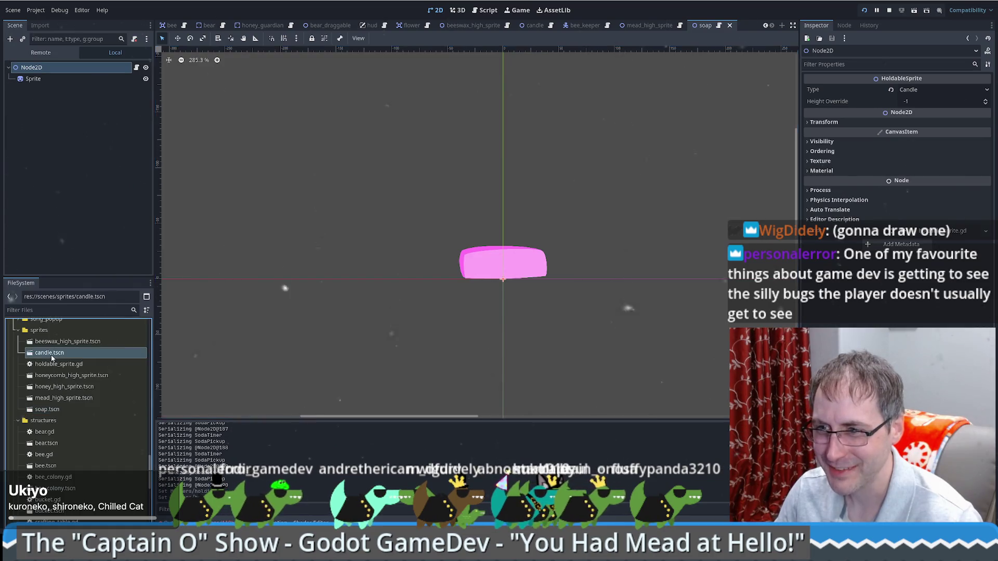
Preview the candle Sprite's texture, open holdable_sprite.gd, then switch to bee_keeper.gd.
click(79, 80)
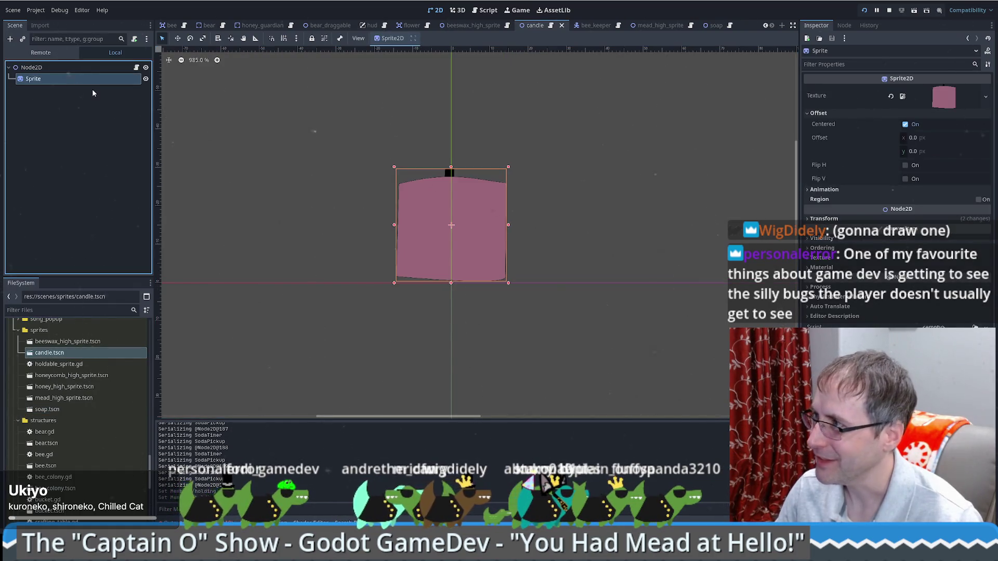
click(942, 99)
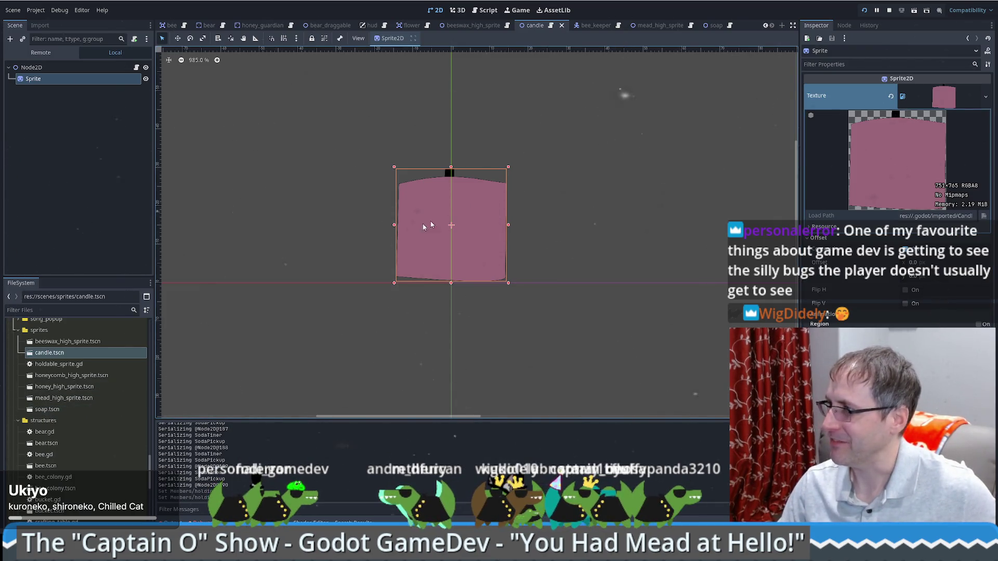
click(136, 67)
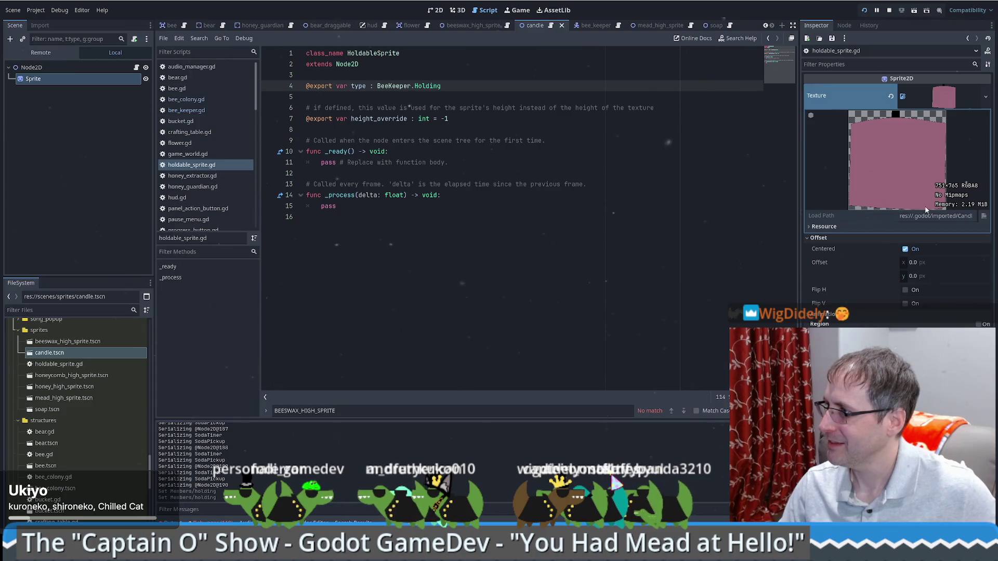
click(962, 185)
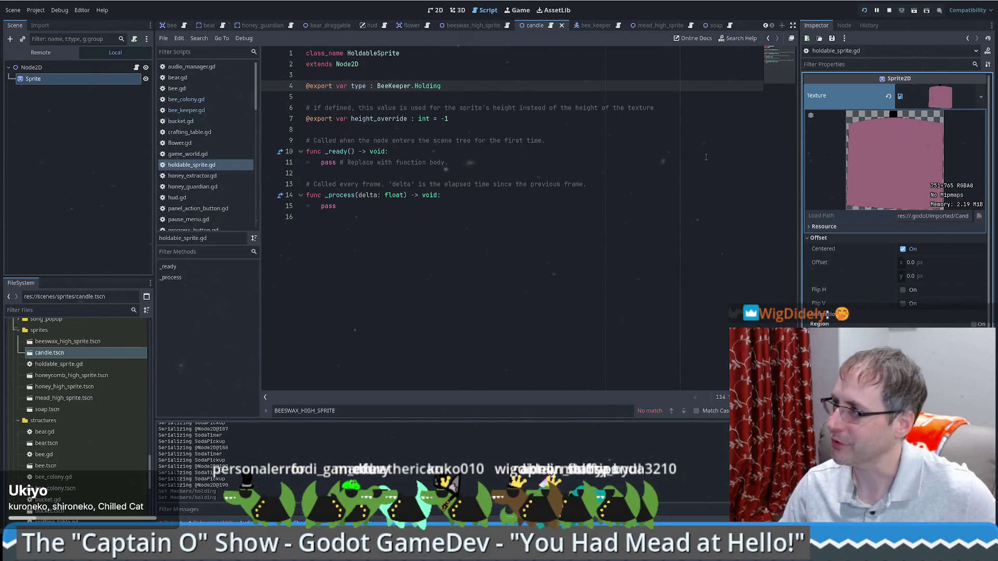
drag(500, 31, 258, 33)
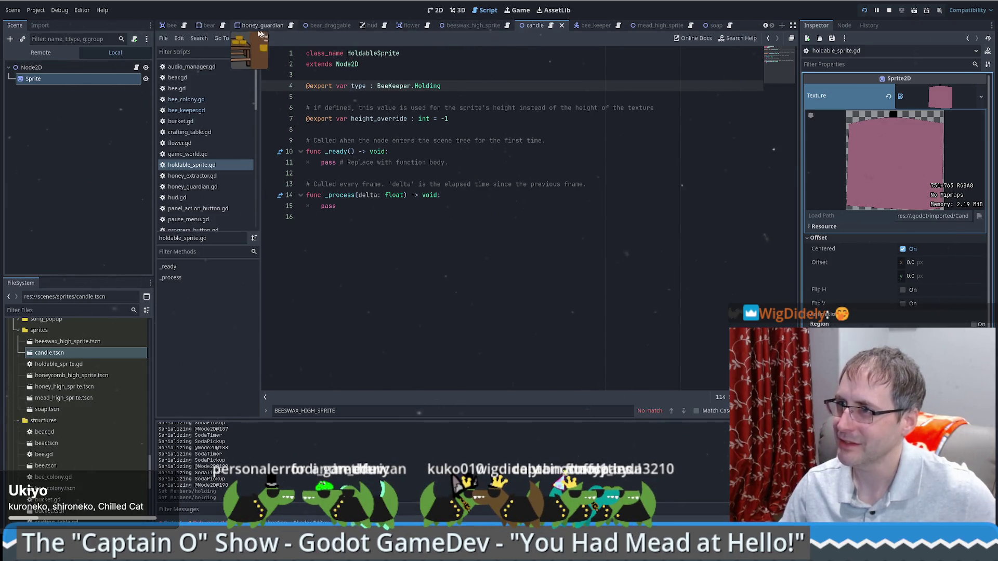
click(617, 26)
Review the held-items loop in bee_keeper.gd and look up the Array size() documentation.
scroll(617, 243, down, 15)
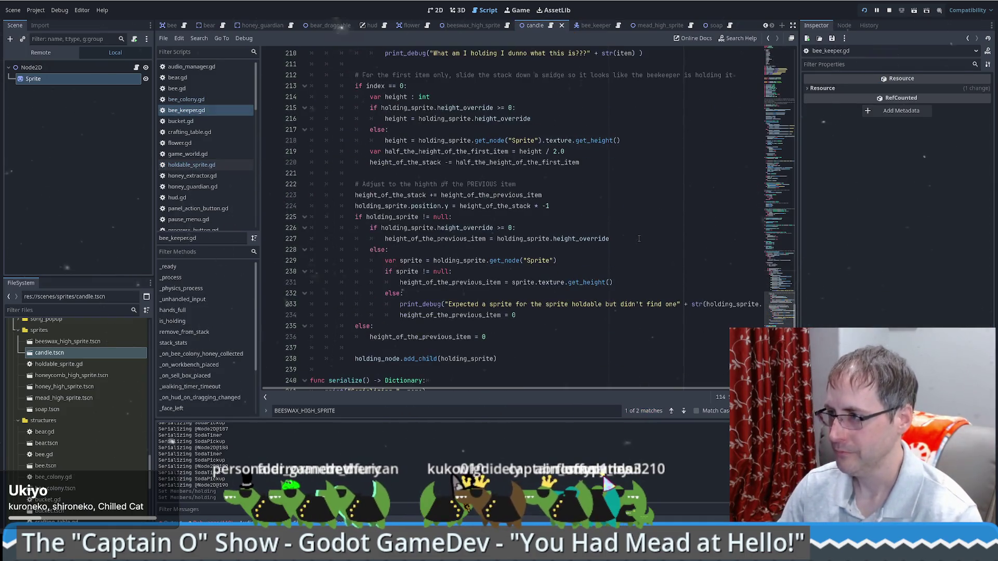
scroll(617, 244, down, 3)
scroll(618, 266, up, 20)
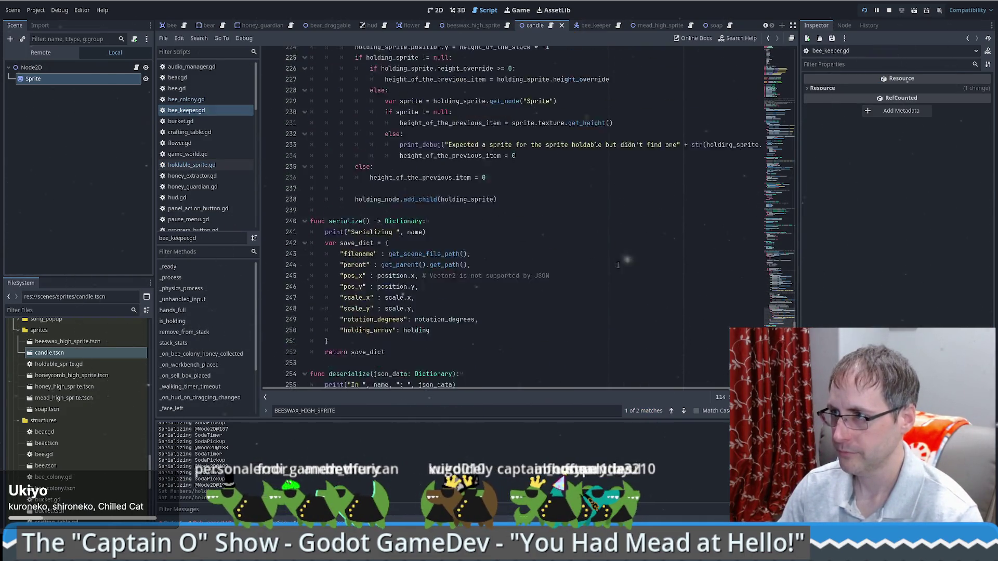
scroll(617, 266, up, 2)
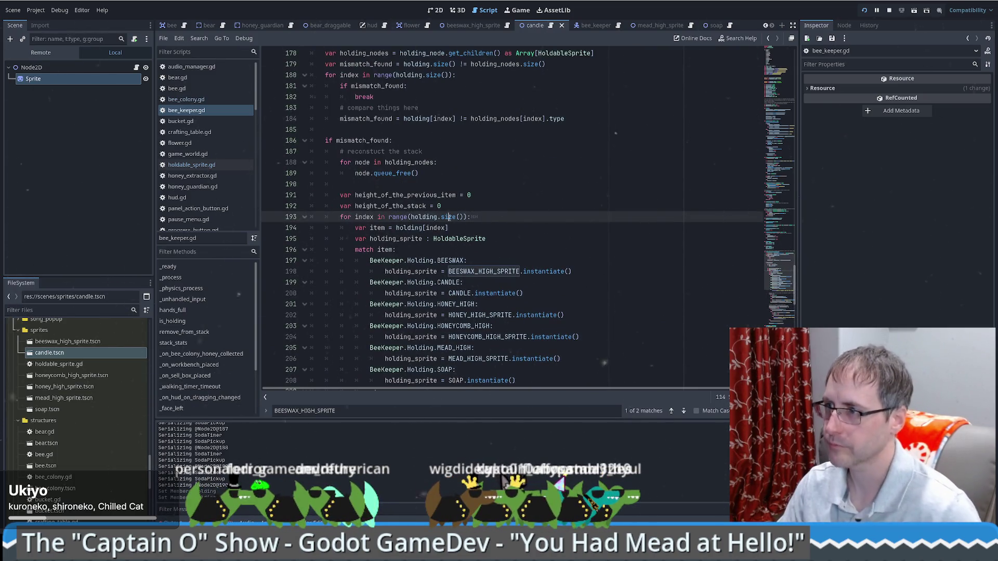
double_click(432, 217)
ctrl+click(447, 217)
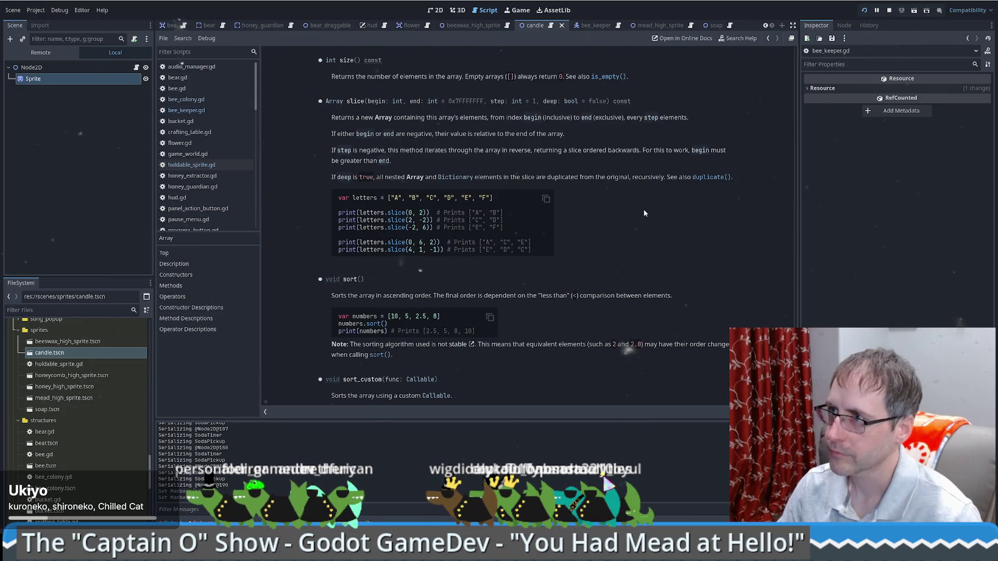
key(alt+Left)
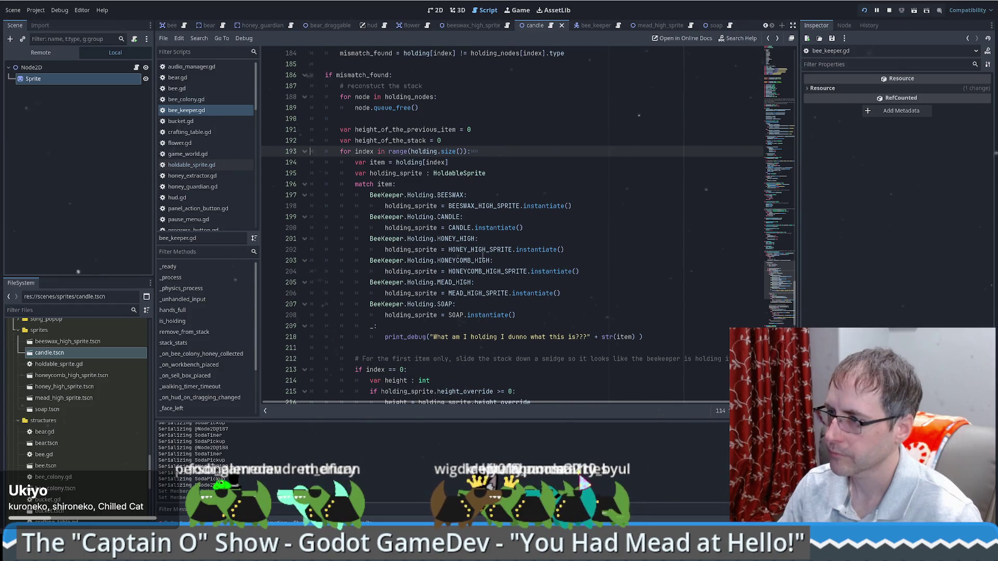
Begin a multiplication after get_height() on the line 218 fallback height.
scroll(484, 255, down, 1)
scroll(483, 255, down, 3)
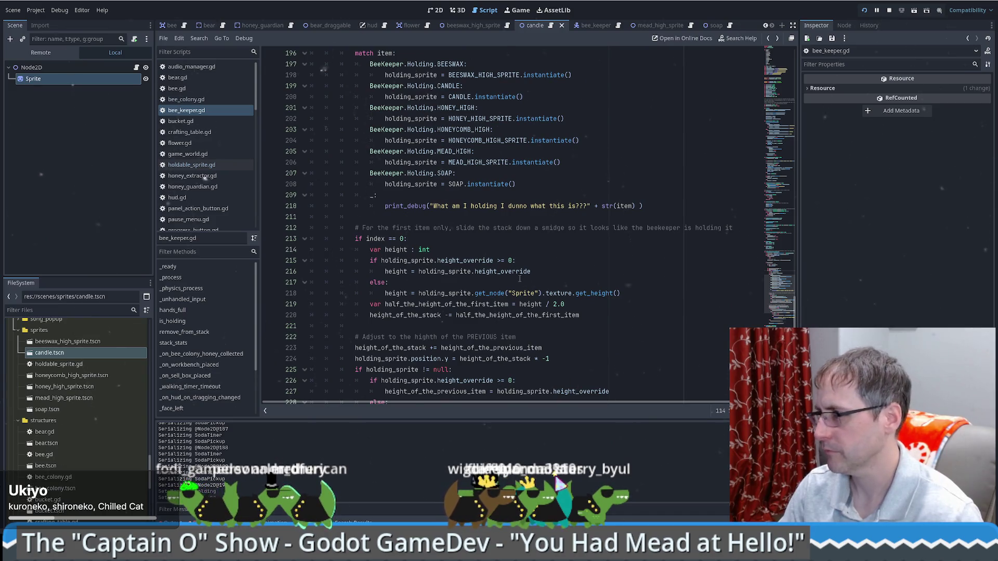
double_click(556, 294)
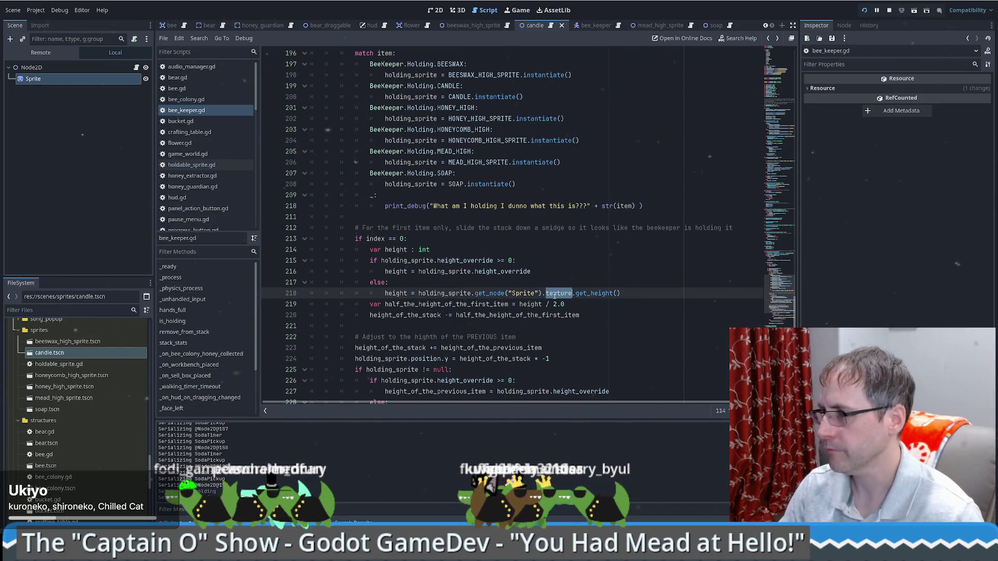
click(624, 294)
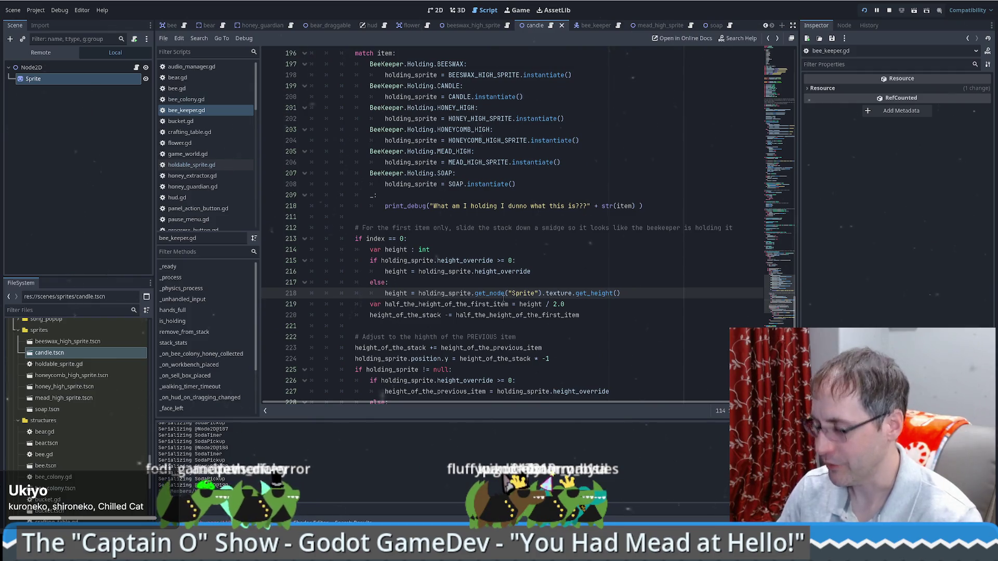
text(*)
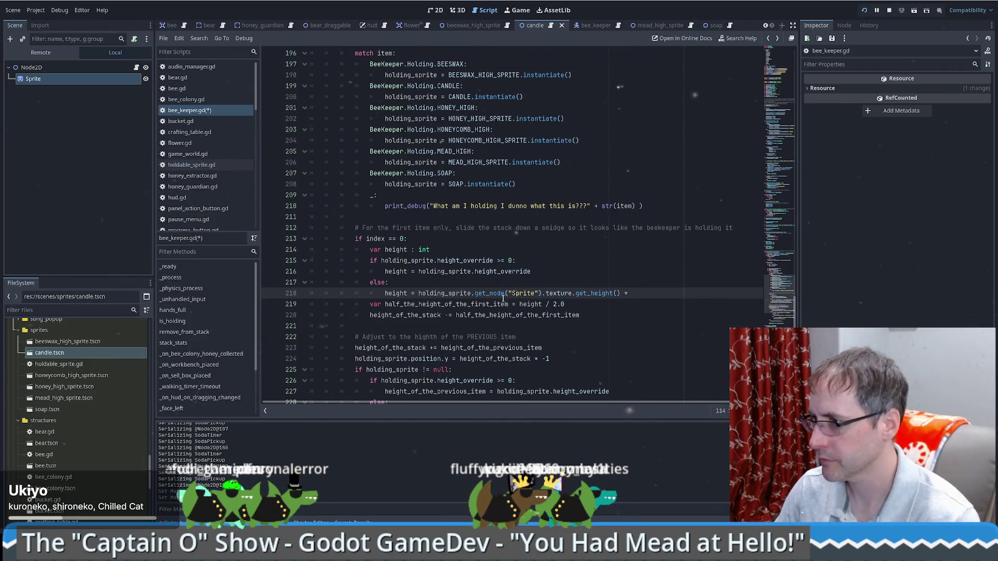
Add var texture_sprite = holding_sprite.get_node("Sprite") on a new line under else:.
drag(419, 293, 536, 305)
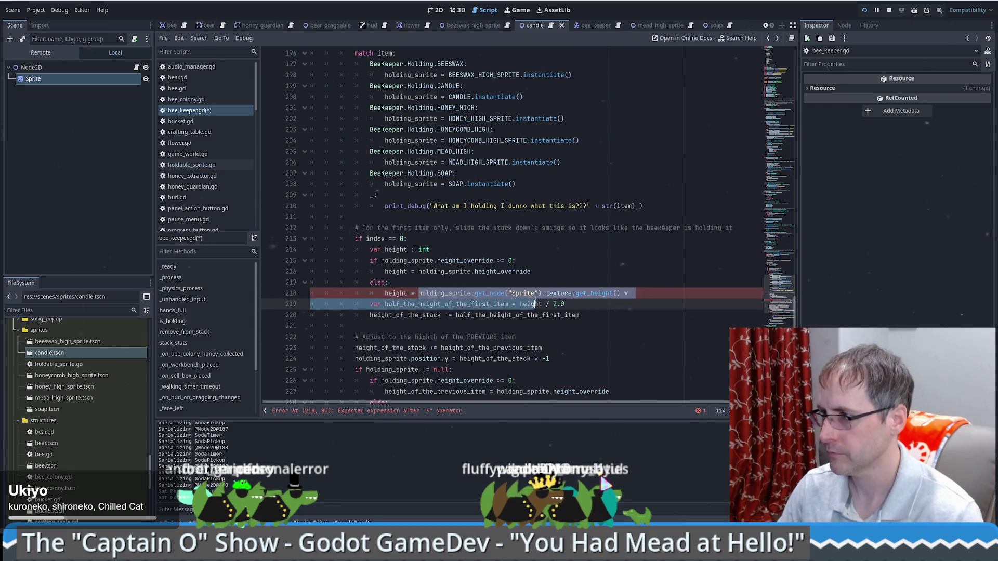
click(535, 306)
key(Up)
key(Up)
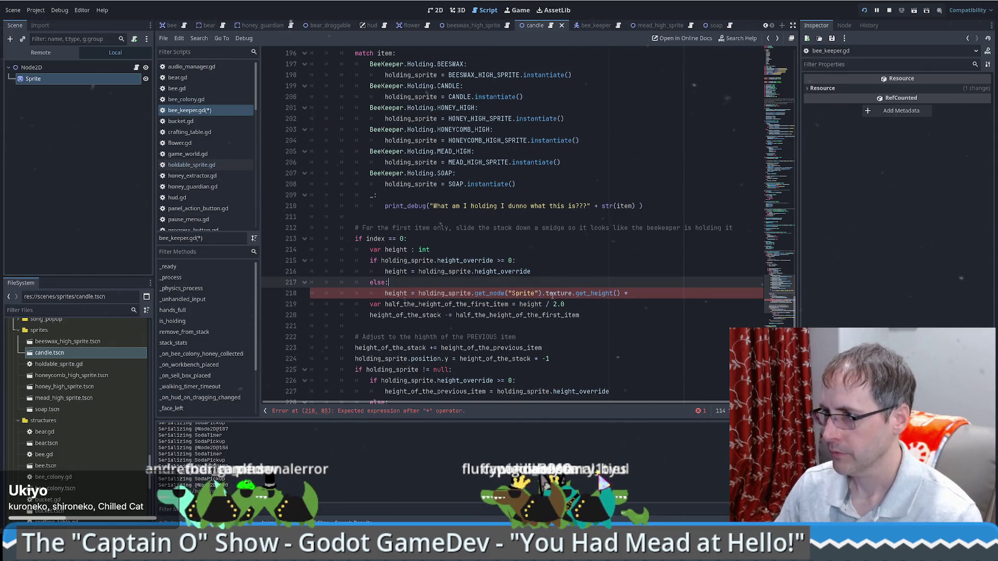
key(Return)
text(var )
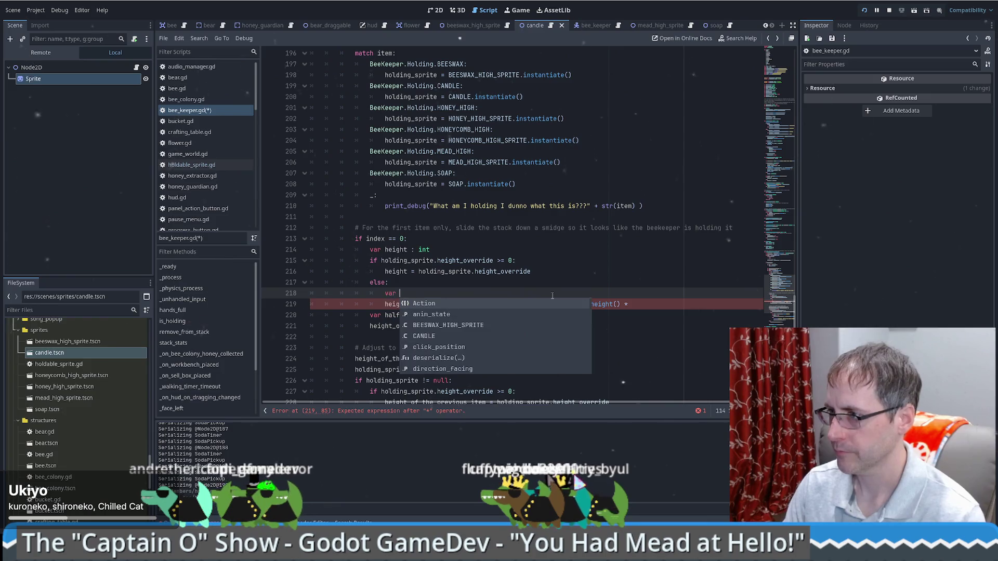
text(texture_sprite = )
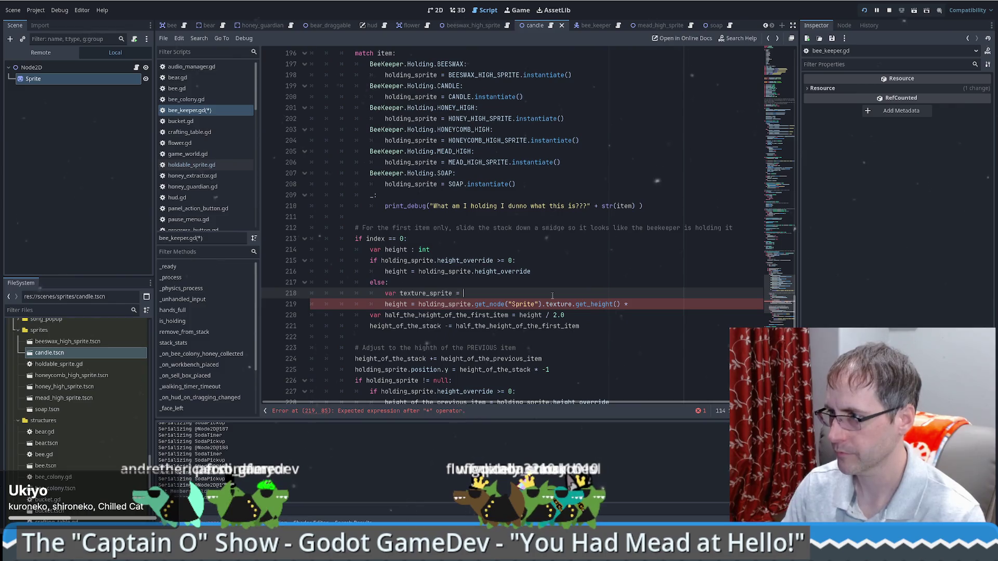
text(holding_sprite.get_node("Sprite"))
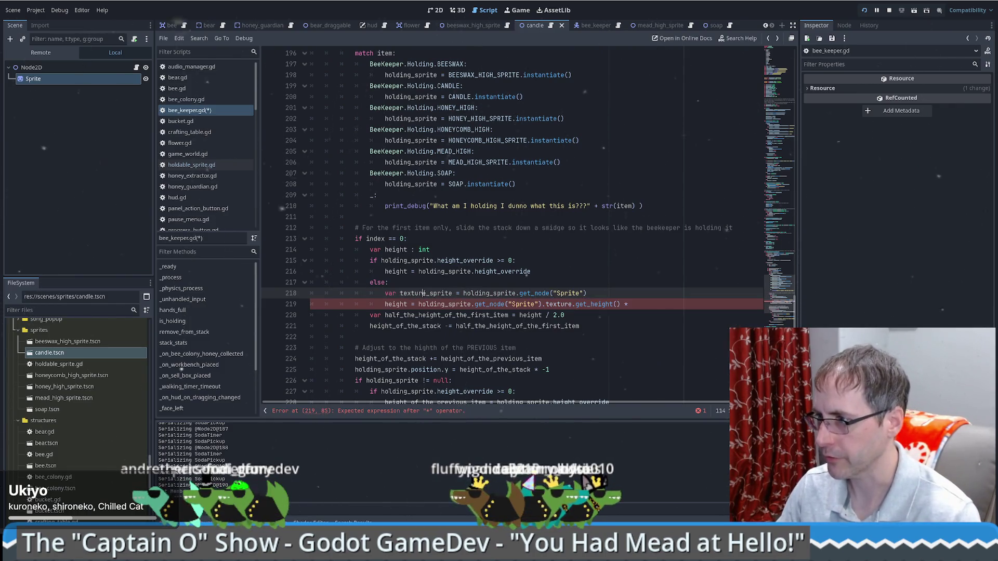
Replace the get_node("Sprite") call in the height line with texture_sprite.
drag(420, 304, 541, 304)
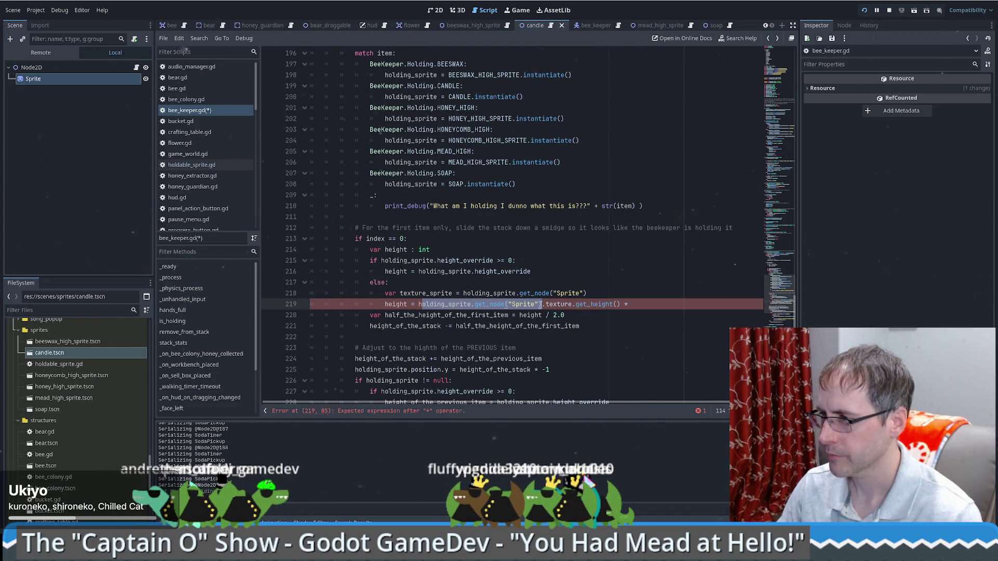
click(541, 304)
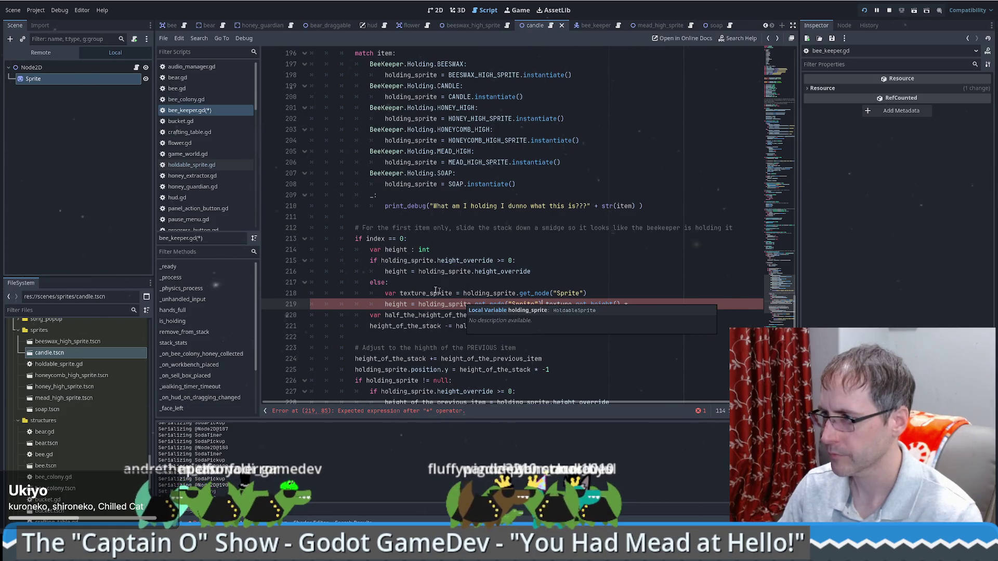
click(452, 293)
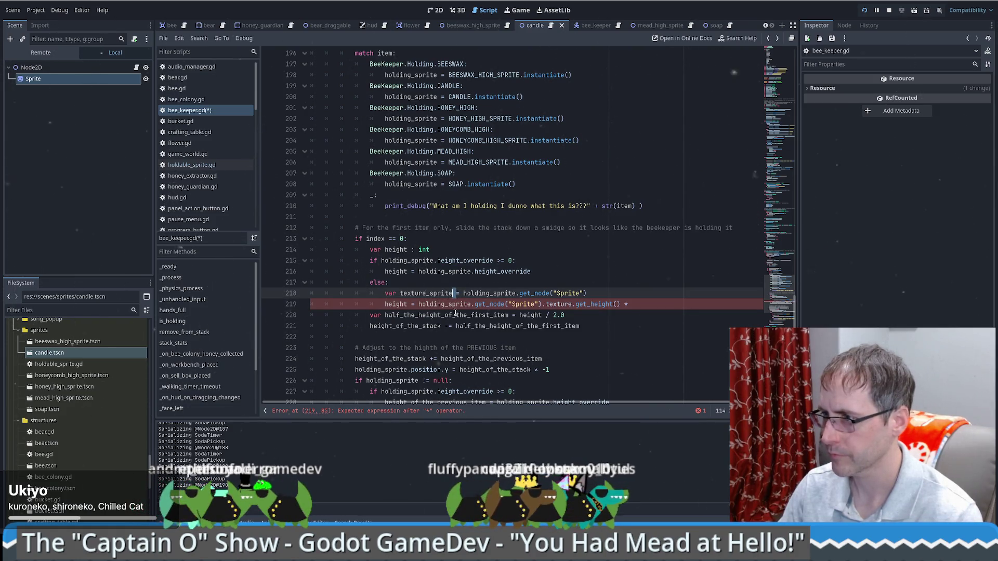
drag(542, 305, 571, 307)
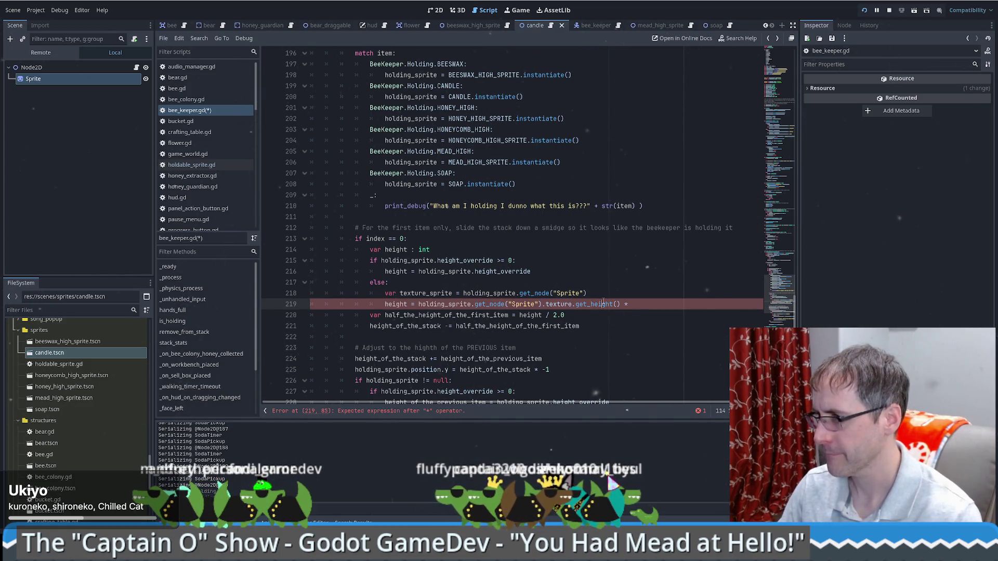
click(582, 294)
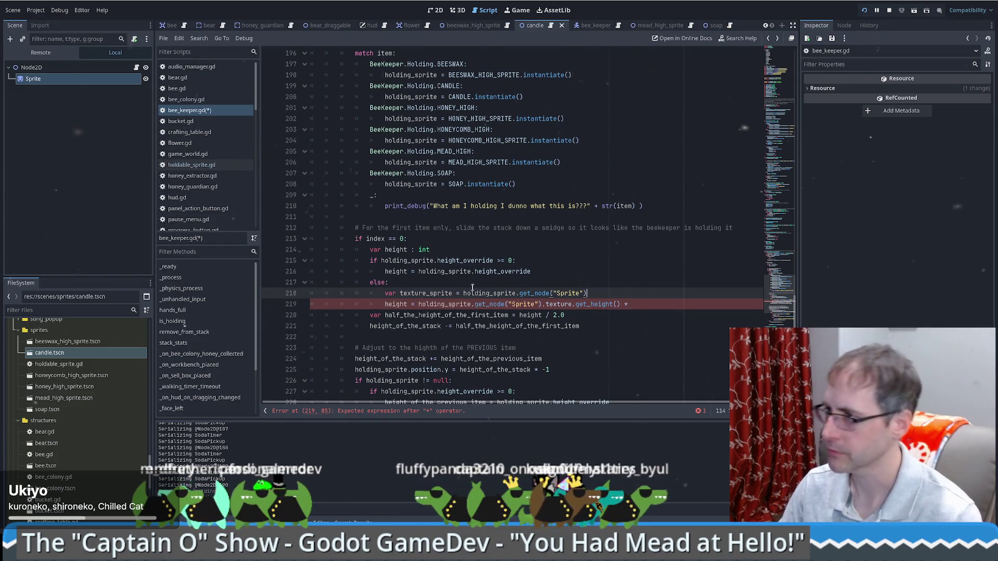
mouse_move(418, 305)
mouse_down()
mouse_move(552, 305)
mouse_move(543, 305)
mouse_up()
text(texture_sprite)
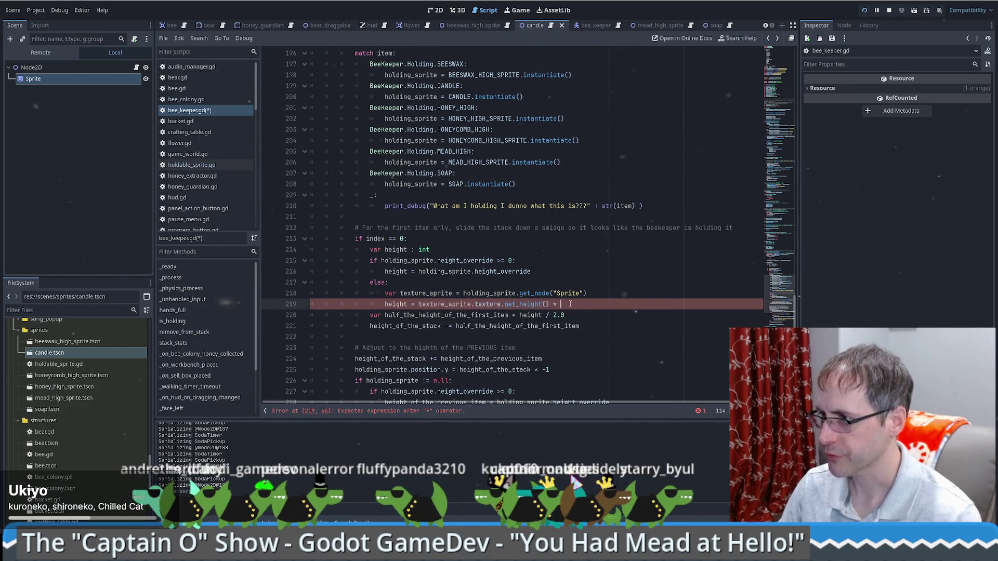
text(.)
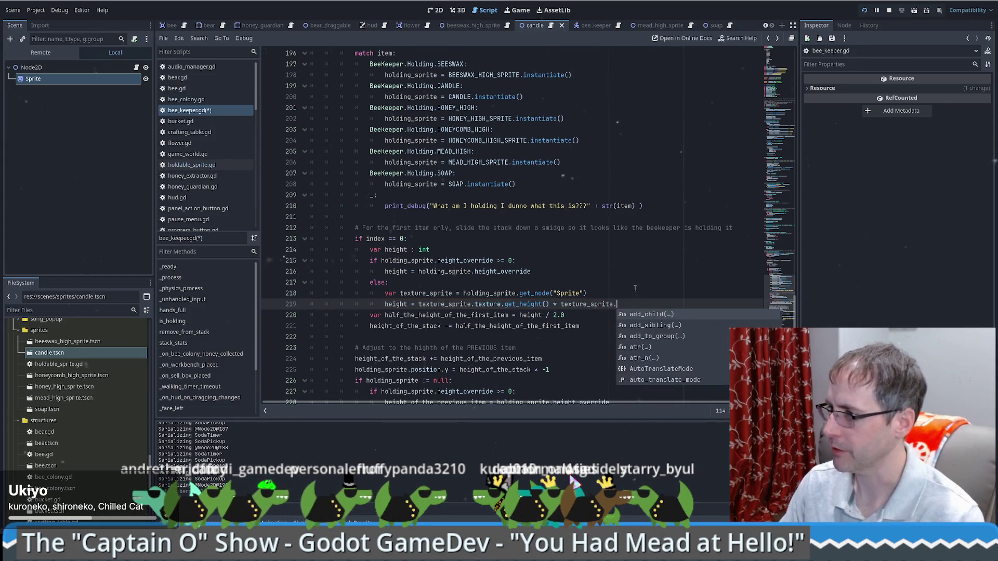
text(trans)
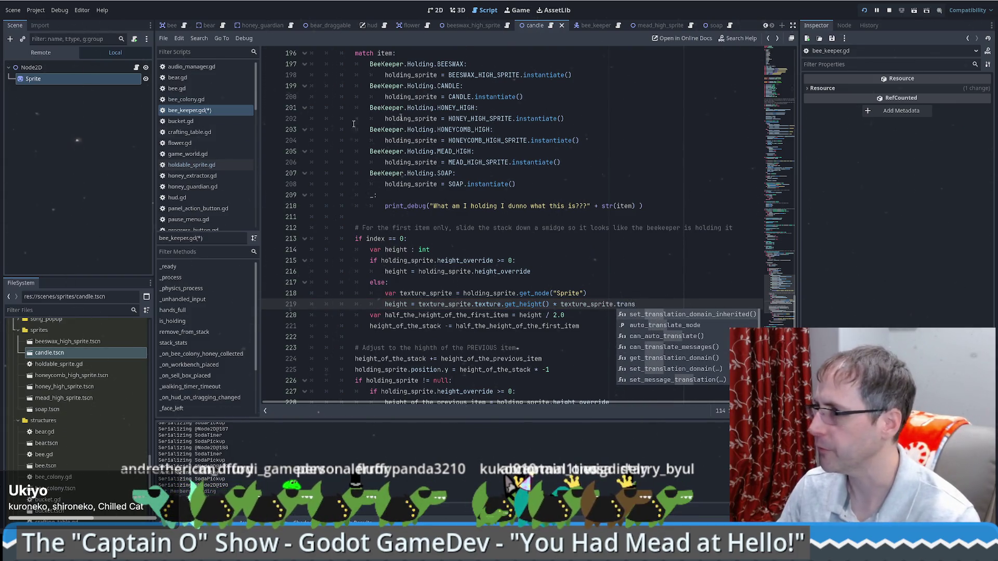
Reference the sprite's scale and cast the Sprite lookup as Sprite2D.
click(99, 80)
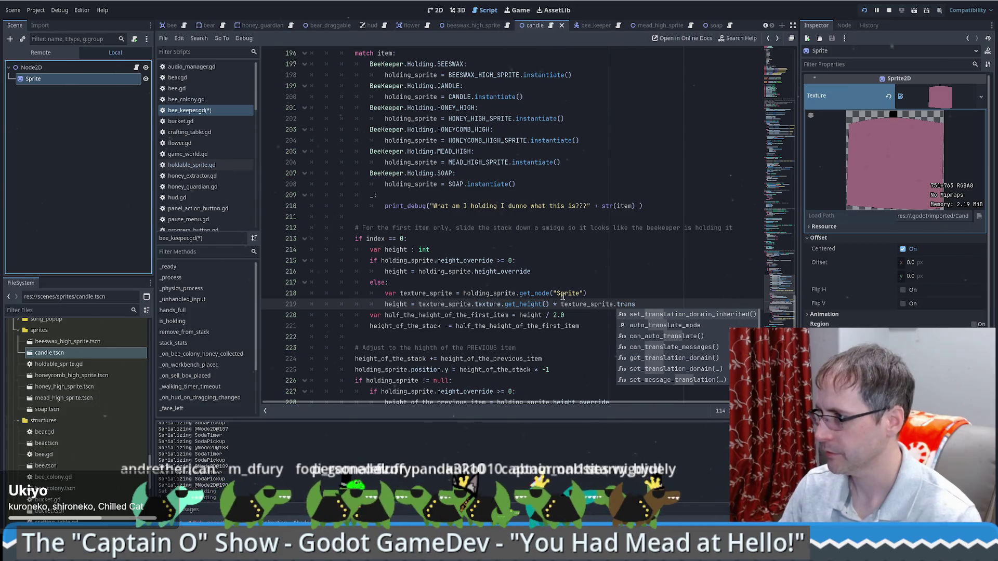
key(BackSpace)
key(BackSpace)
key(BackSpace)
text("scale")
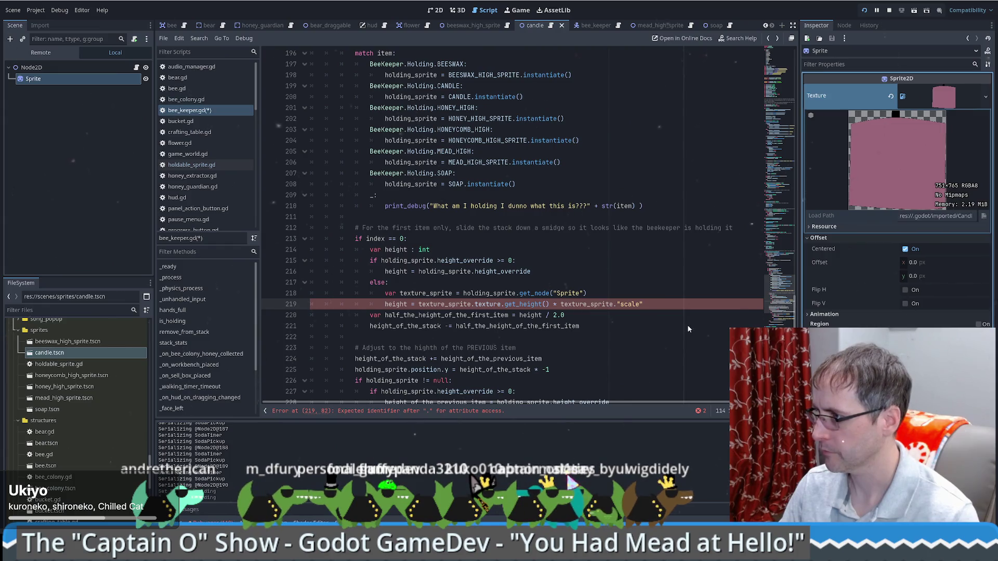
click(603, 294)
scroll(603, 294, down, 2)
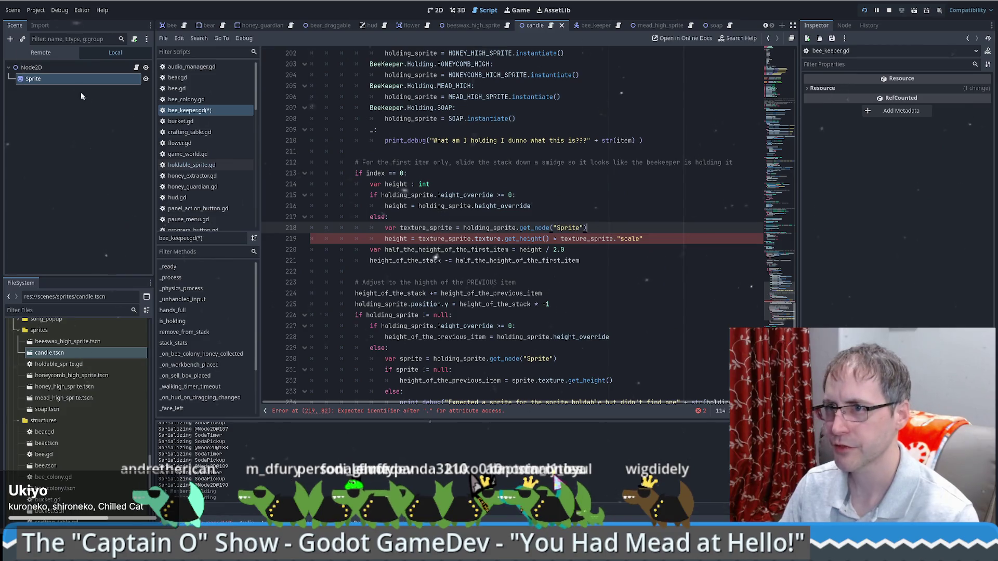
text( as Spri)
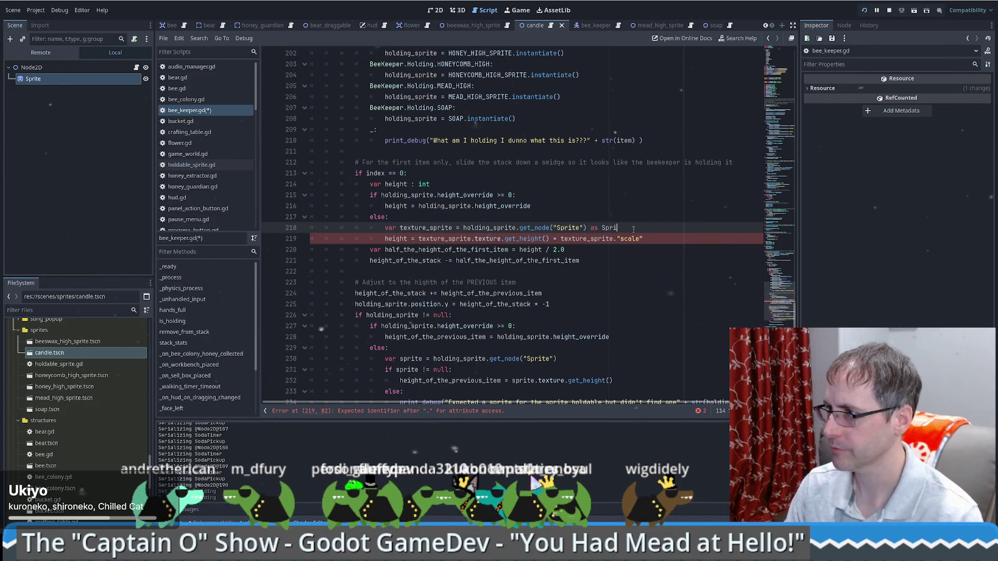
text(te)
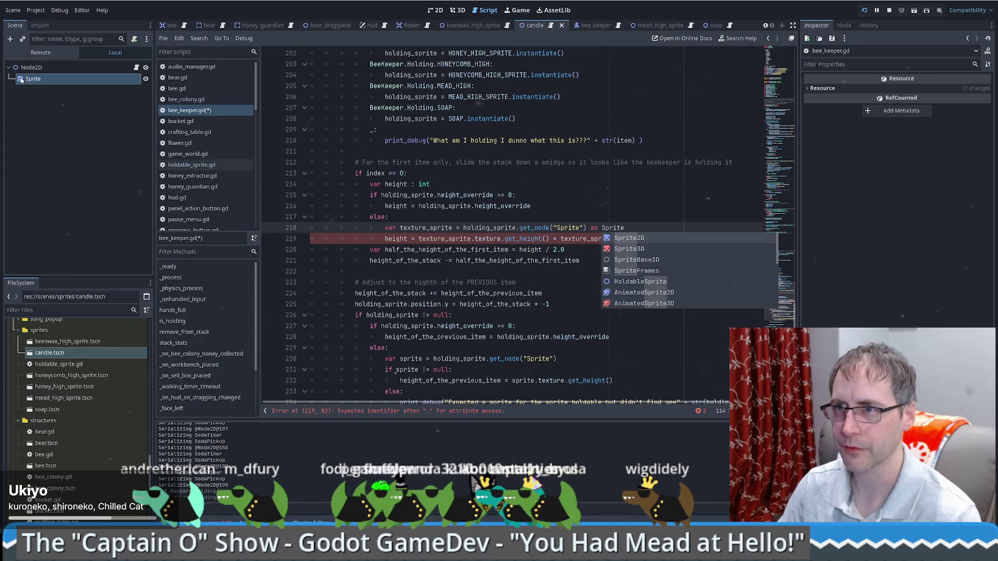
text(2)
key(Return)
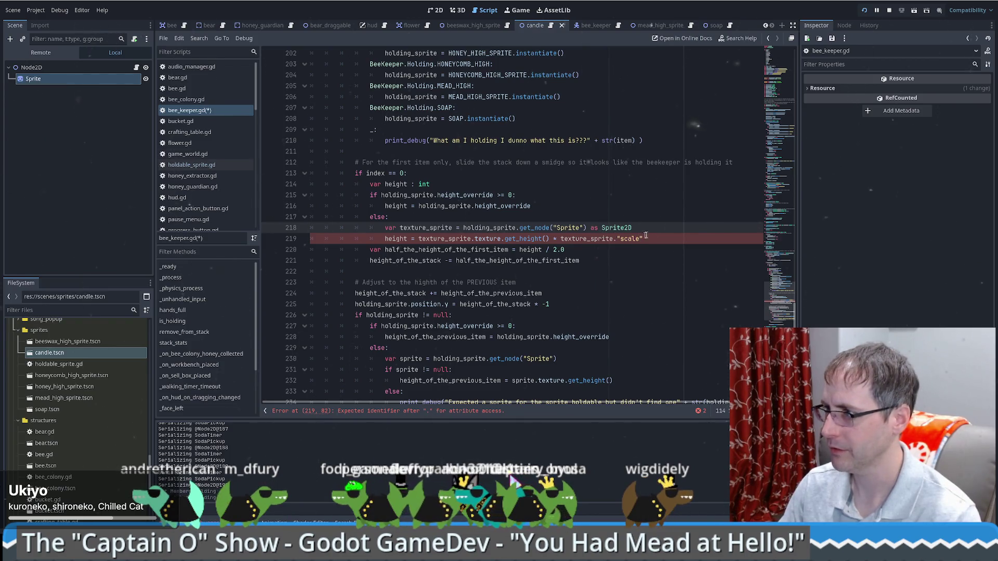
Multiply the height by texture_sprite.scale.y, checking the get_height and scale docs.
click(655, 238)
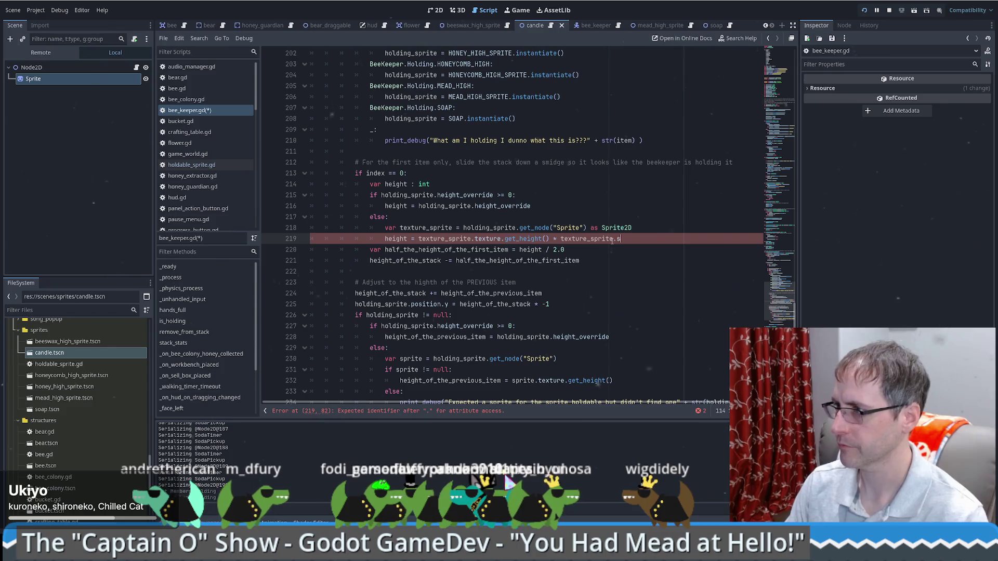
text(.s)
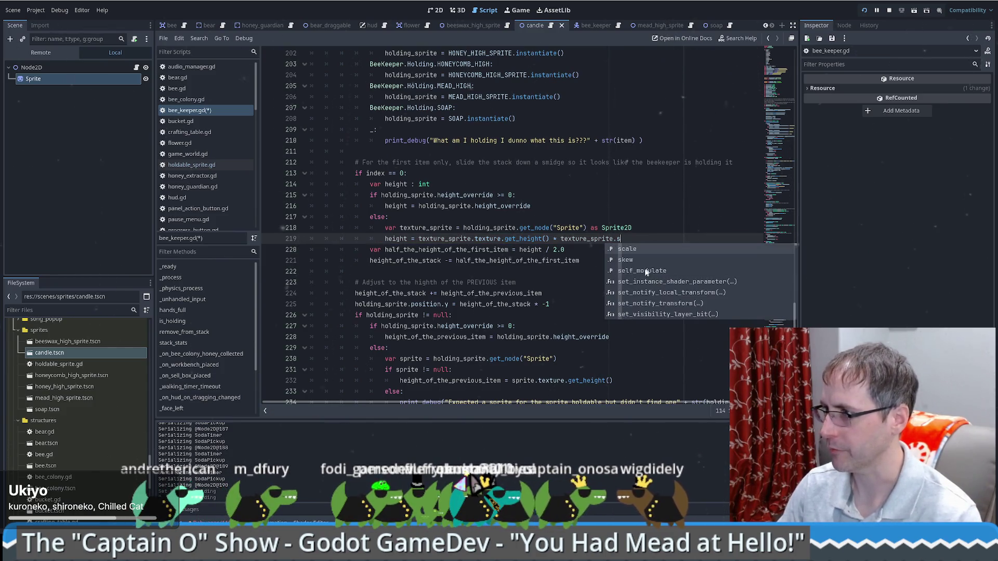
click(629, 249)
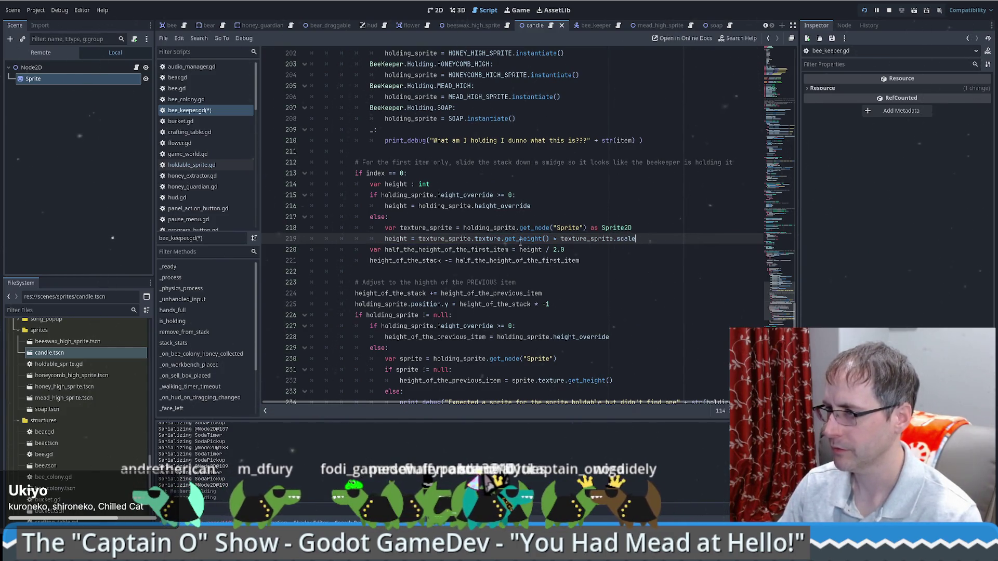
ctrl+click(531, 239)
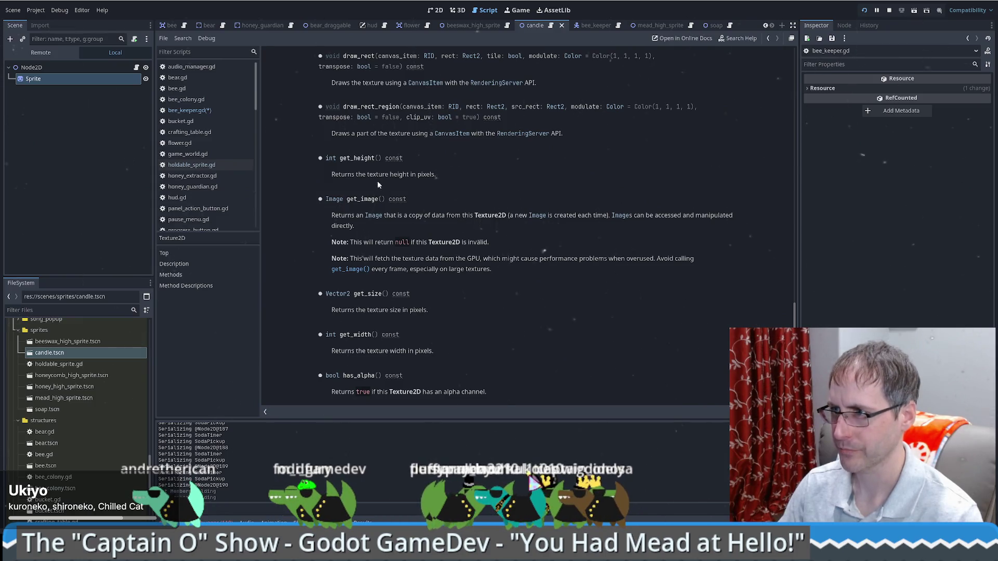
key(alt+Left)
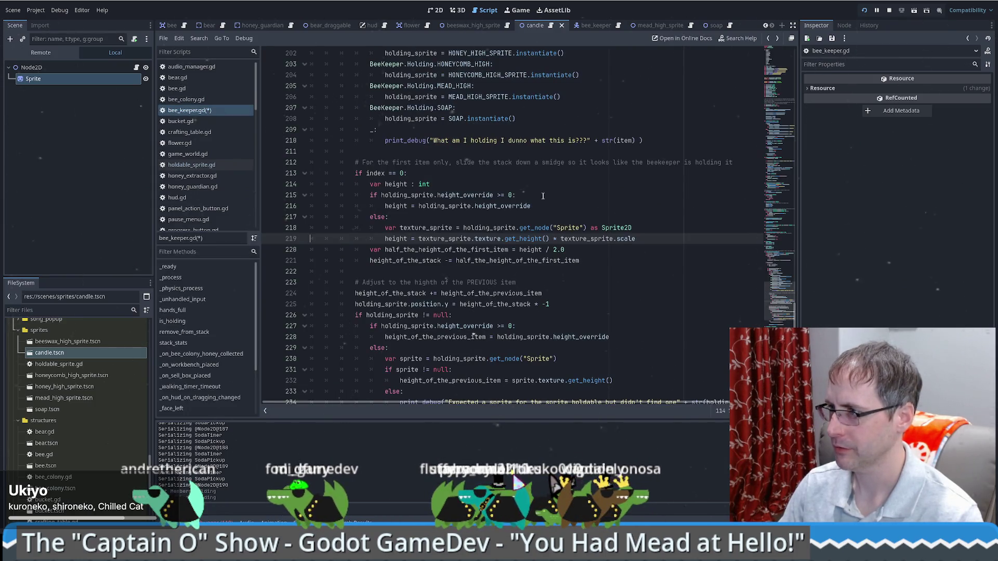
ctrl+click(623, 239)
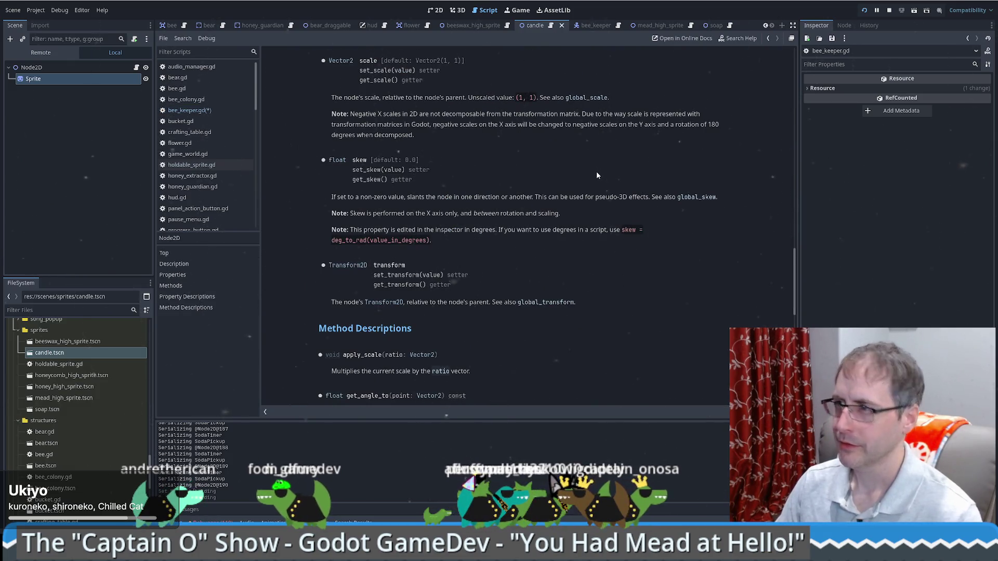
key(alt+Left)
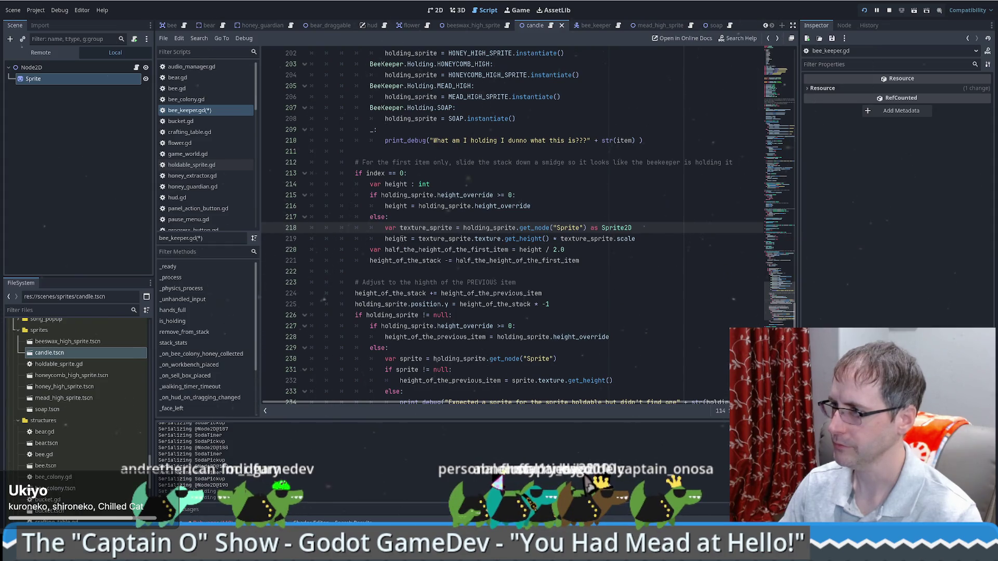
click(645, 242)
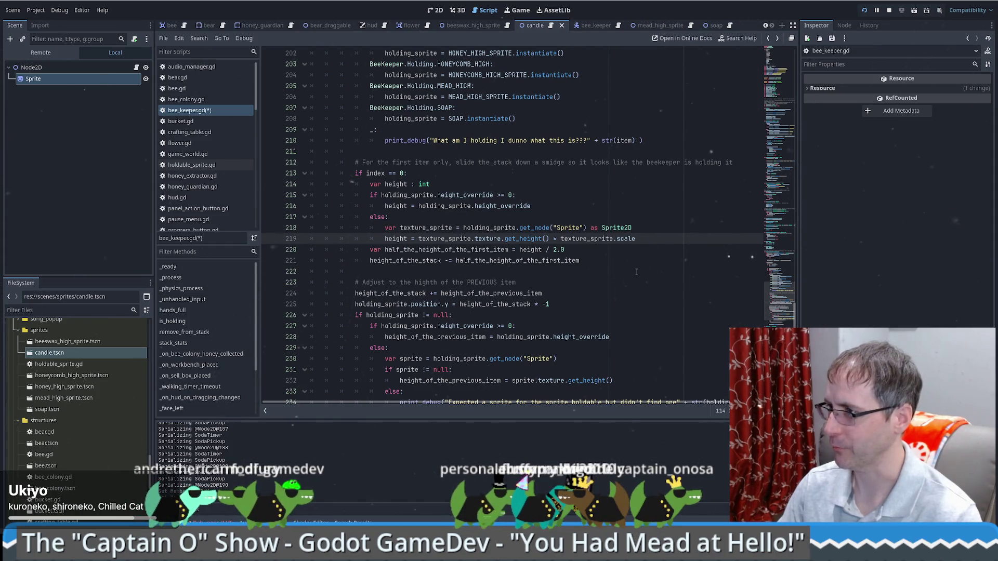
text(.y)
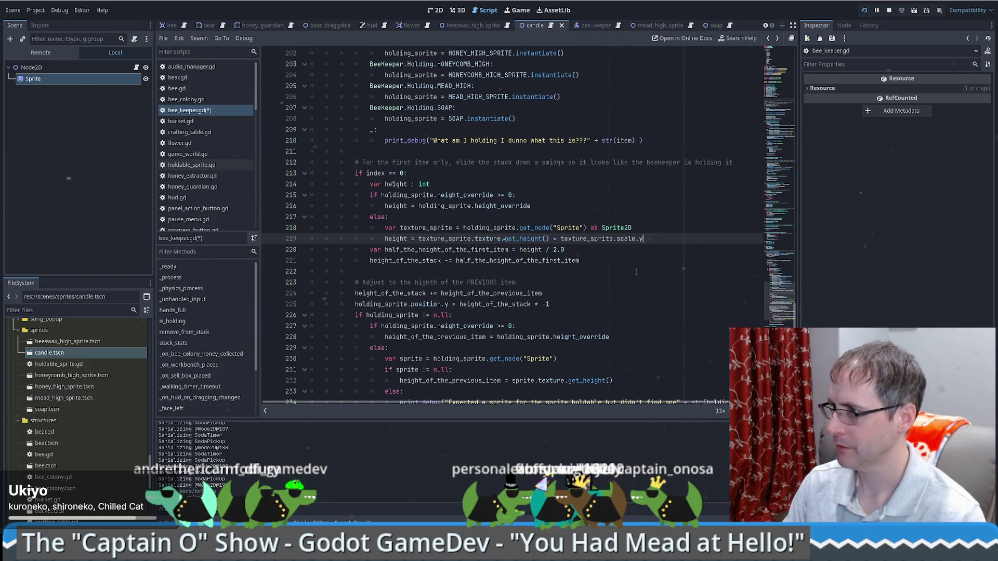
Check the Vector2 docs and Sprite2D properties, then save bee_keeper.gd and run the game.
ctrl+click(641, 240)
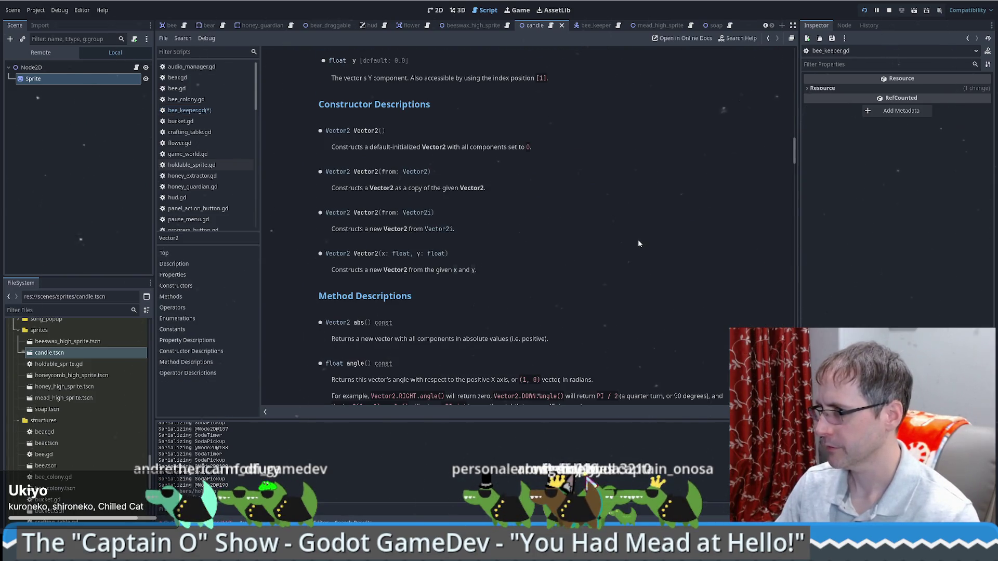
key(alt+Left)
click(52, 78)
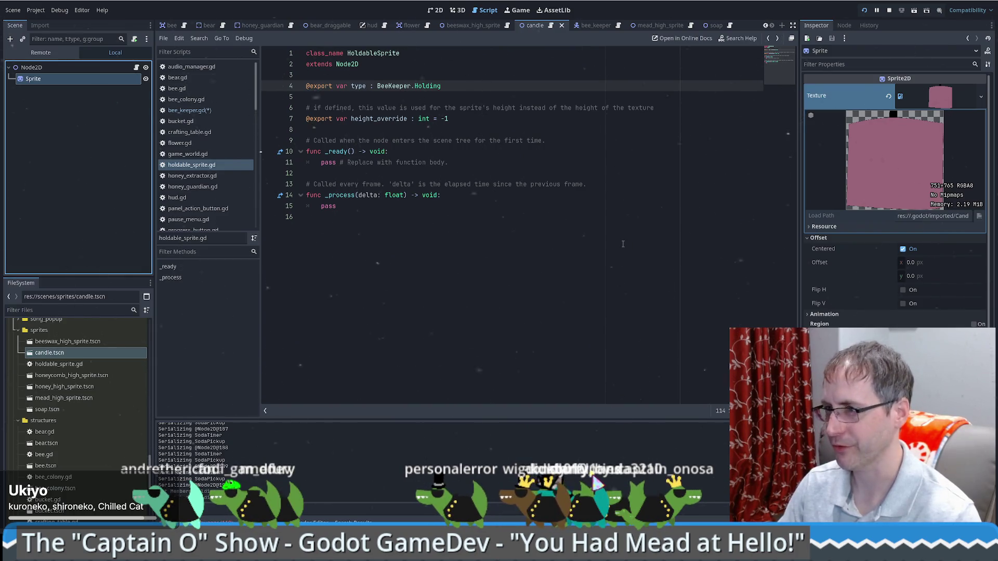
key(alt+Left)
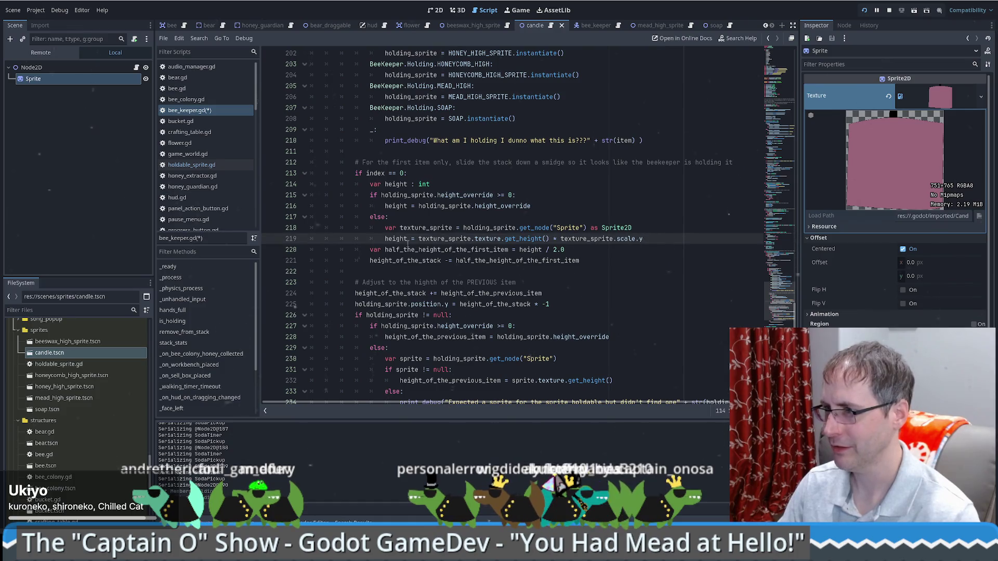
key(ctrl+s)
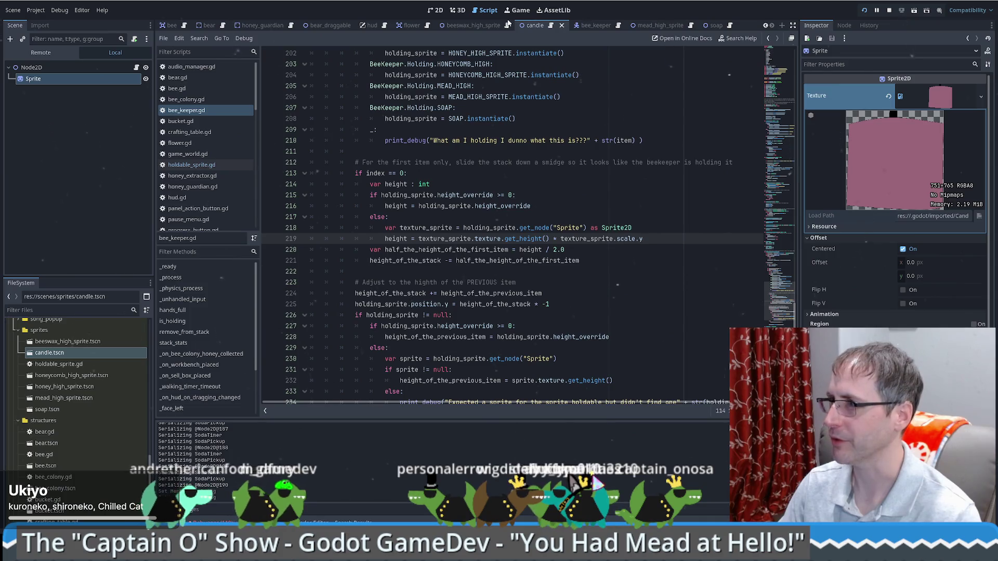
key(F5)
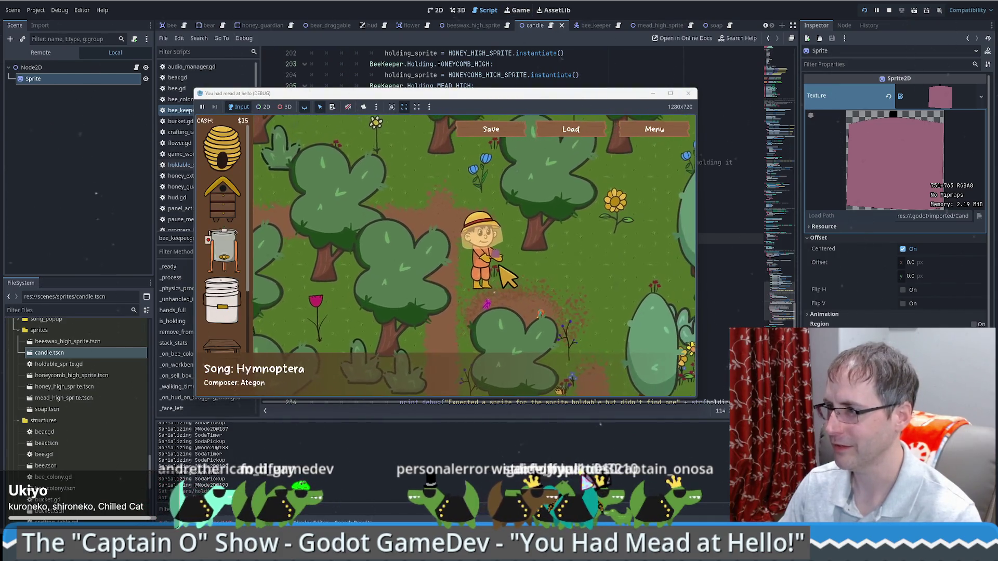
Walk the beekeeper up, left, and down toward the sale box.
key(Up)
key(Left)
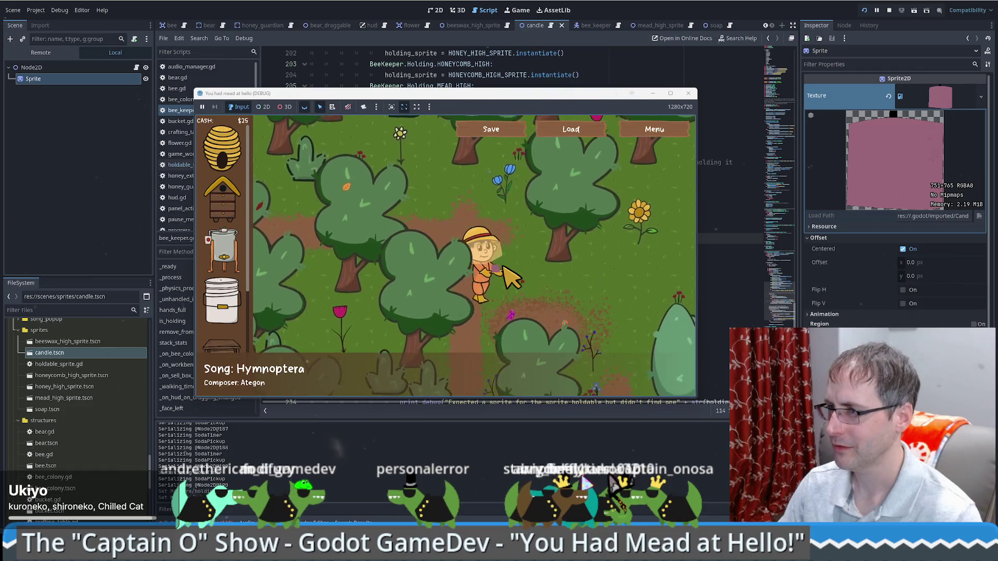
key(Down)
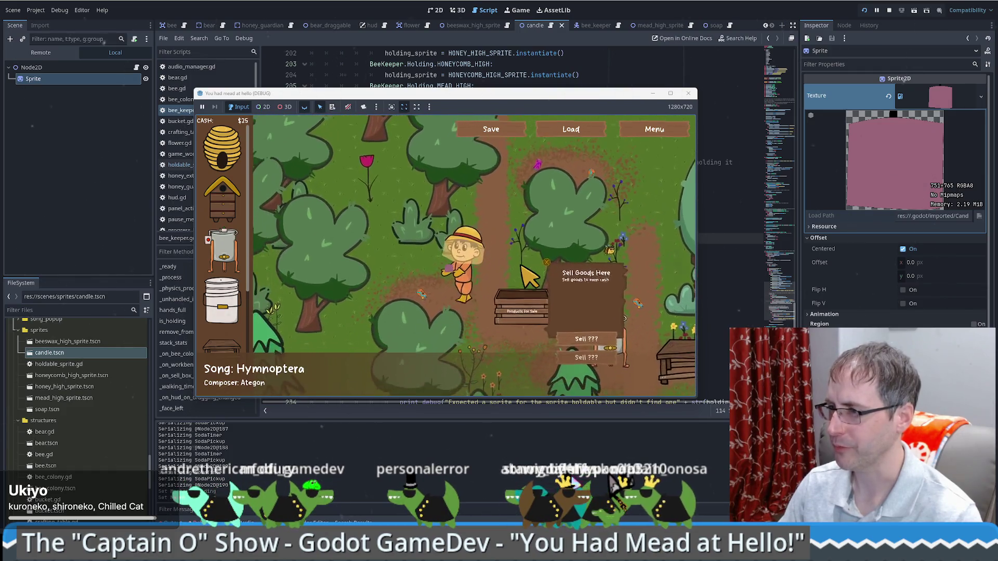
key(Down)
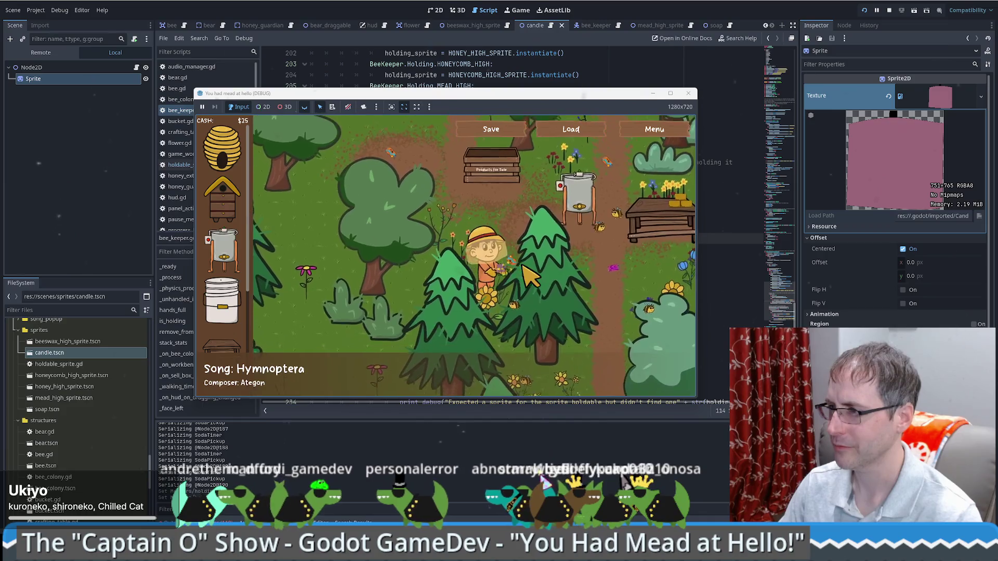
Restart the game, start a new game, load the save, and return to the editor.
click(889, 10)
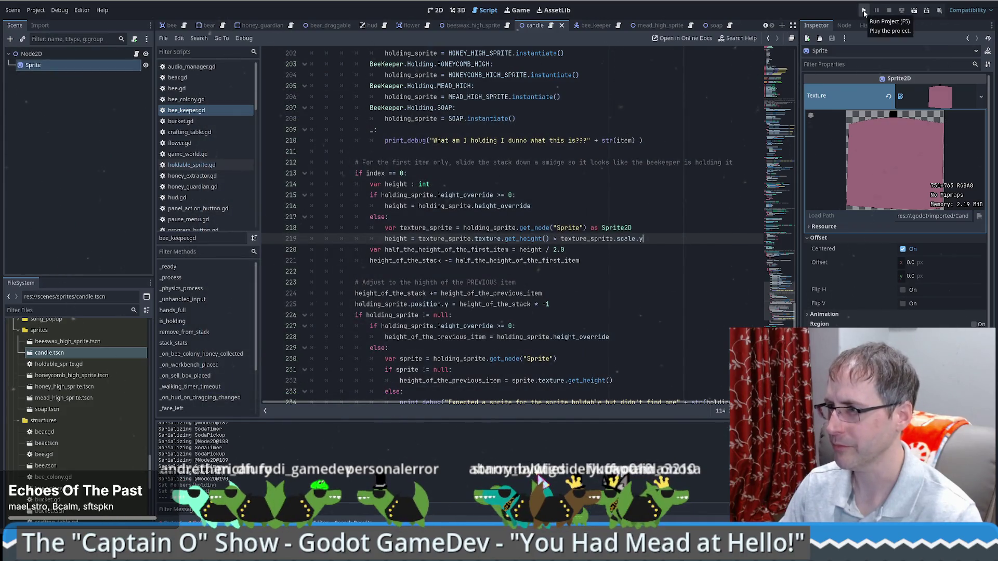
click(864, 10)
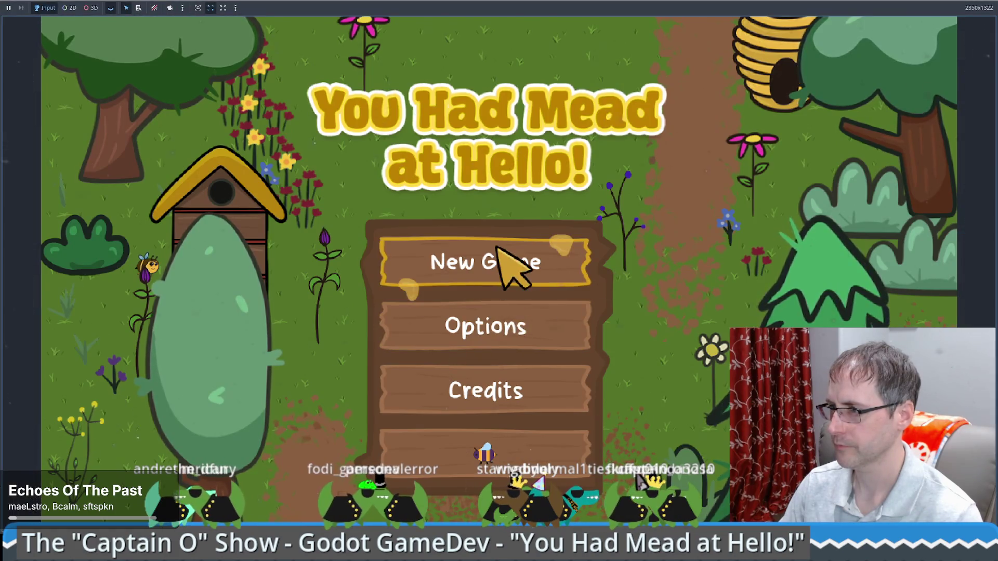
click(500, 253)
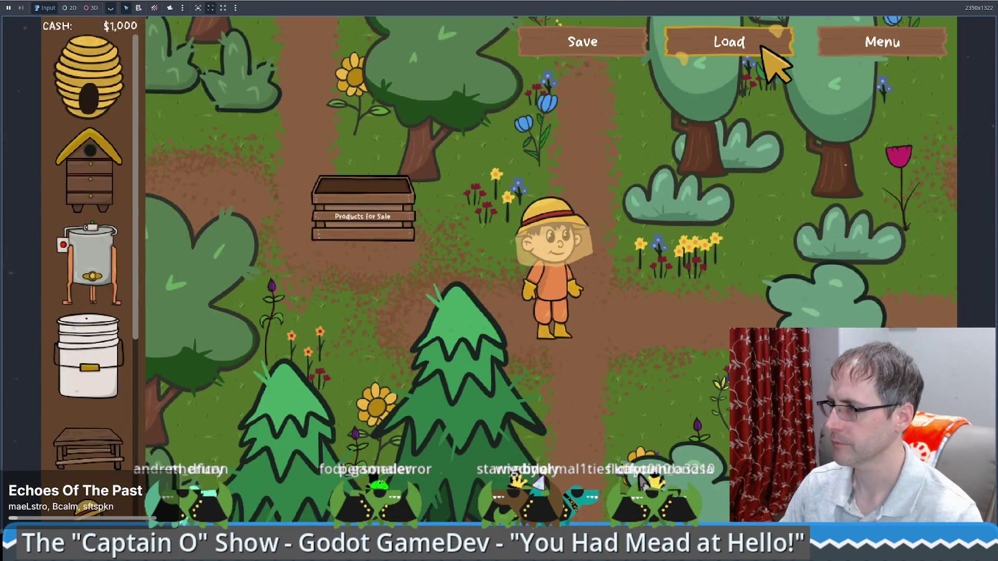
click(763, 47)
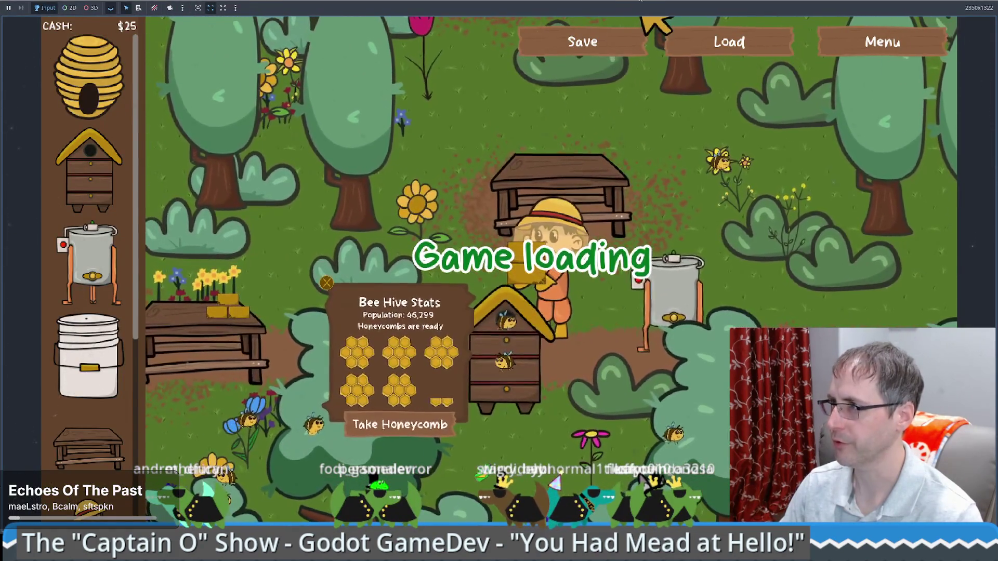
key(super+Down)
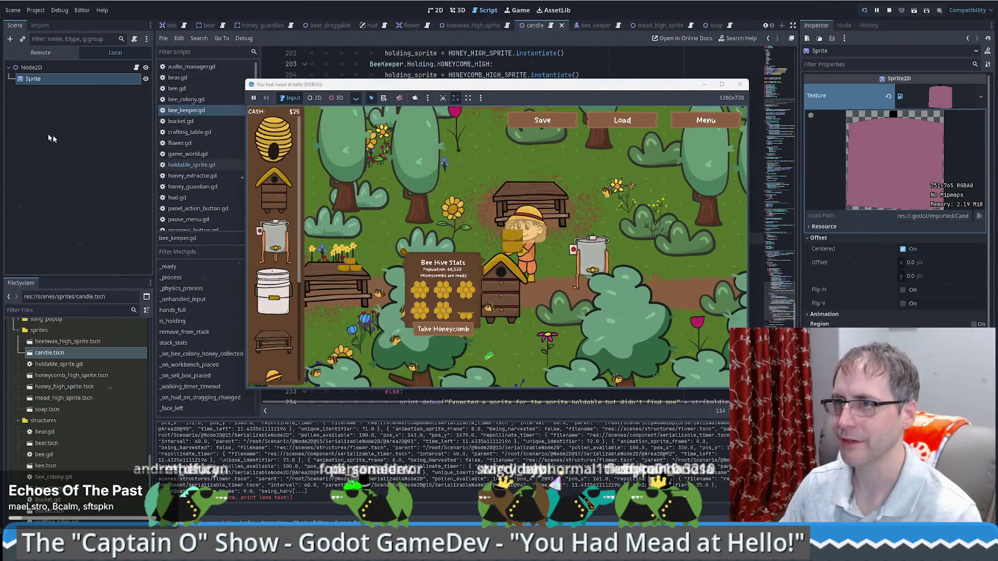
click(43, 70)
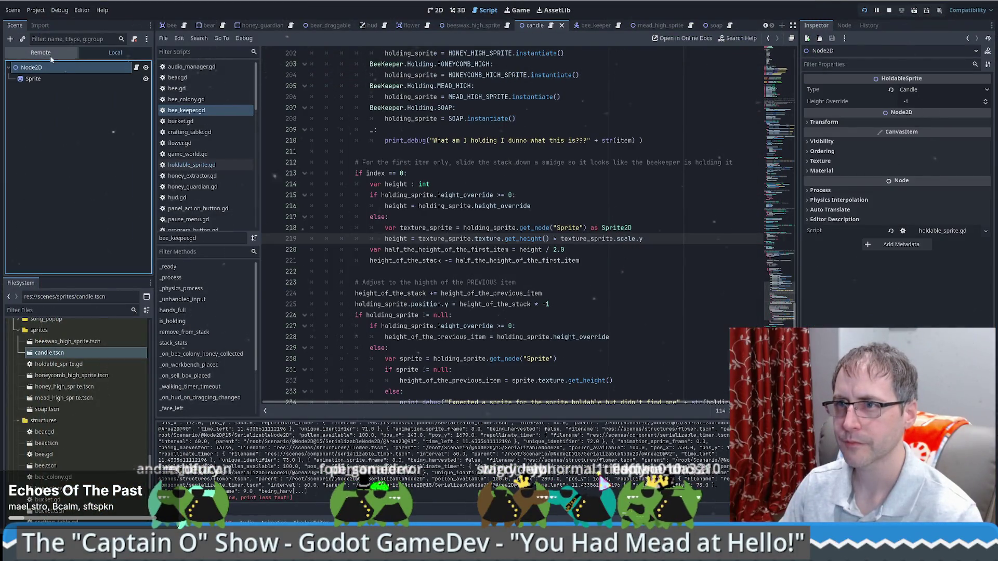
Set the live beekeeper's Holding elements to 9 and 10, then rerun with F5.
click(41, 52)
click(18, 146)
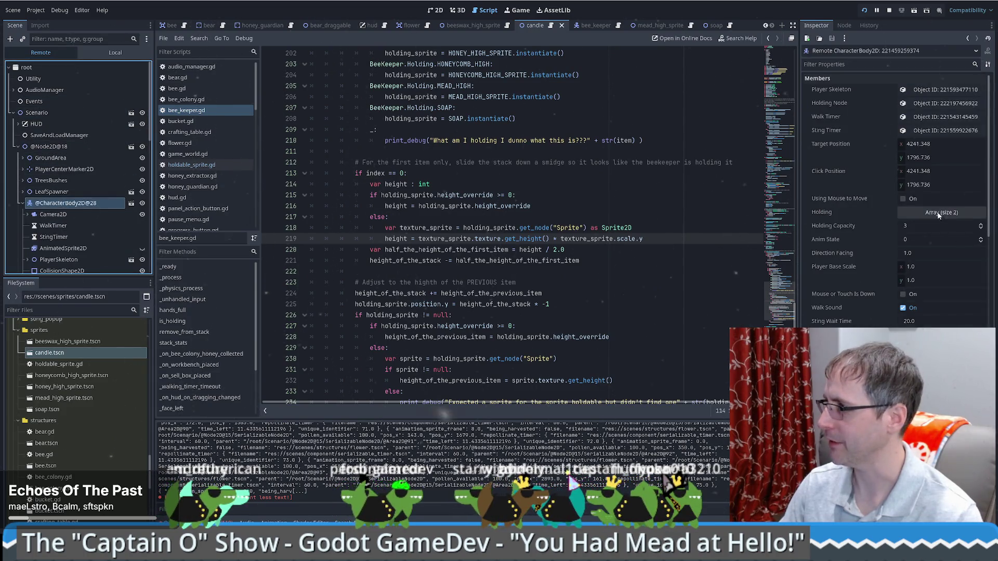
click(941, 212)
click(929, 240)
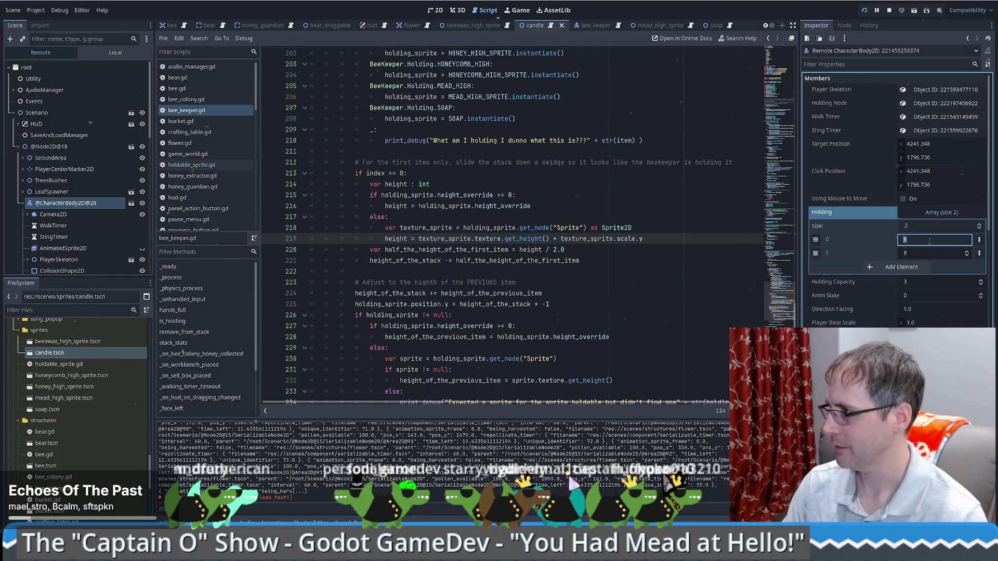
text(9)
key(Tab)
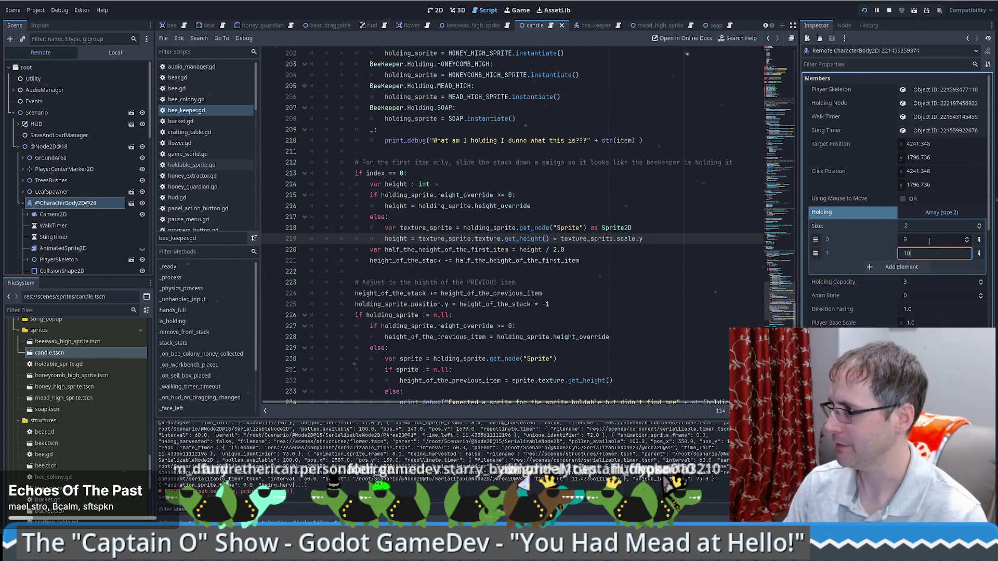
click(914, 268)
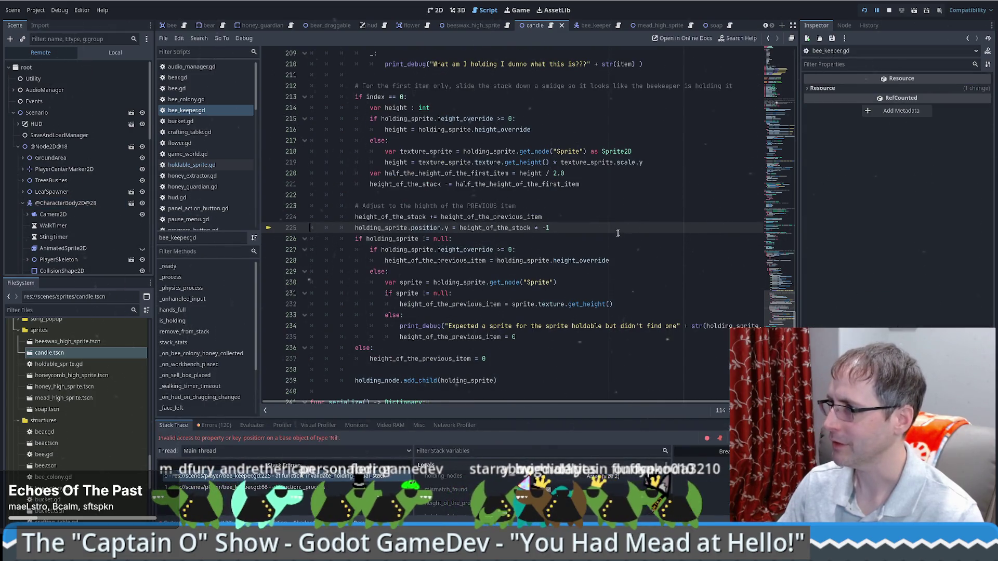
key(F5)
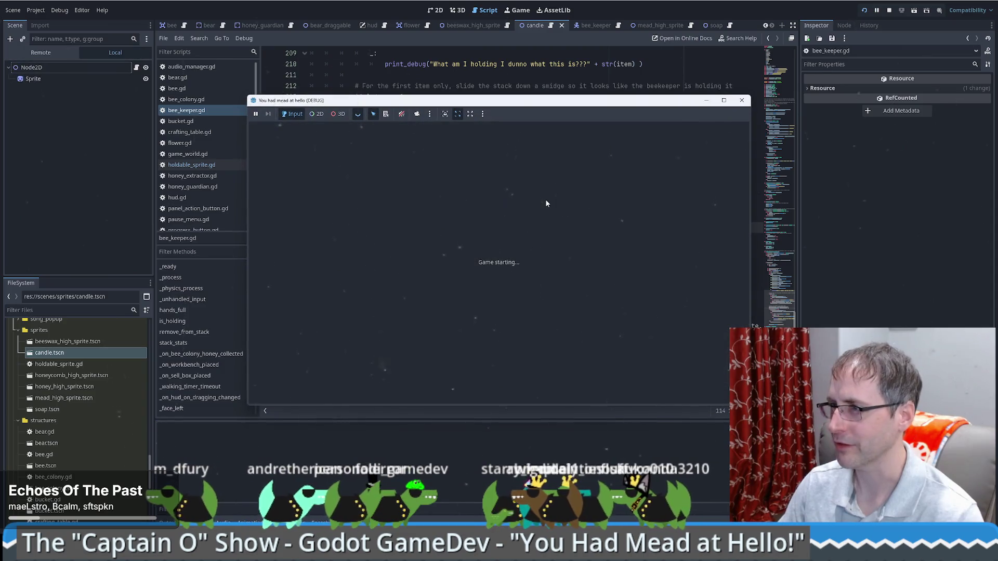
Start a new game in the relaunched game window.
click(269, 140)
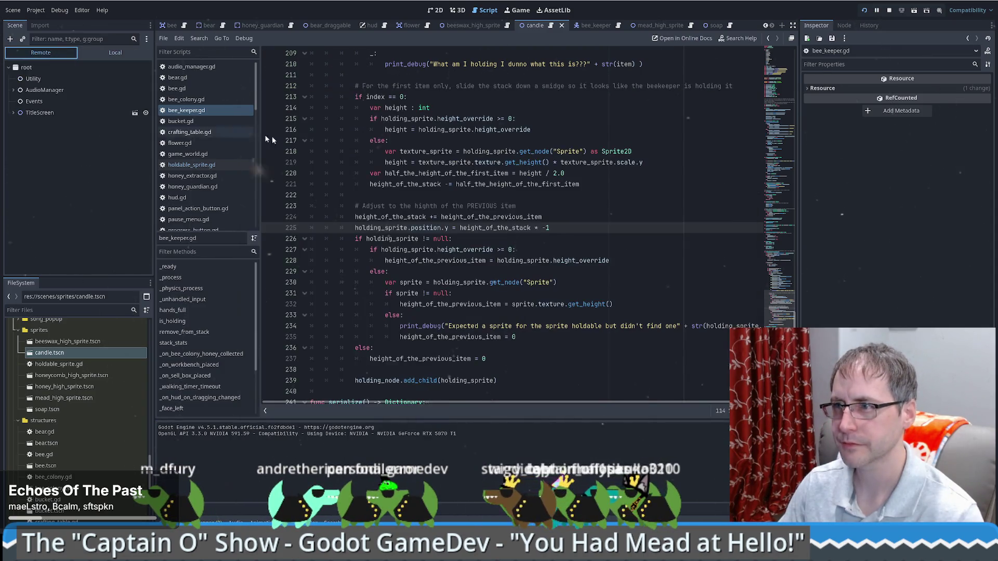
click(518, 10)
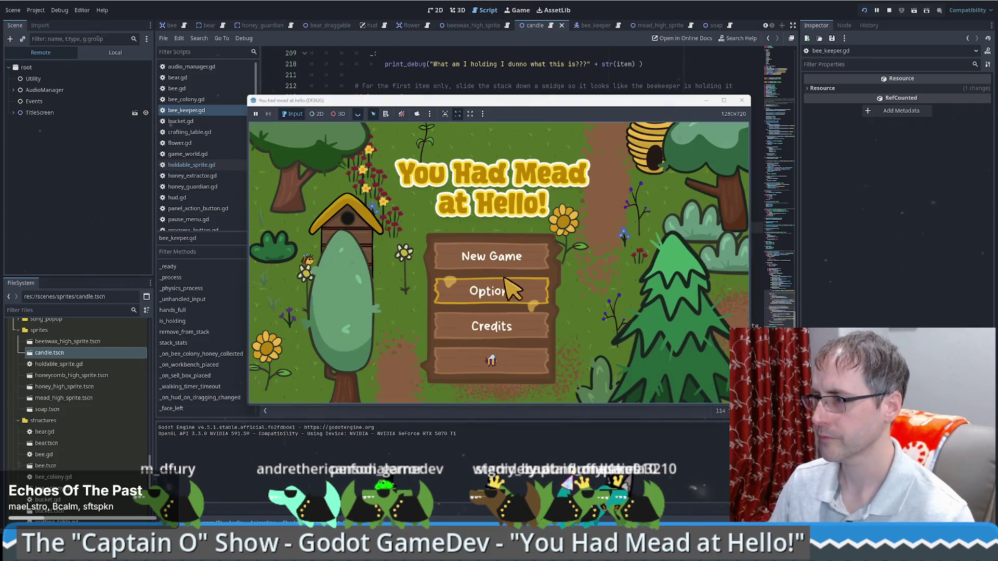
click(532, 254)
click(42, 114)
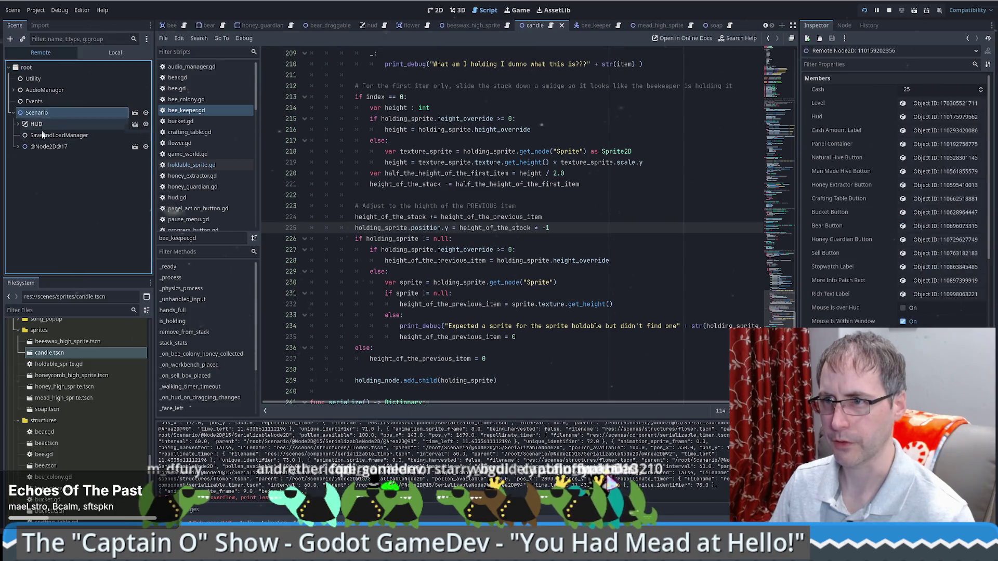
click(19, 147)
click(66, 203)
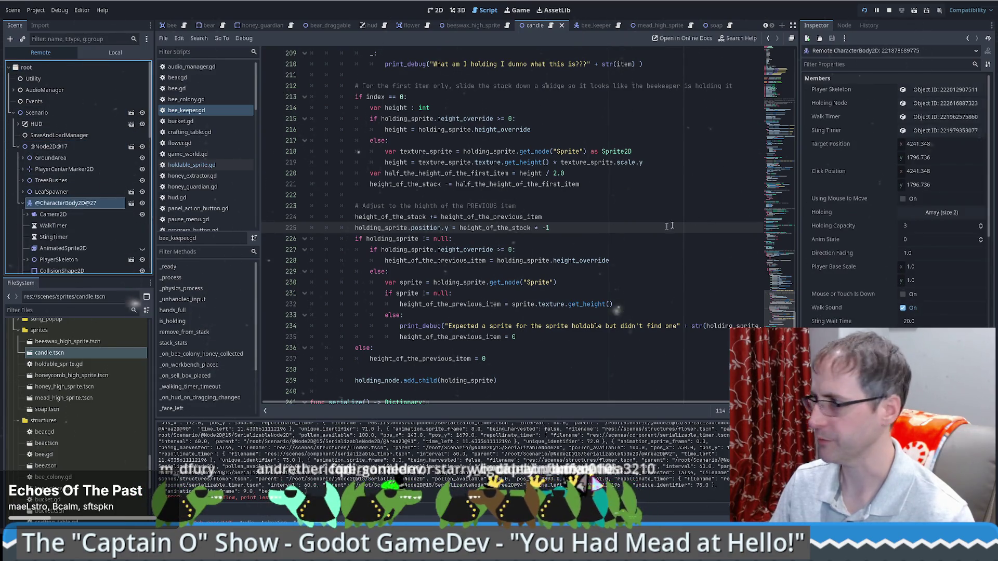
click(941, 212)
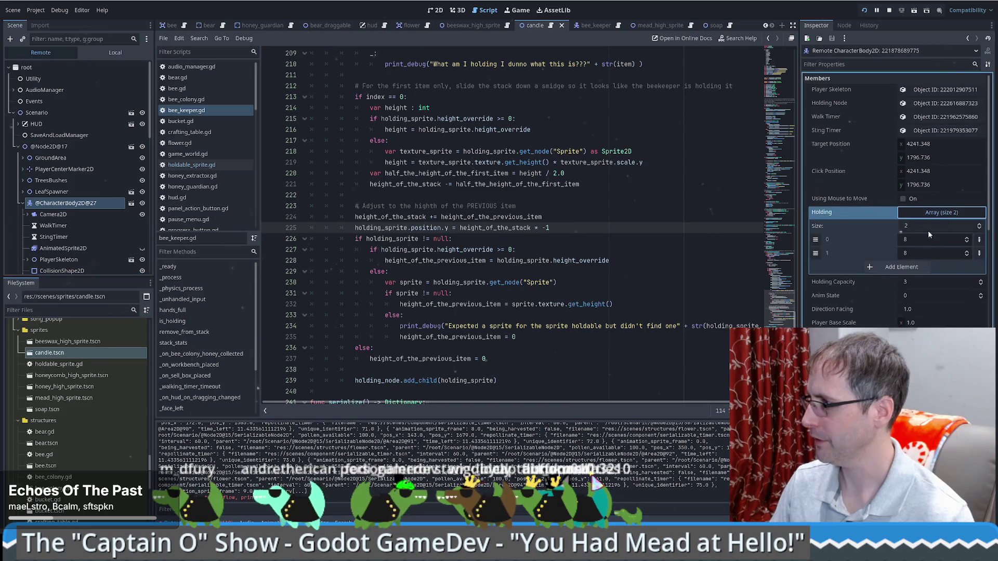
click(922, 240)
key(Tab)
text(10)
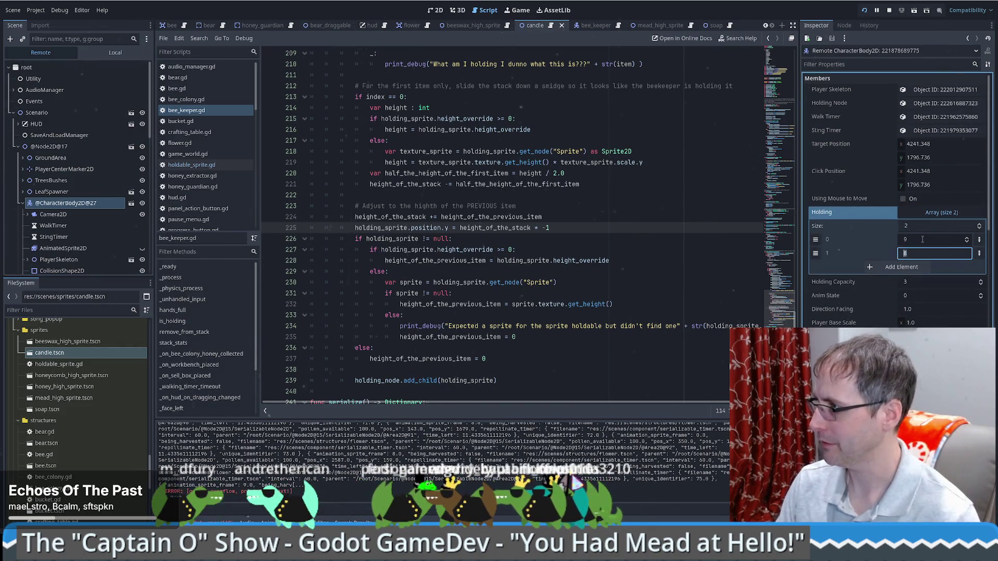
key(alt+Tab)
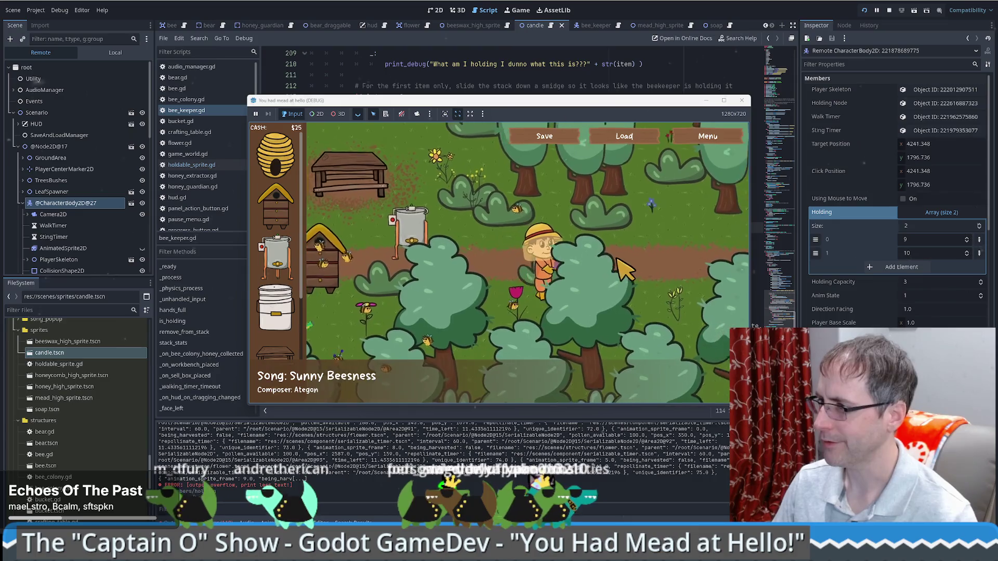
Walk the beekeeper around, then load the saved game.
key(Up)
key(Right)
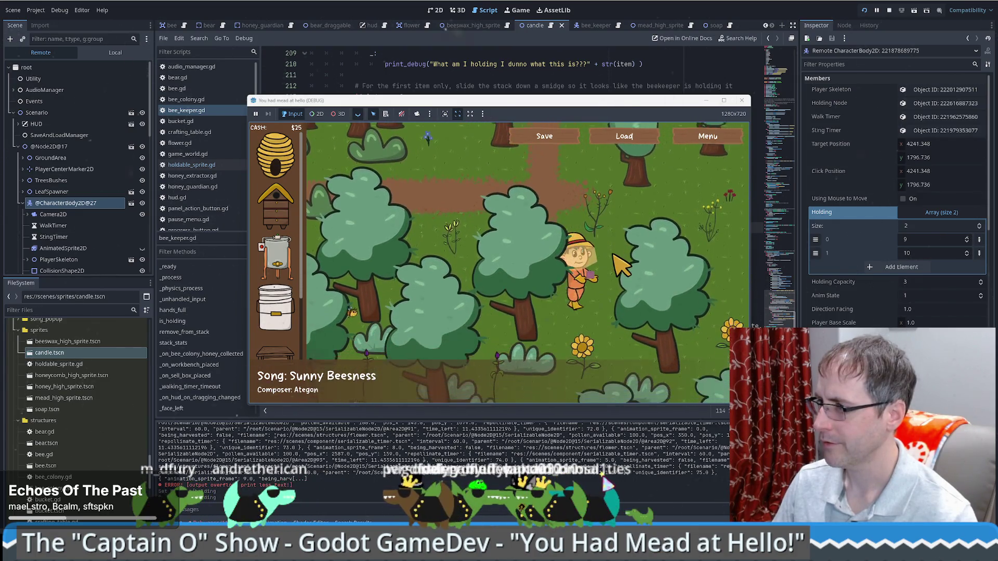
key(Down)
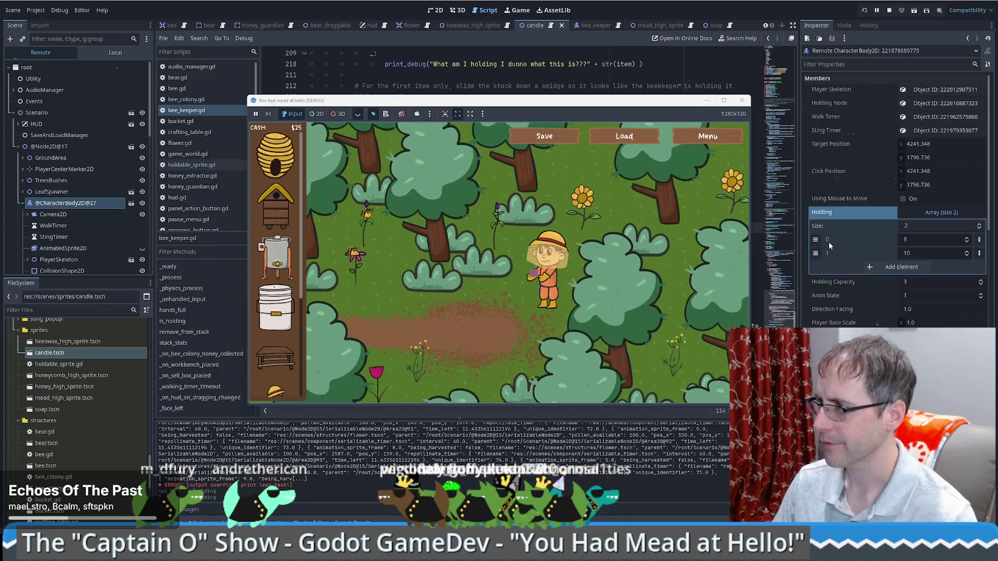
click(628, 137)
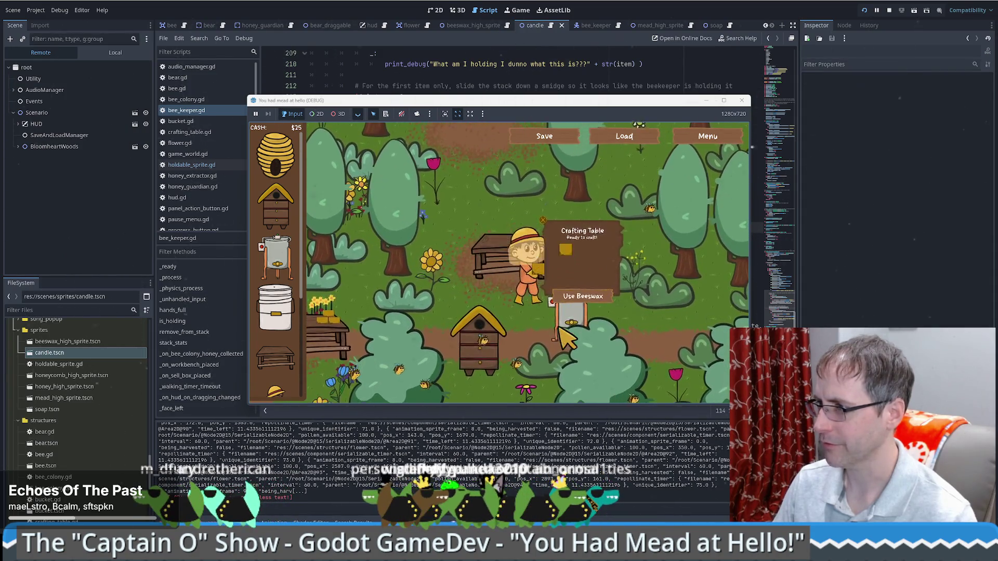
click(38, 78)
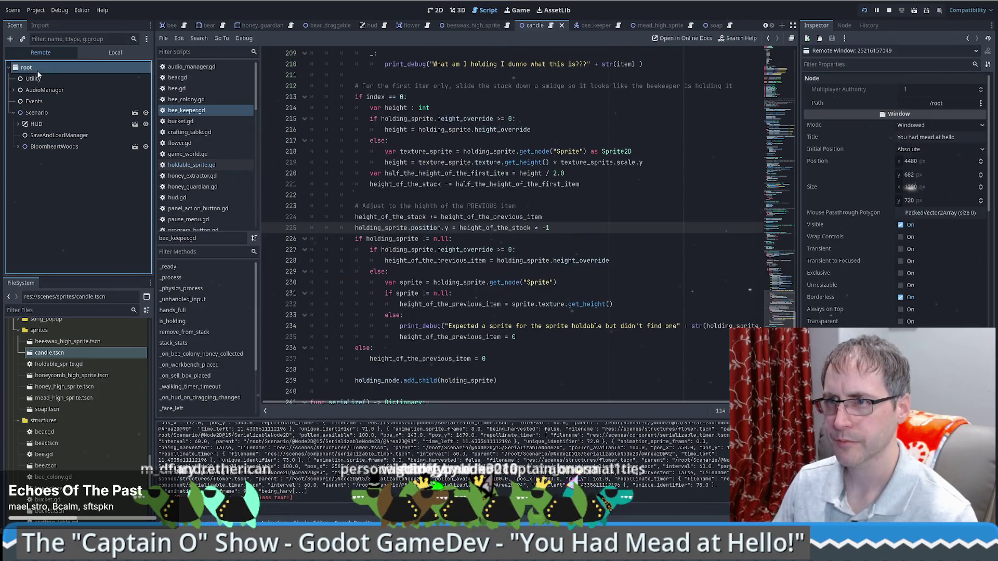
Select the live beekeeper and set its Holding[0] to 10.
click(54, 146)
click(67, 202)
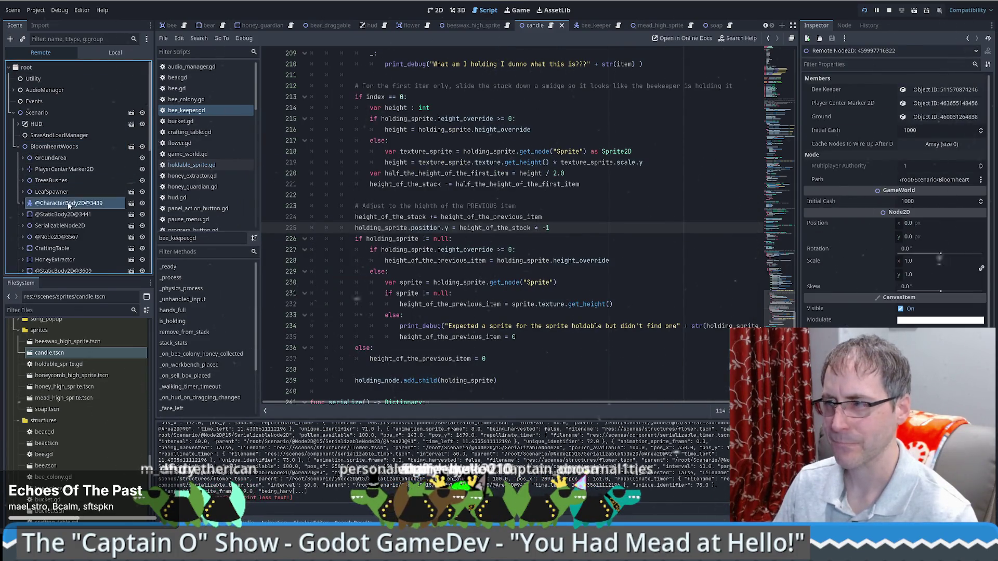
click(941, 212)
click(934, 240)
text(10)
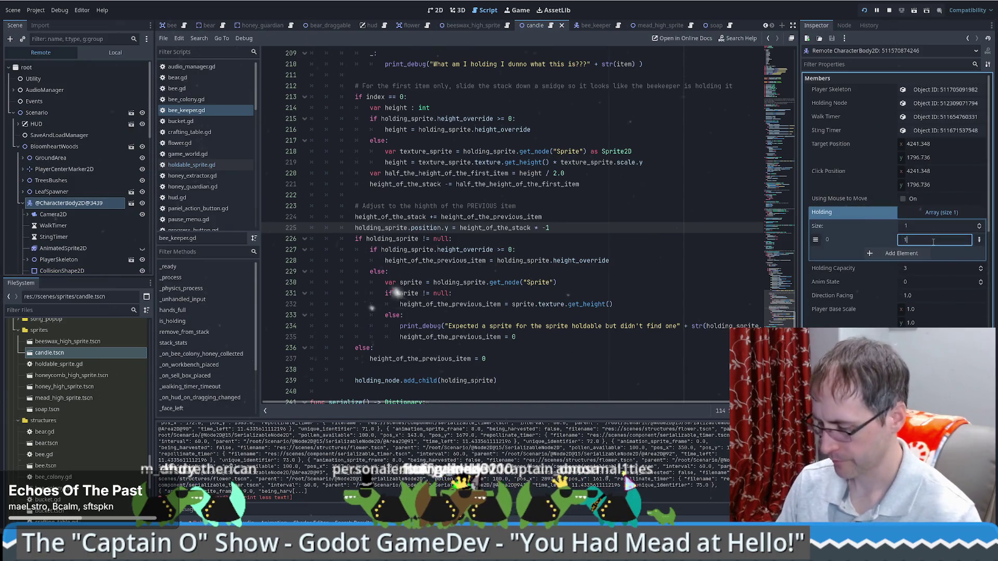
key(Return)
key(alt+Tab)
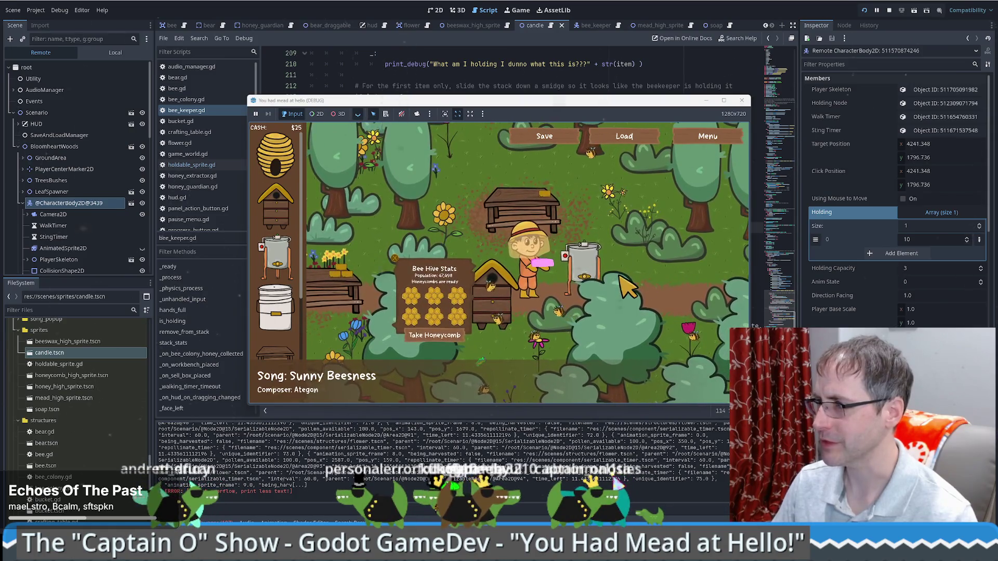
Change Holding[0] to 9 and check the held item in the game.
click(932, 239)
text(9)
key(Return)
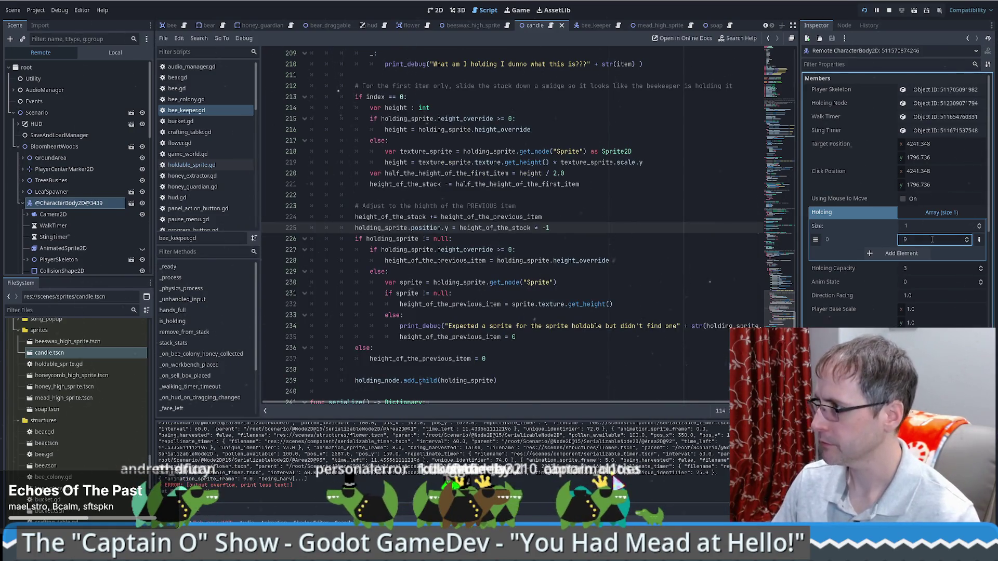
click(513, 15)
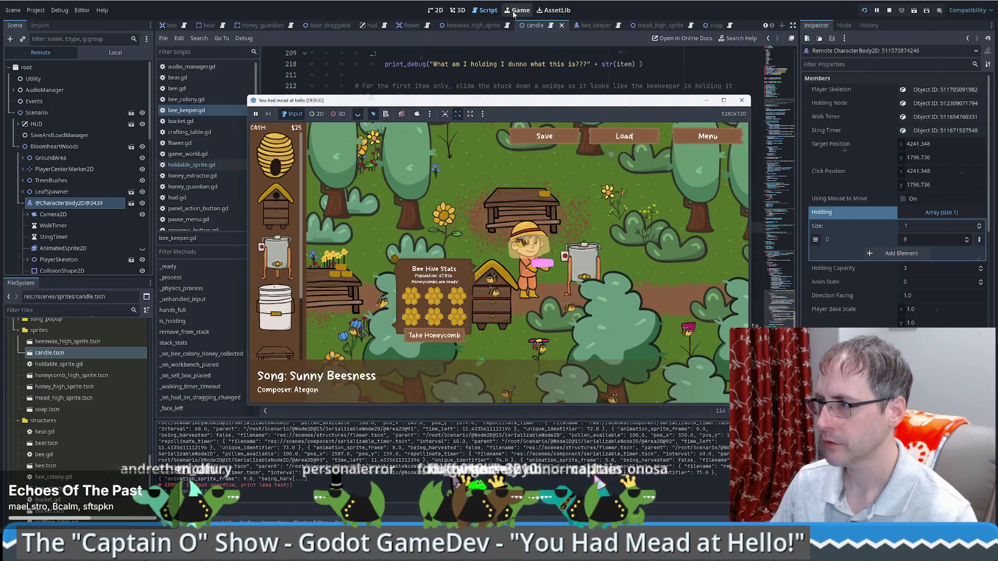
Set Holding[0] back to 10, then open the soap scene's holdable sprite.
click(930, 239)
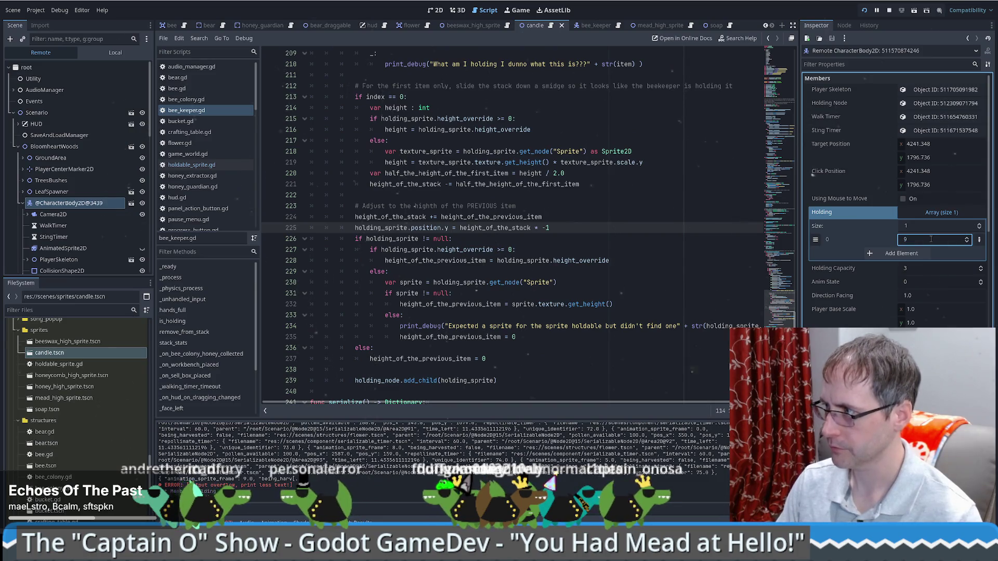
click(521, 11)
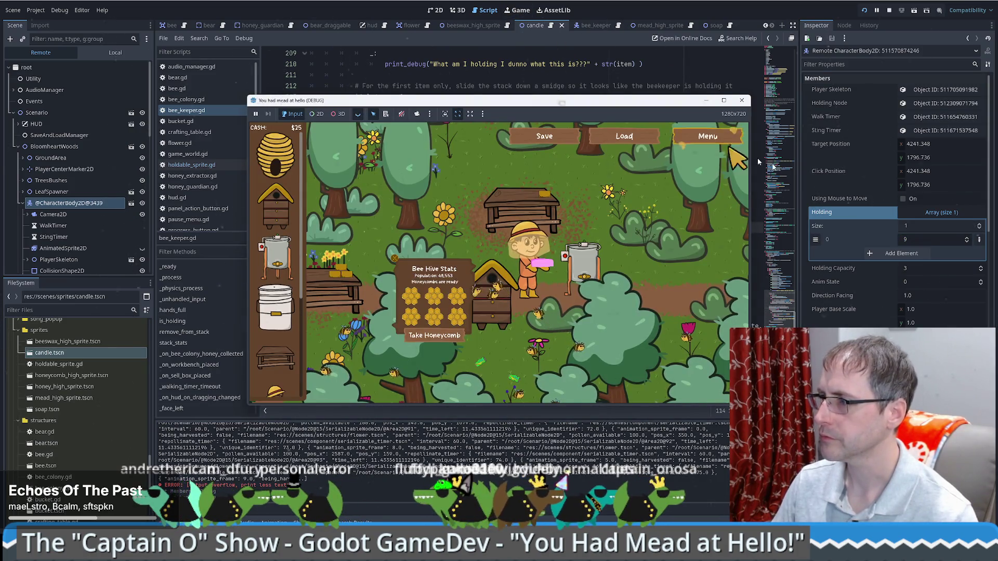
click(923, 240)
text(10)
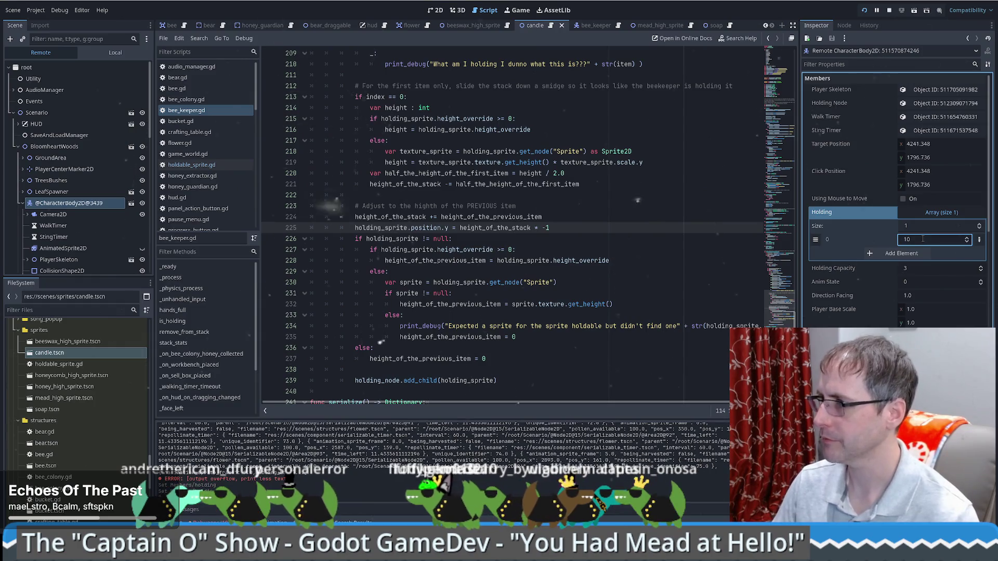
click(520, 10)
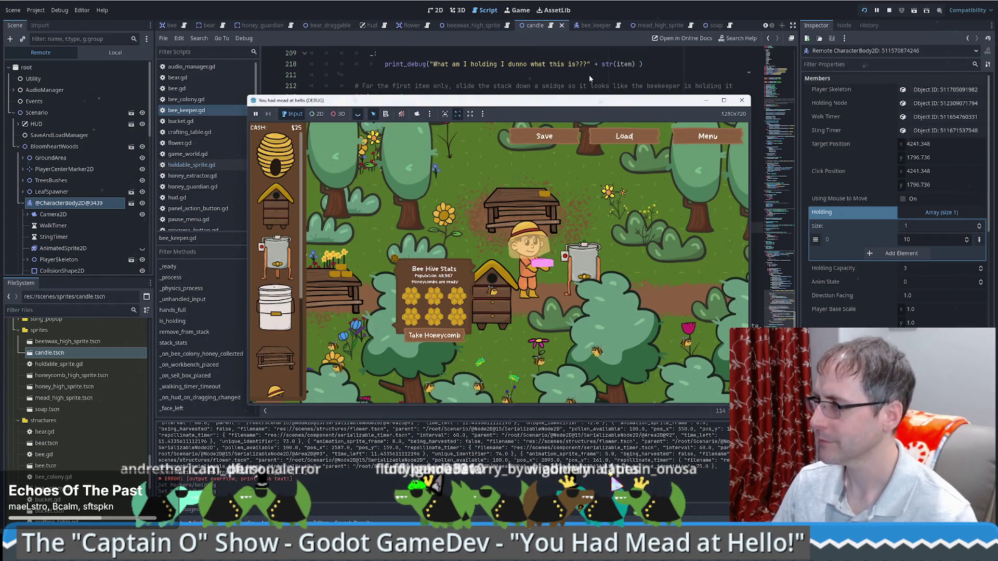
click(589, 75)
click(715, 25)
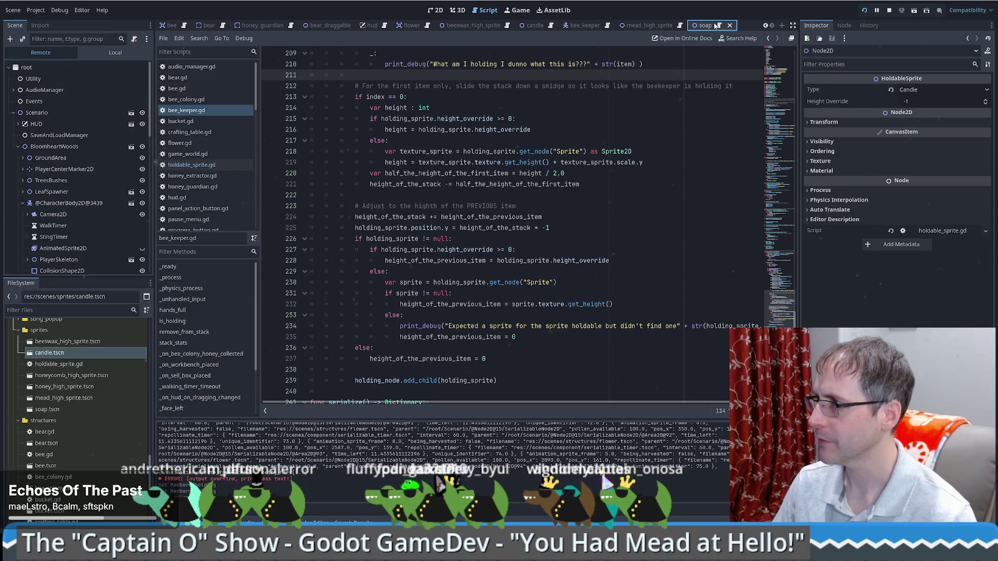
Switch the soap HoldableSprite Type from Candle to Soap and check the running game.
click(928, 91)
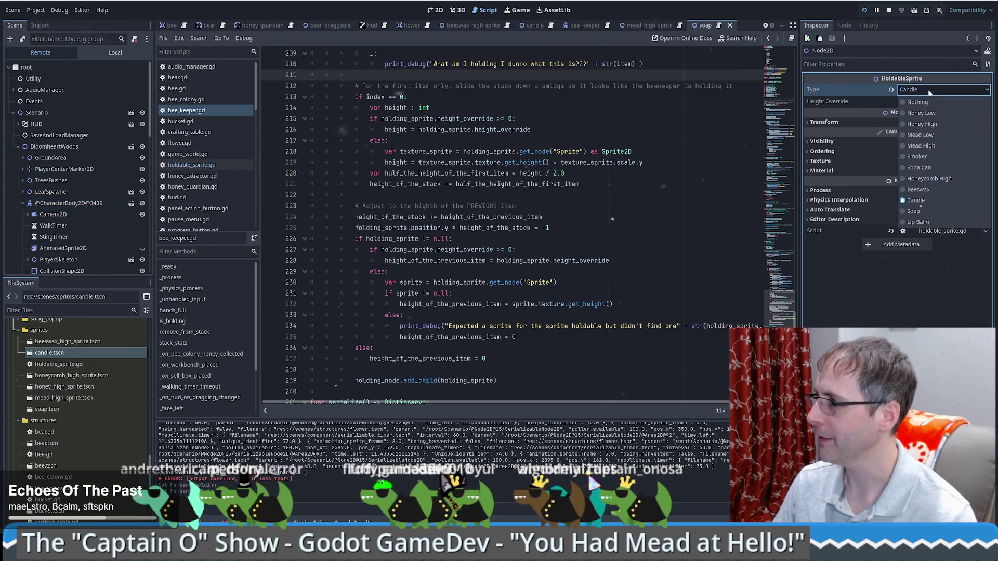
click(929, 92)
click(923, 91)
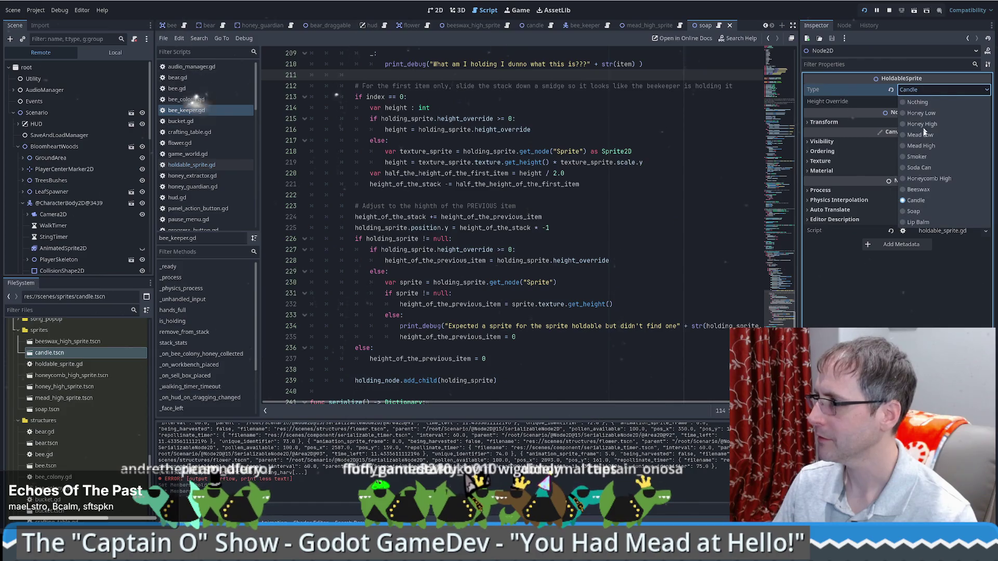
click(915, 211)
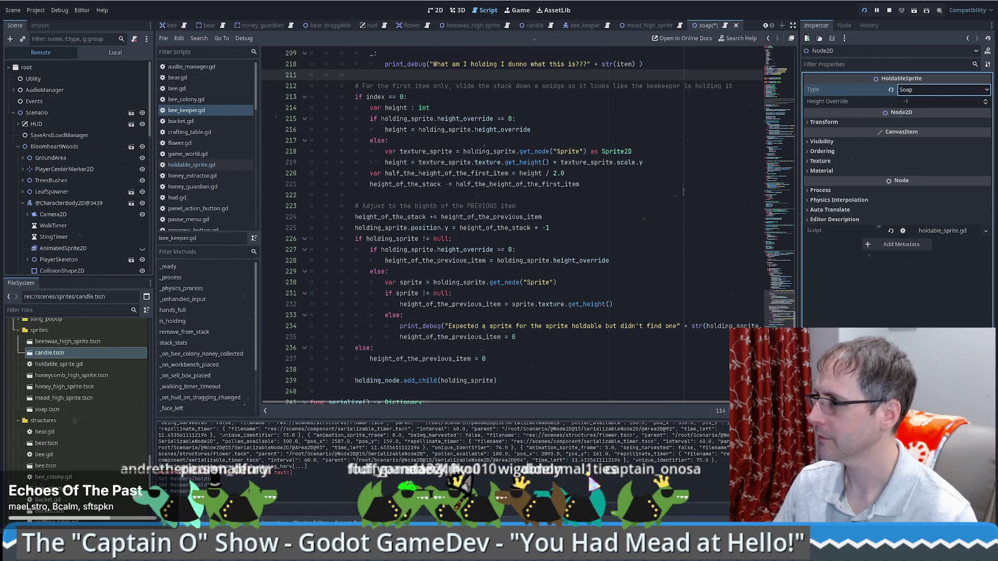
click(690, 188)
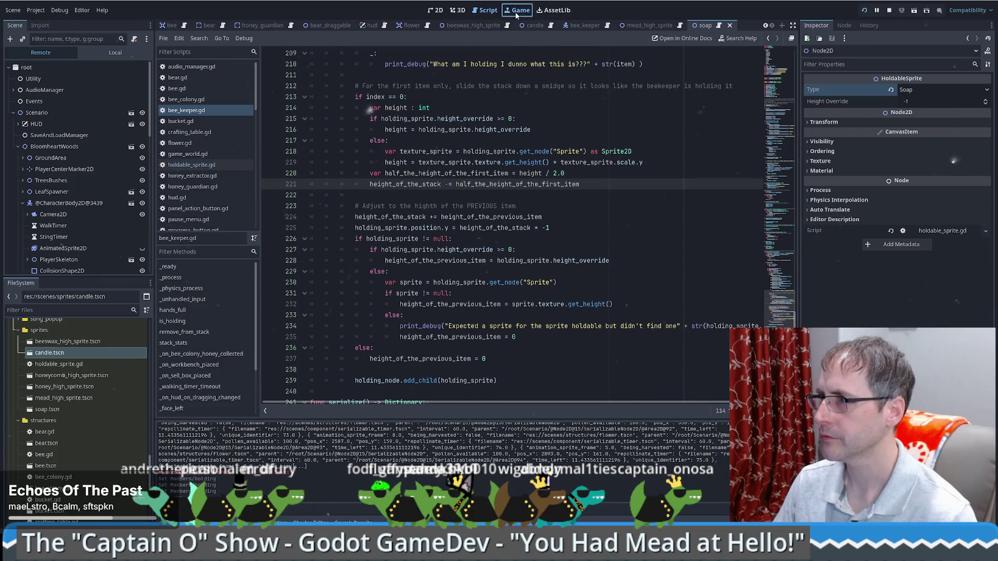
click(516, 15)
click(551, 65)
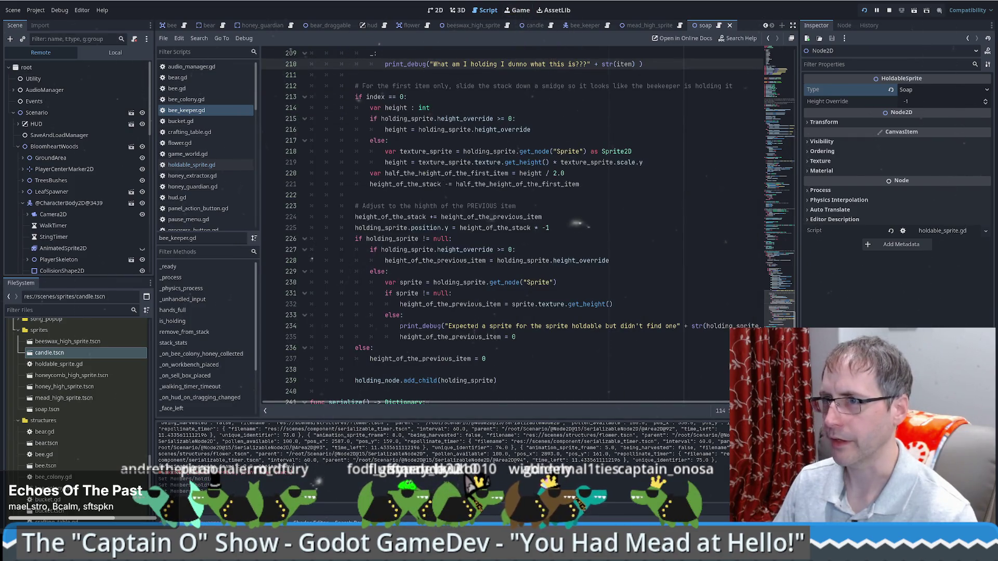
In the Remote Inspector, change the running beekeeper's Holding element 0 from 10 to 9.
click(67, 203)
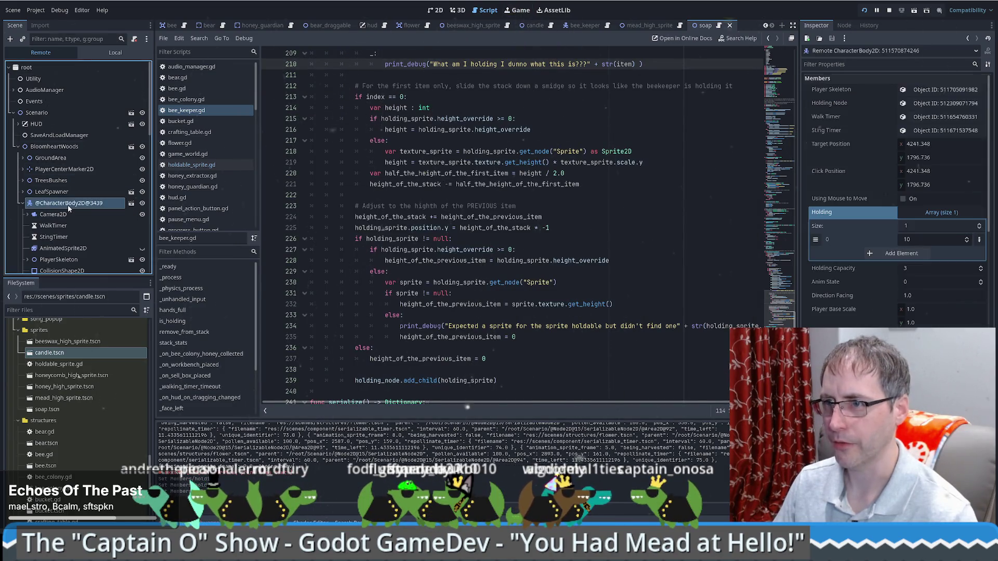
click(907, 242)
key(Return)
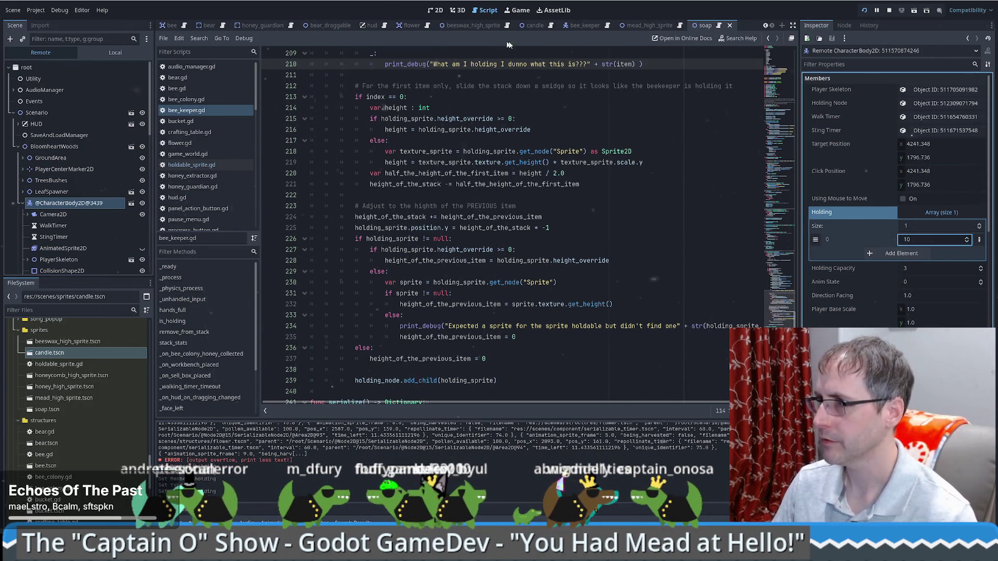
click(918, 242)
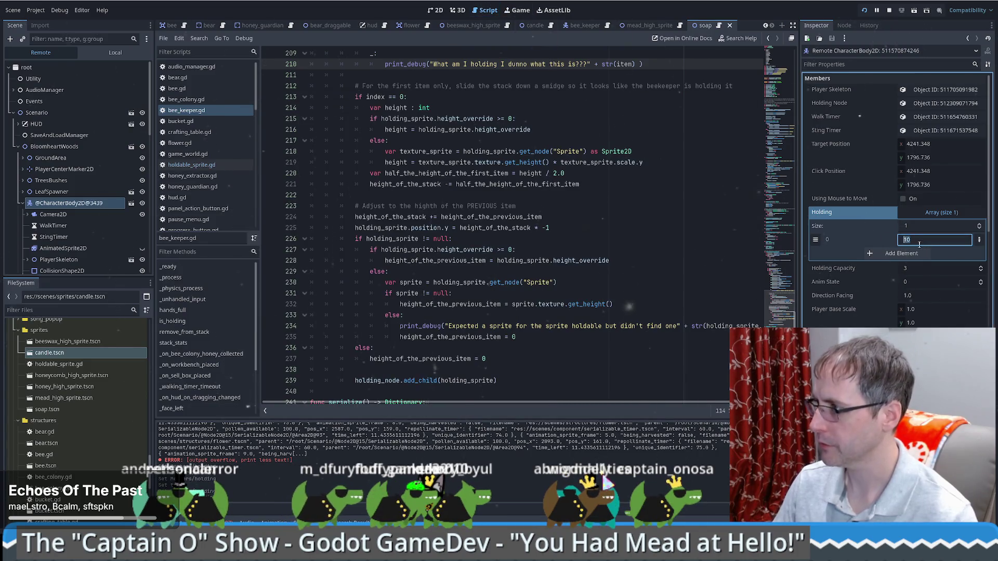
text(9)
key(Return)
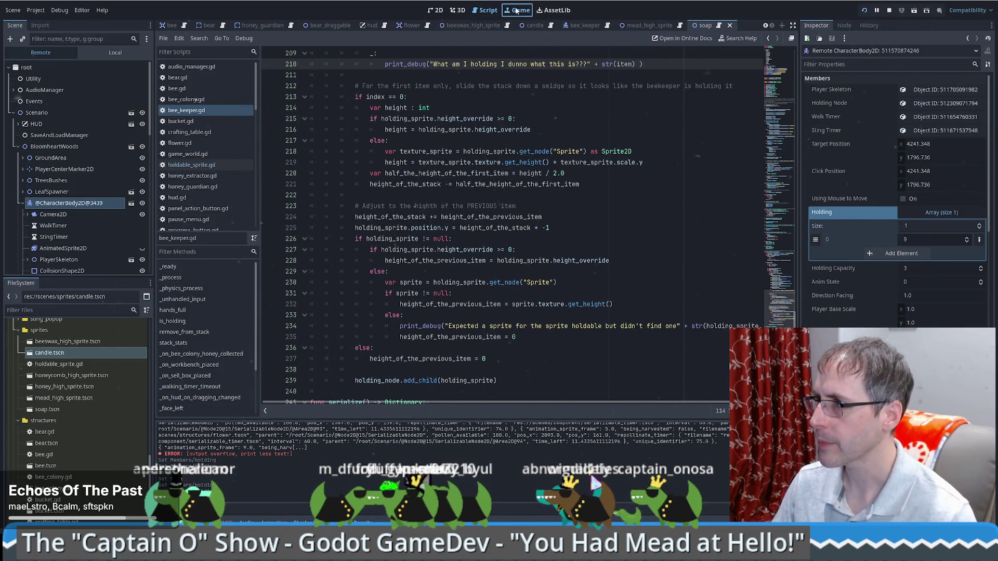
click(532, 78)
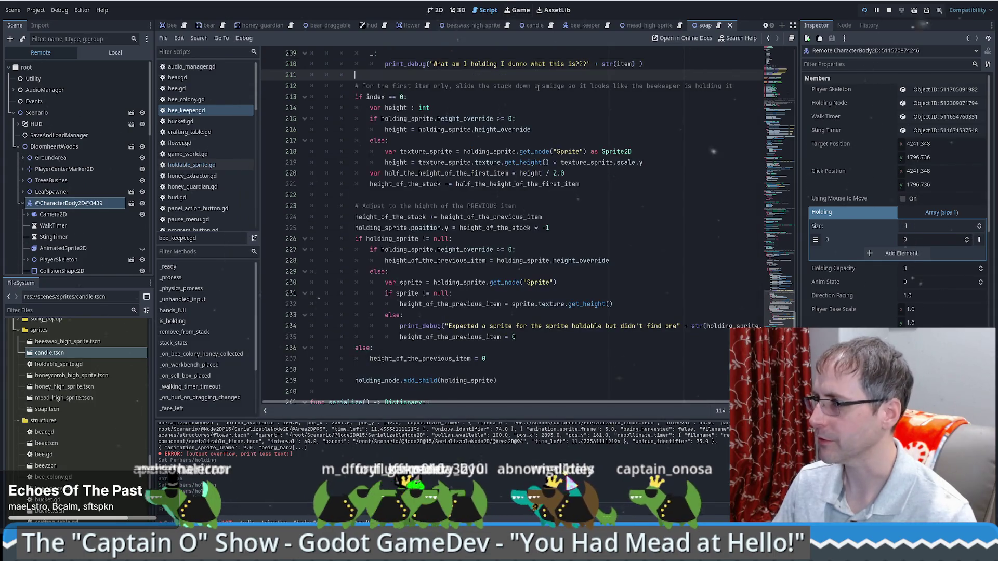
scroll(762, 128, up, 20)
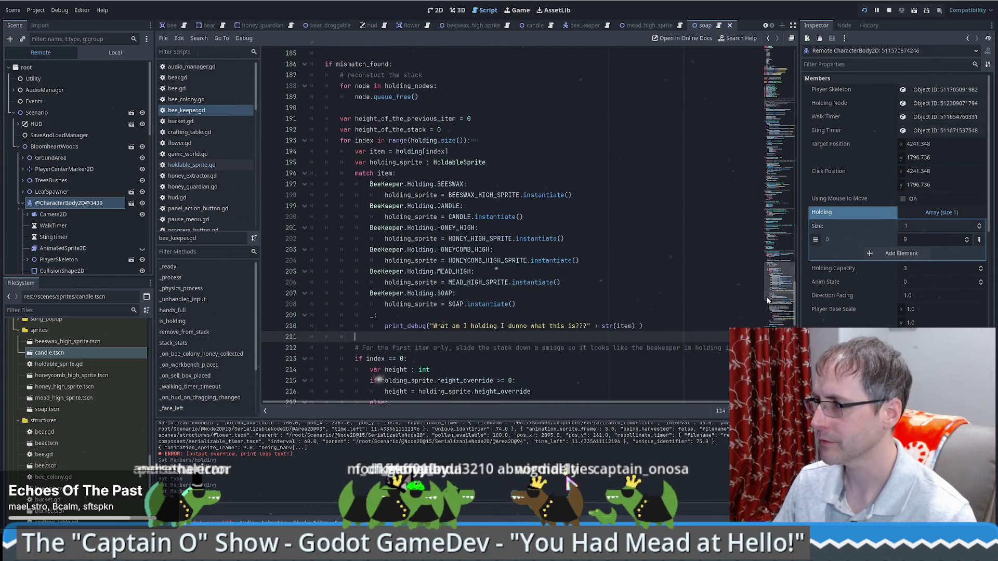
scroll(762, 128, down, 5)
scroll(760, 135, up, 10)
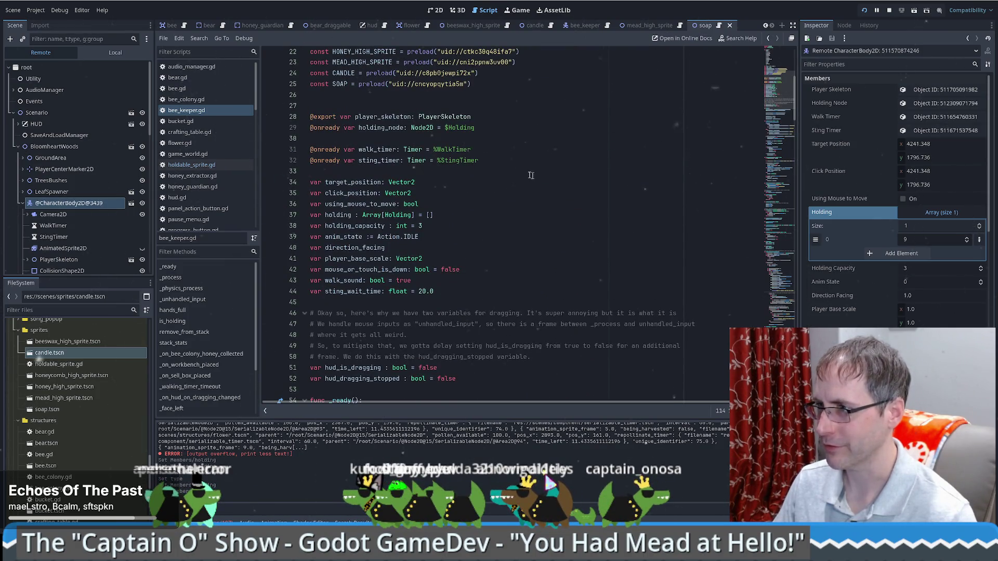
Inspect the holdable Type on the soap sprite scene's root Node2D in the Local tree.
click(718, 25)
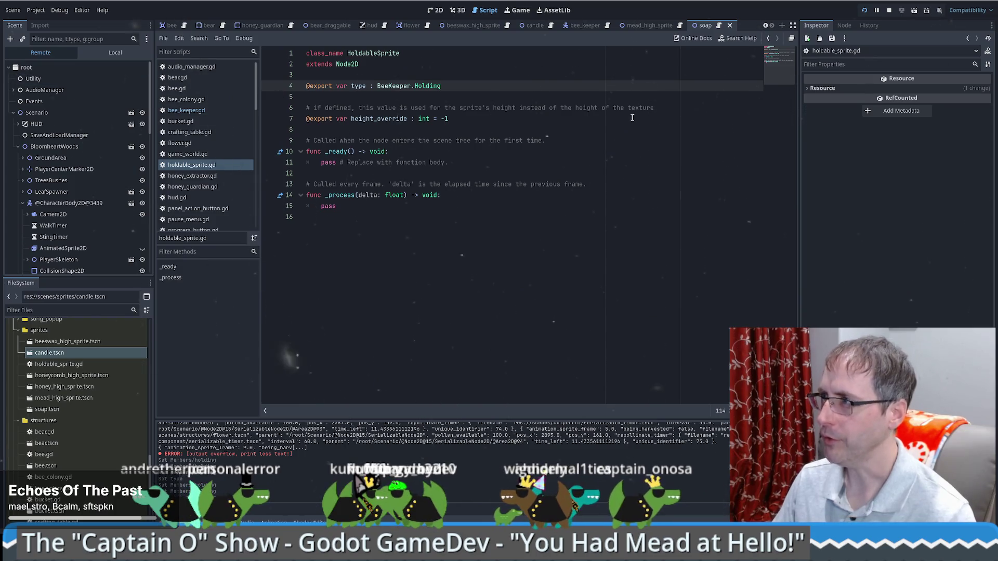
click(115, 52)
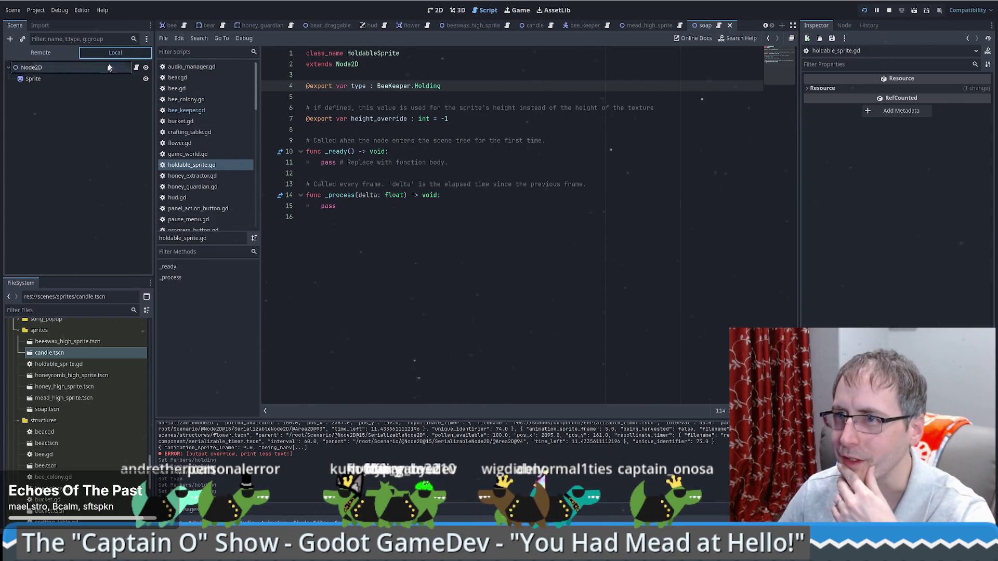
click(75, 70)
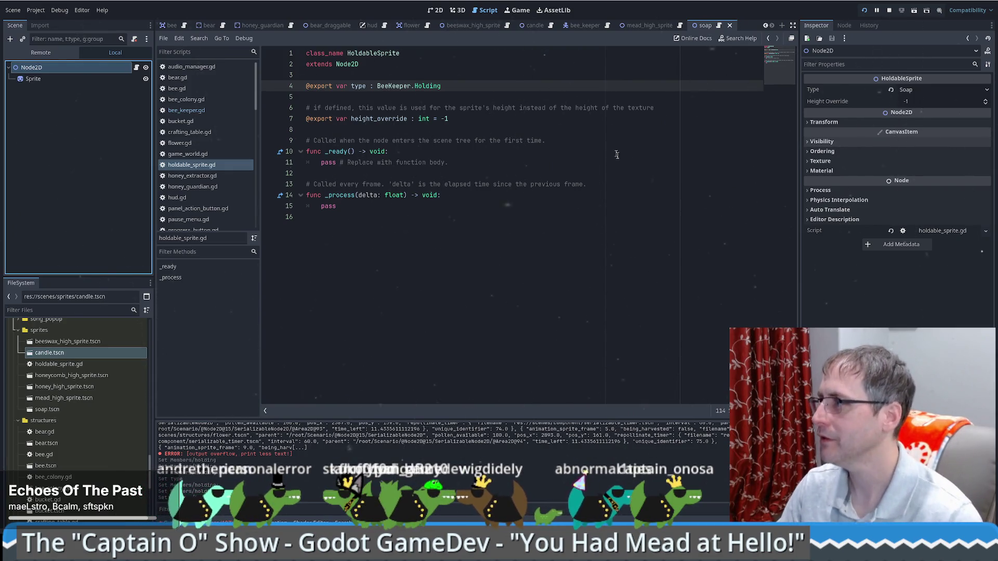
Check the candle sprite scene's root node Type, then return to the bee_keeper scene.
double_click(49, 352)
click(44, 67)
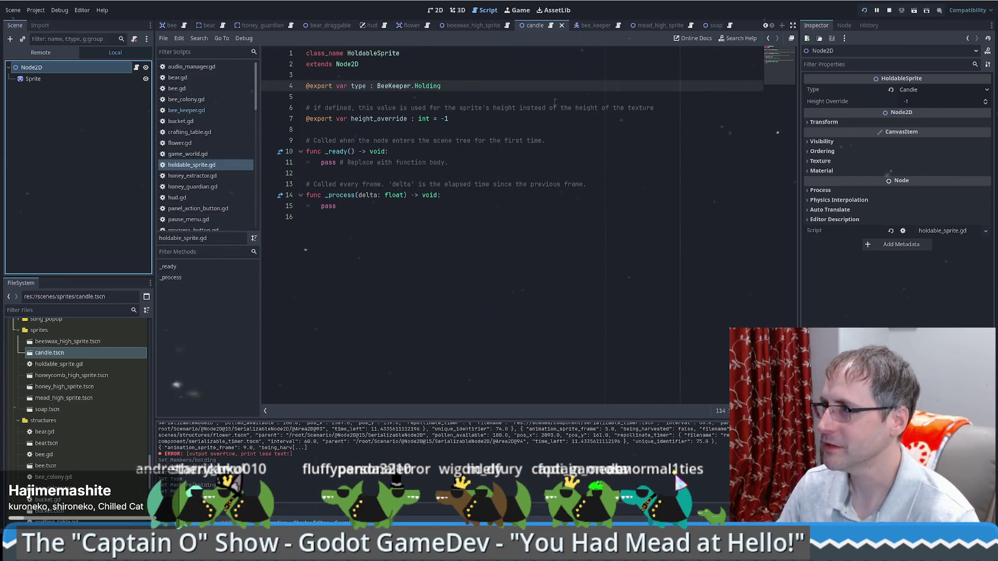
click(609, 26)
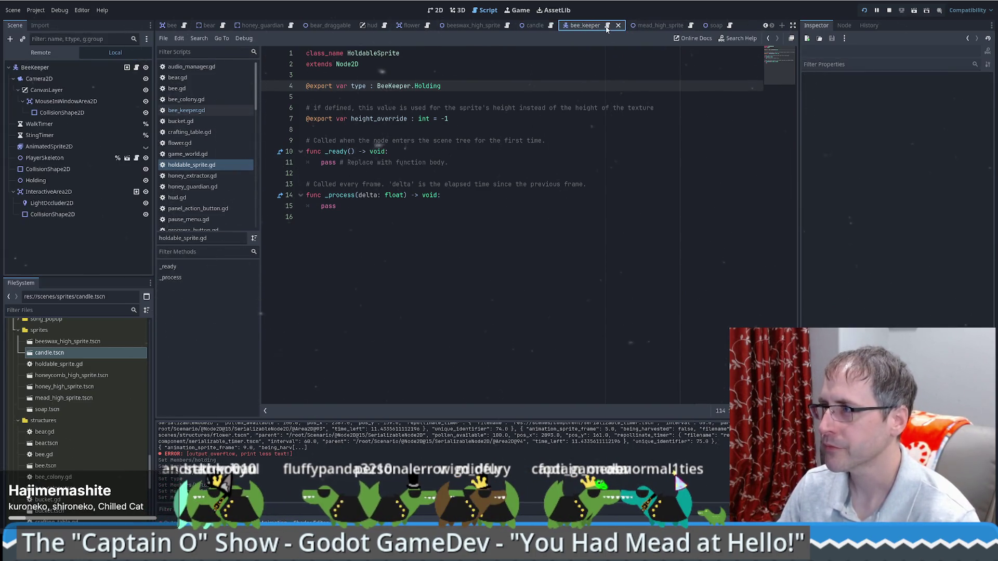
Walk the beekeeper left and down onto the Sell Goods stand, then return to bee_keeper.gd.
click(607, 26)
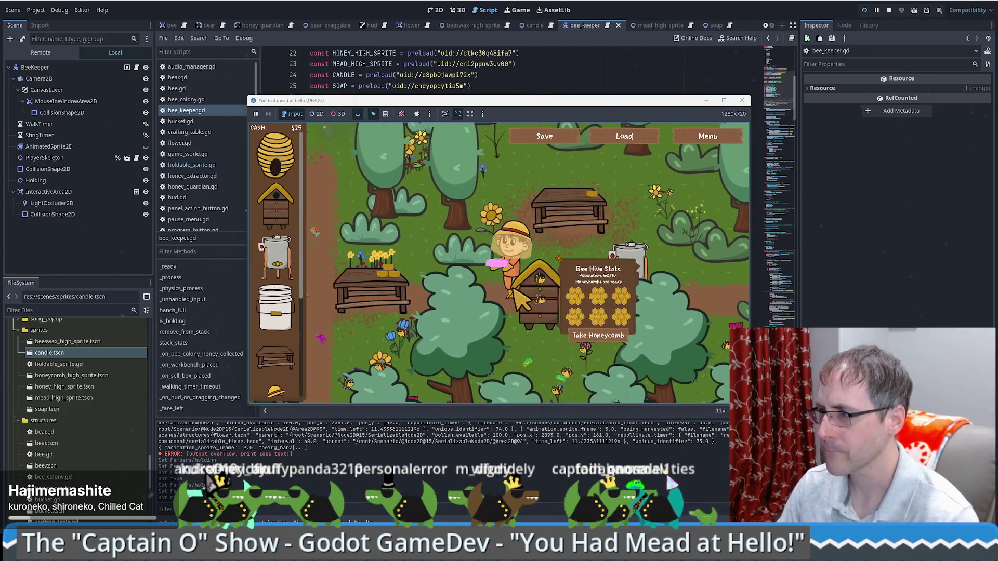
key(a)
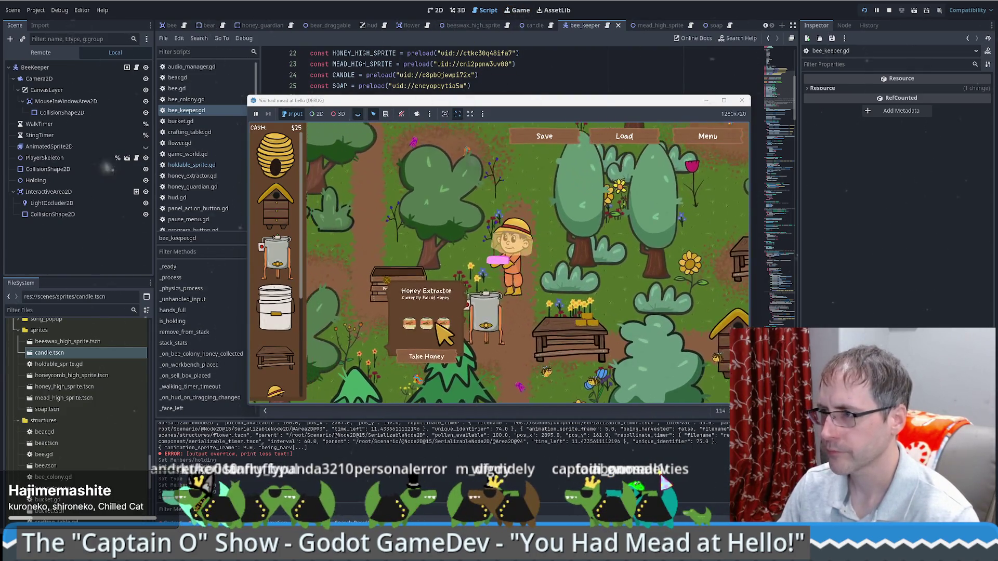
key(a)
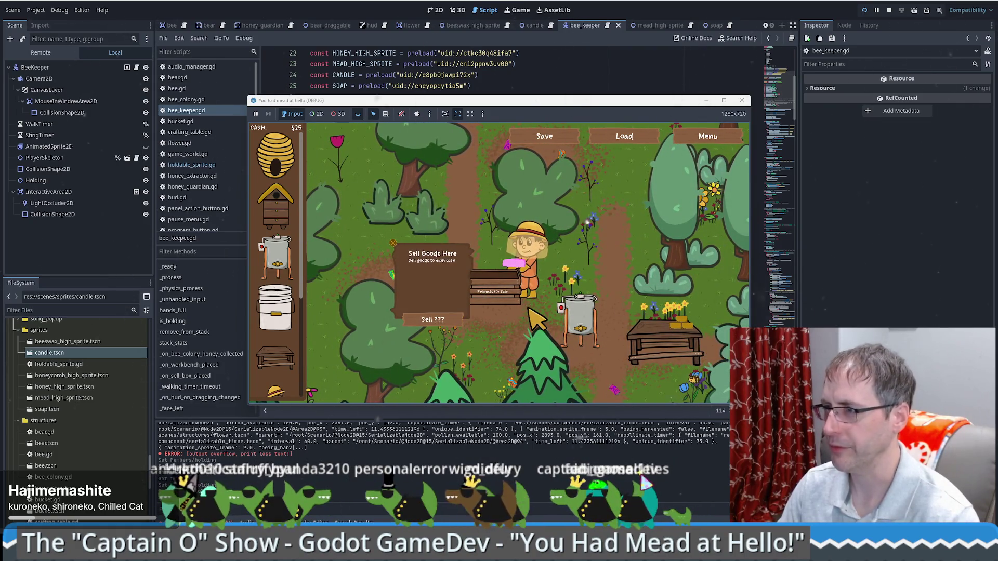
key(s)
key(a)
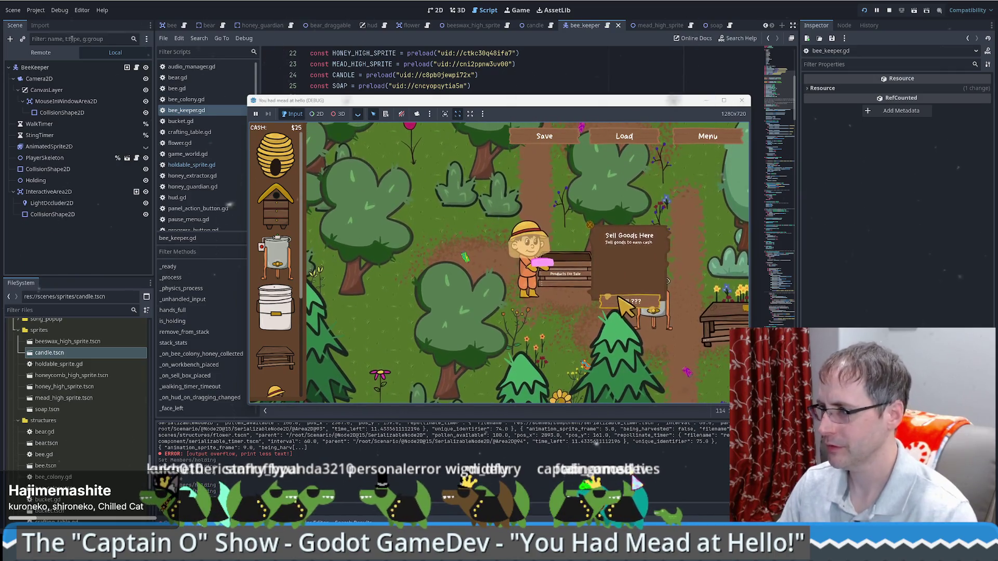
key(F8)
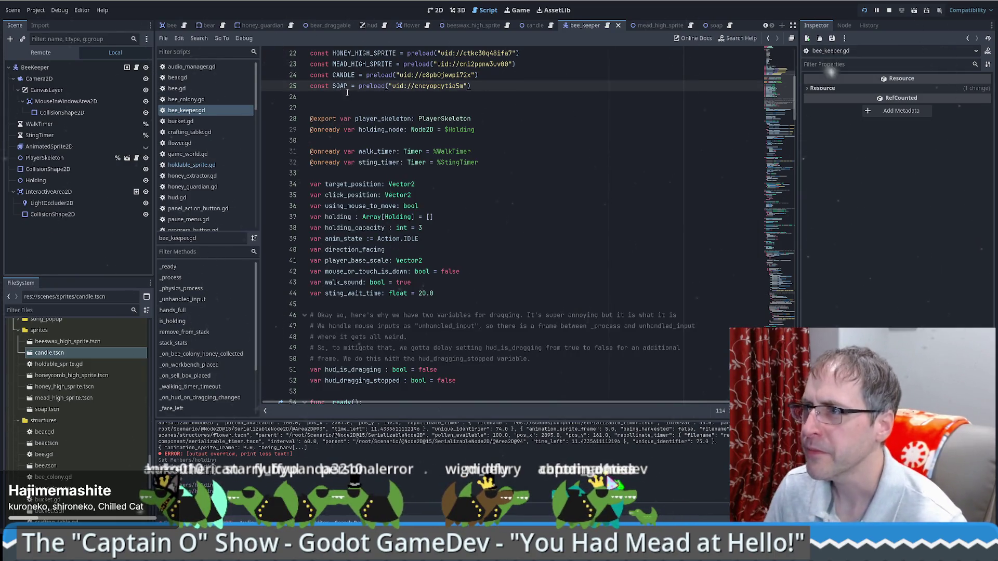
Filter the FileSystem for 'sell', open sell_box.tscn, and bring up its sell_box.gd script.
click(80, 310)
text(sell)
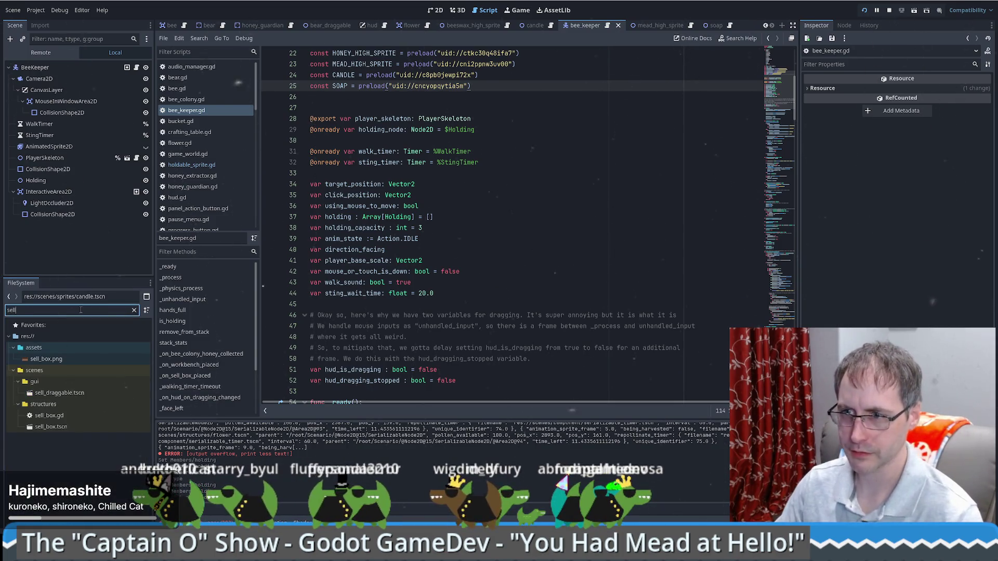
double_click(51, 426)
scroll(340, 354, down, 10)
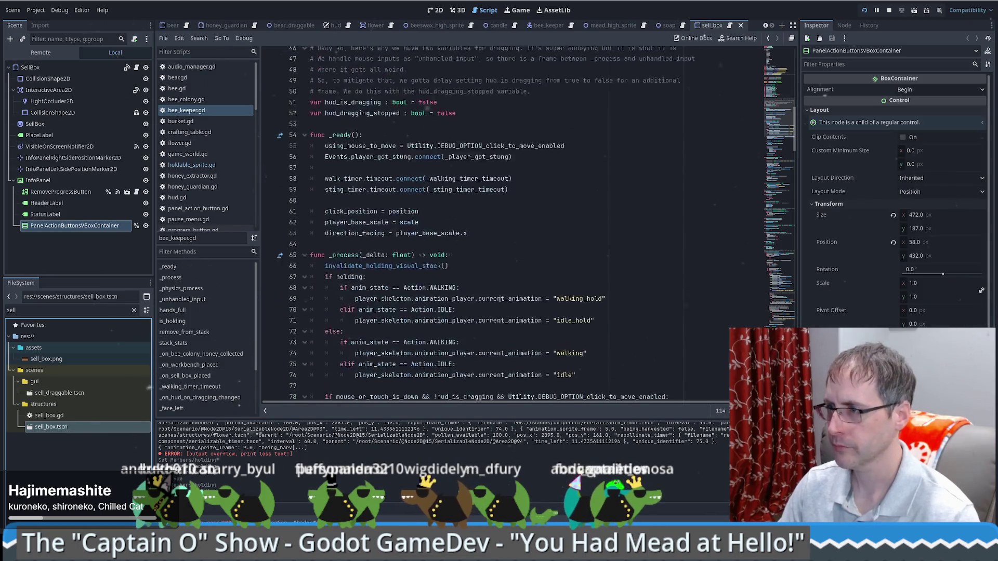
click(781, 168)
drag(781, 168, 784, 300)
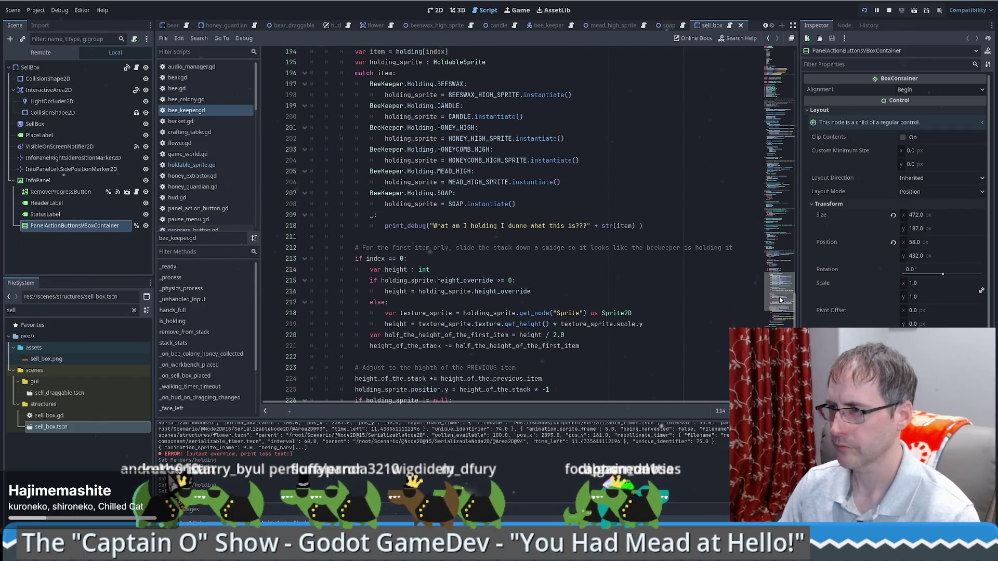
scroll(586, 206, up, 4)
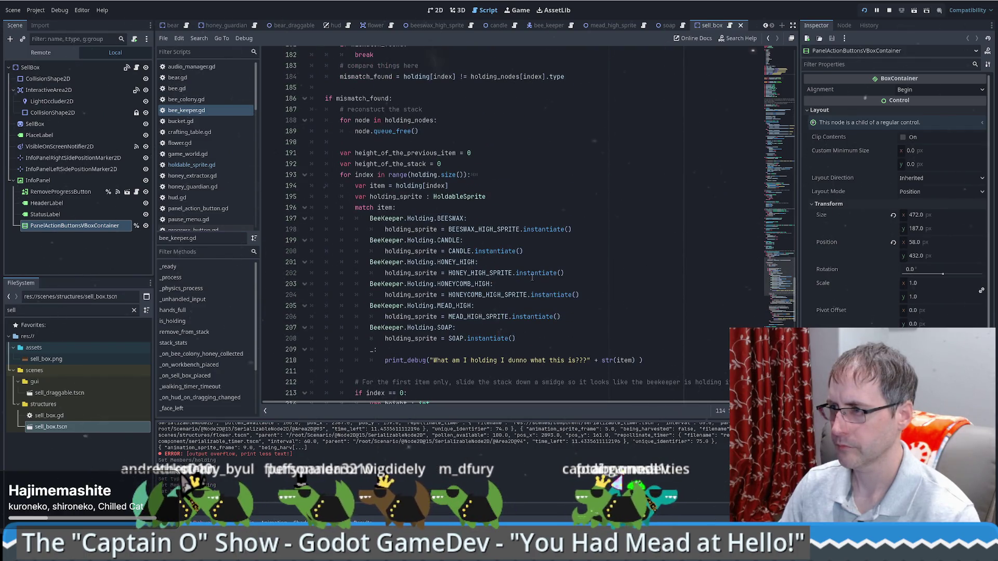
scroll(519, 207, down, 2)
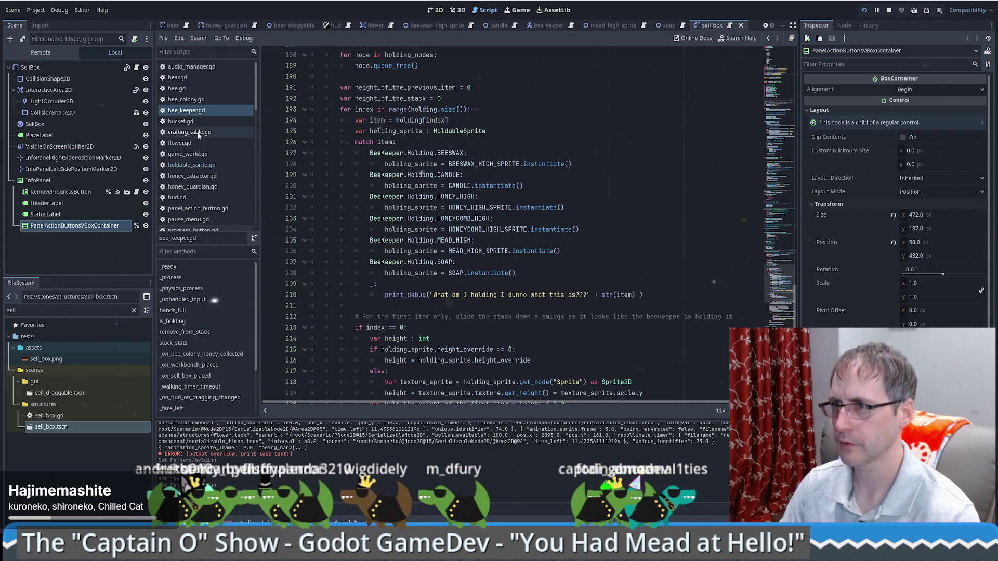
click(105, 440)
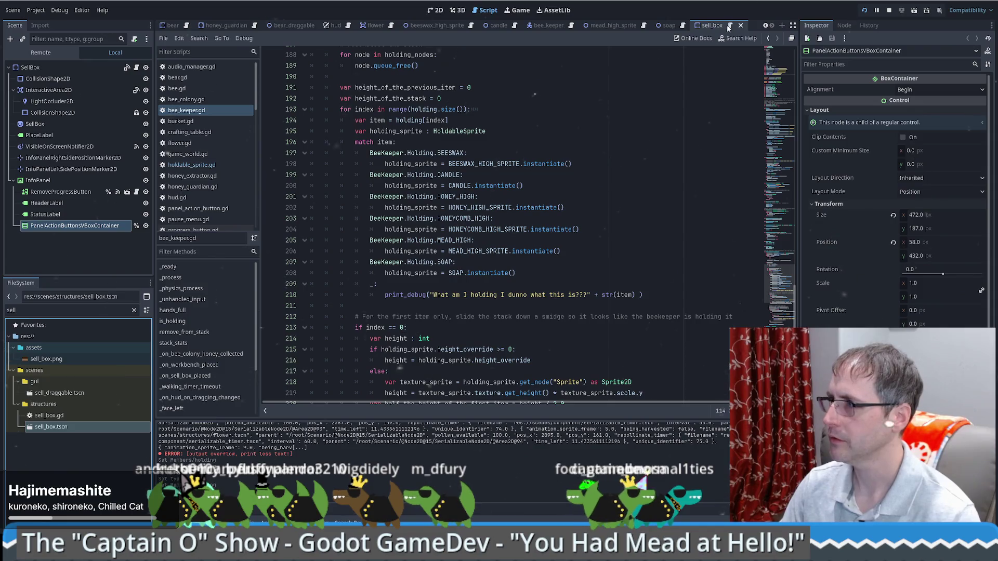
click(729, 26)
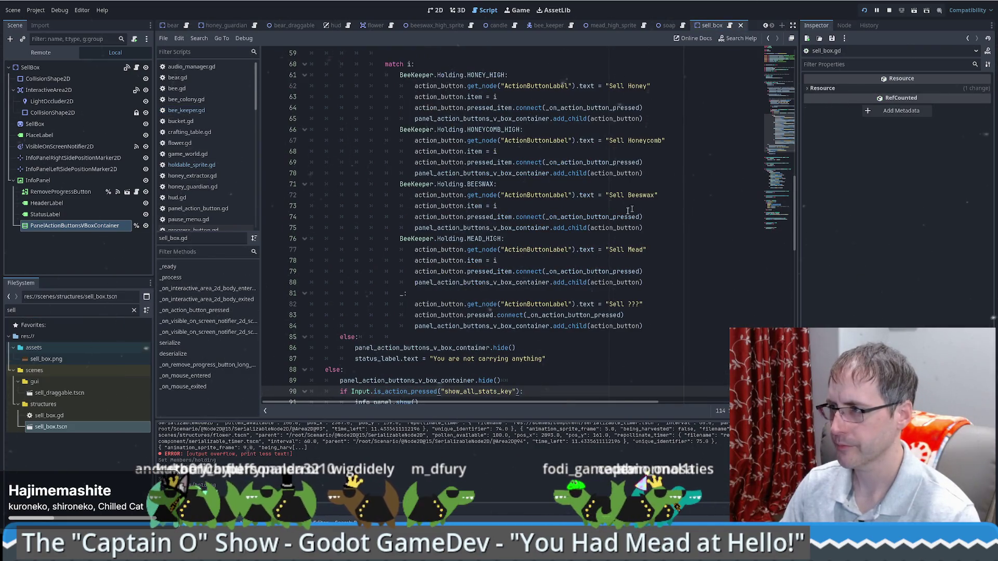
Search all project files for BeeKeeper.Holding.
drag(400, 239, 464, 241)
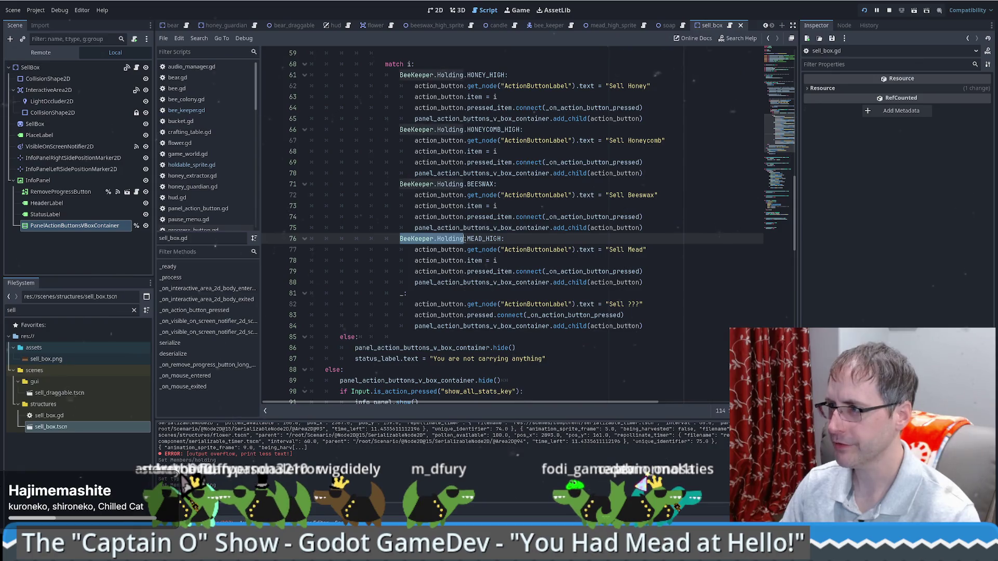
key(ctrl+shift+f)
key(Return)
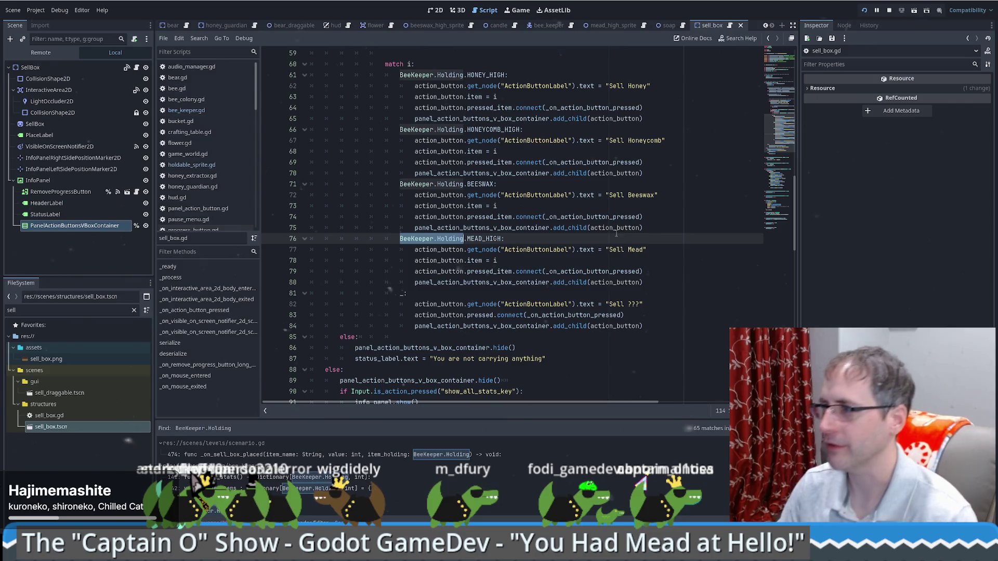
scroll(635, 181, down, 2)
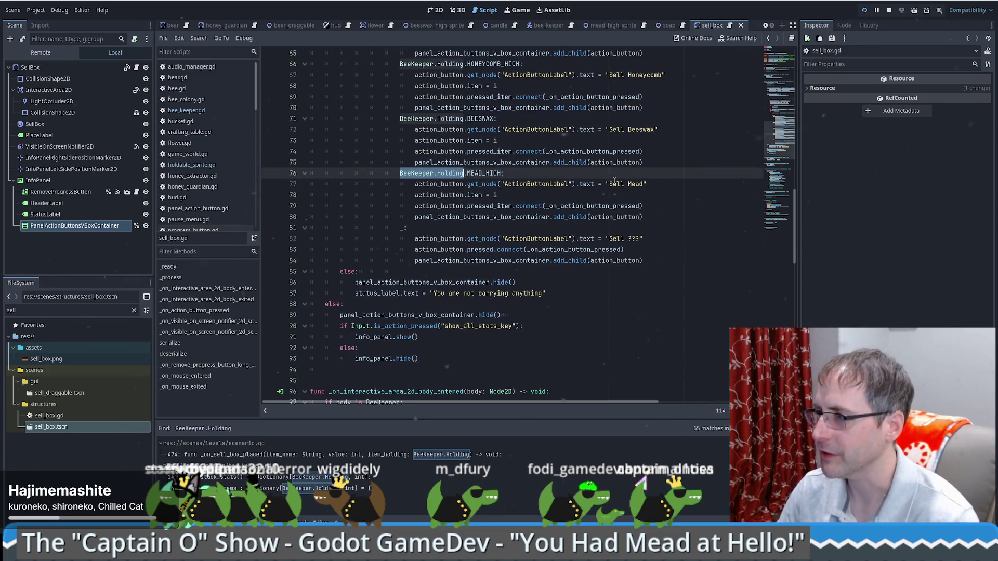
Stop the game and move the HONEY_HIGH and HONEYCOMB_HIGH branches after the BEESWAX branch.
click(889, 10)
click(649, 163)
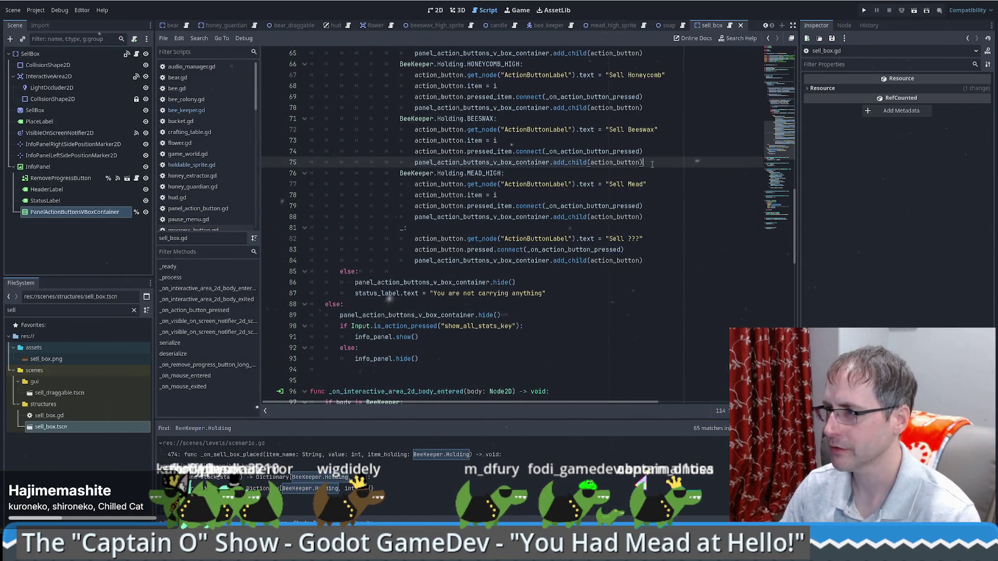
scroll(668, 226, up, 5)
scroll(660, 215, down, 2)
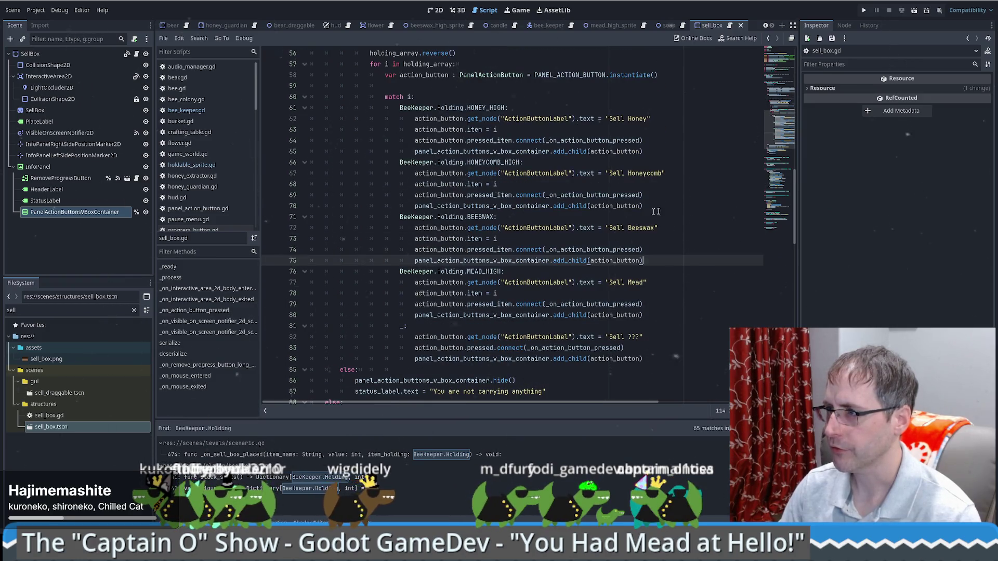
mouse_move(653, 206)
mouse_down()
mouse_move(571, 117)
mouse_move(415, 97)
mouse_up()
key(ctrl+c)
key(BackSpace)
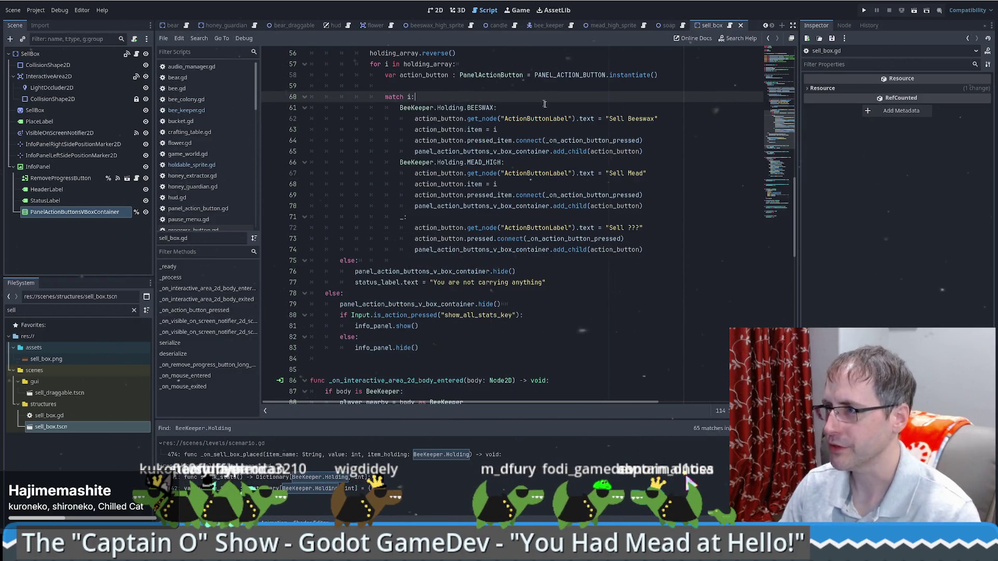
click(658, 153)
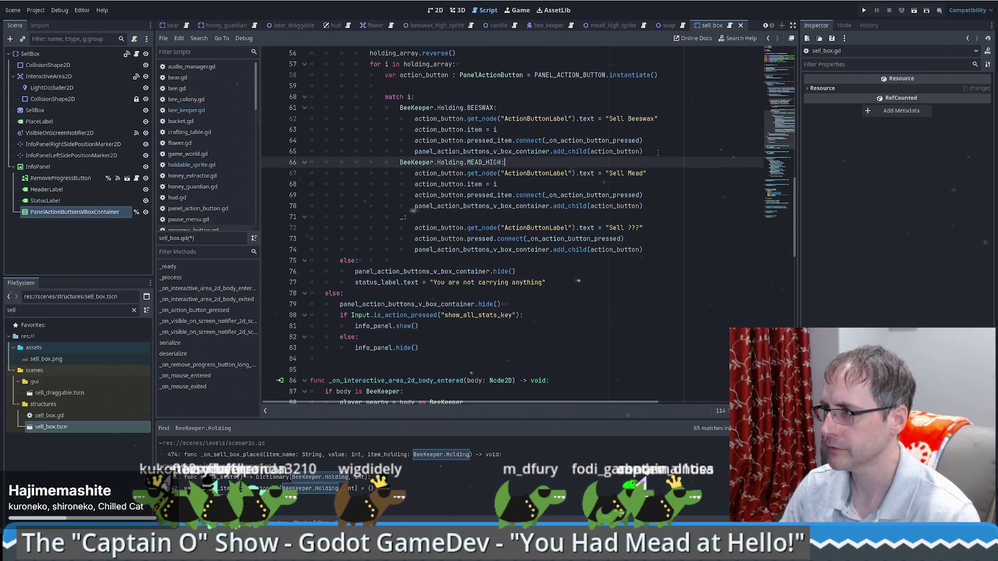
key(ctrl+v)
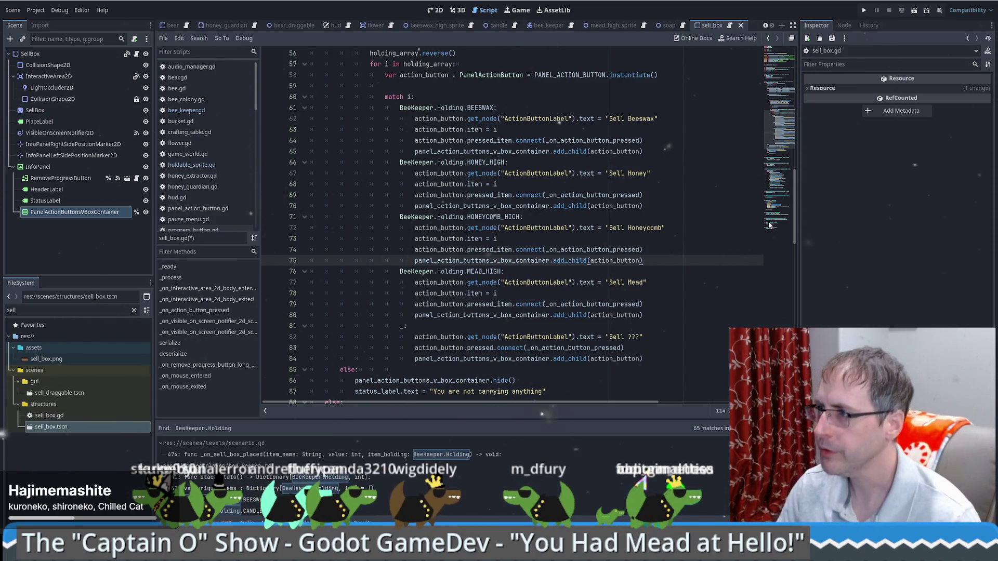
click(511, 104)
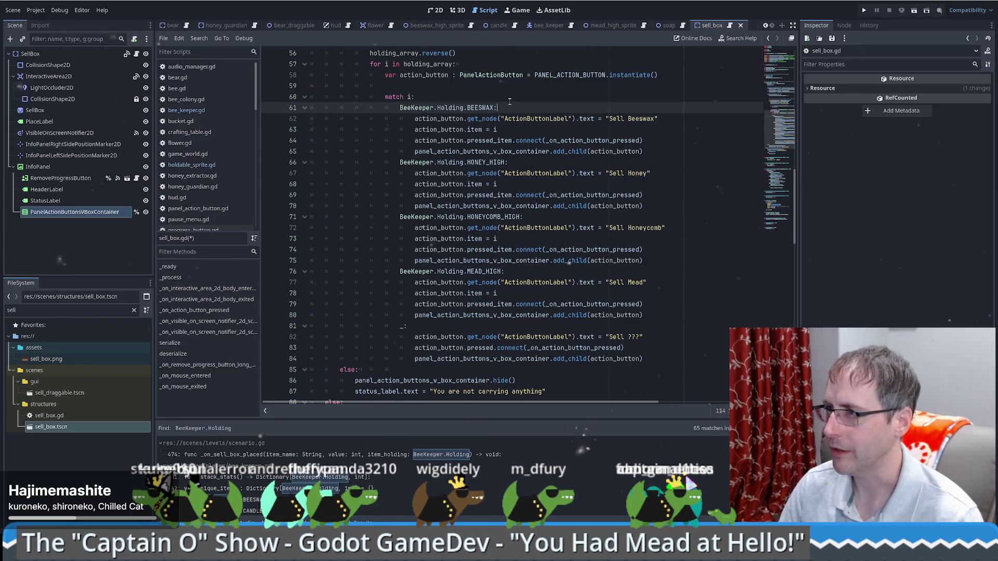
Duplicate the BEESWAX case as a new CANDLE case labelled 'Sell Candle'.
key(Up)
drag(644, 152, 590, 96)
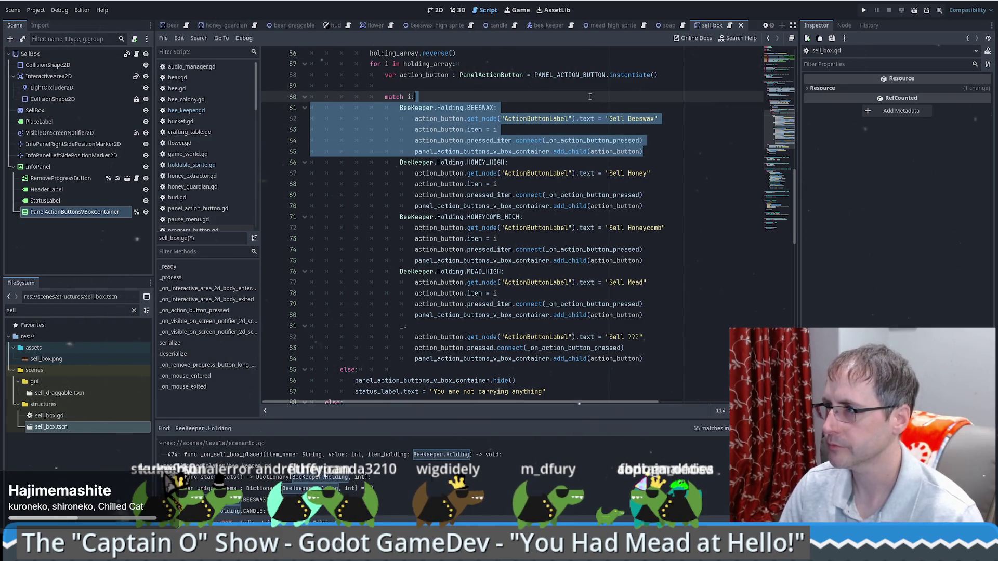
key(ctrl+shift+d)
double_click(475, 108)
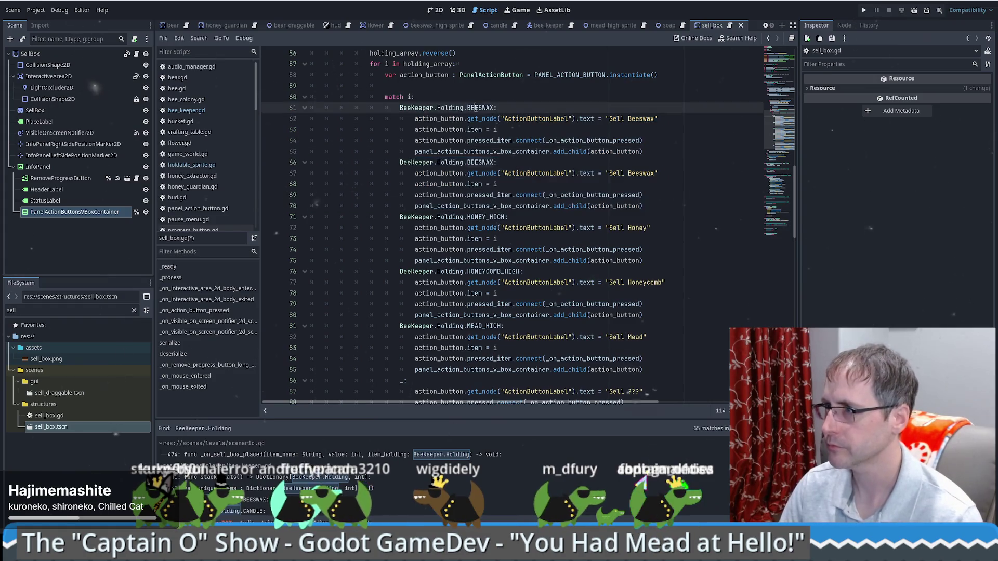
text(c)
key(Return)
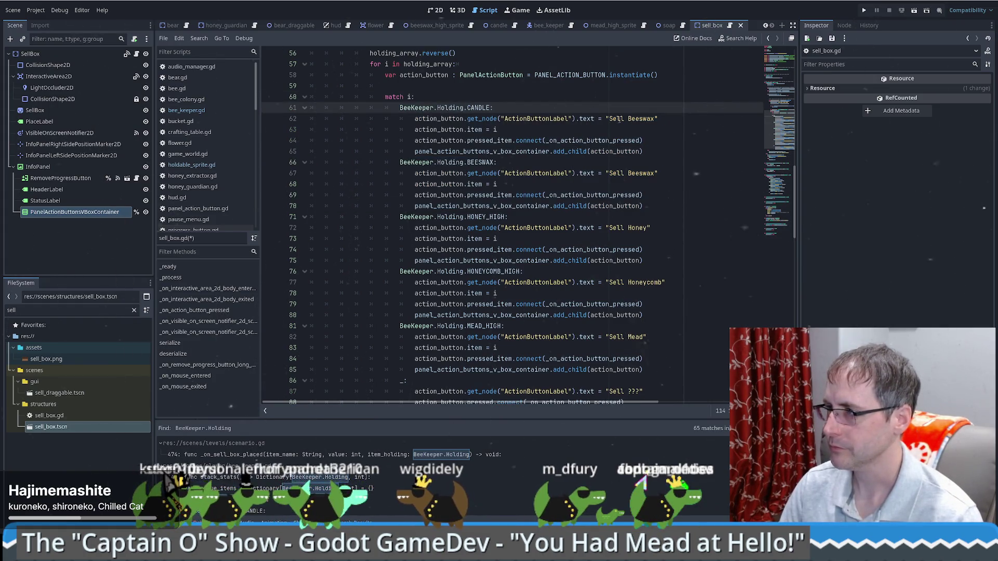
double_click(641, 119)
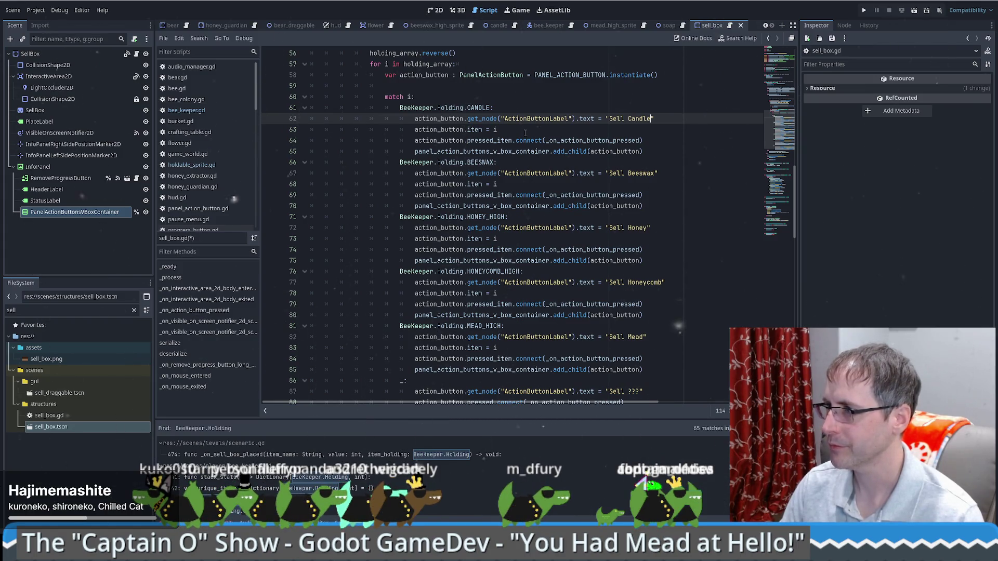
text(Candl)
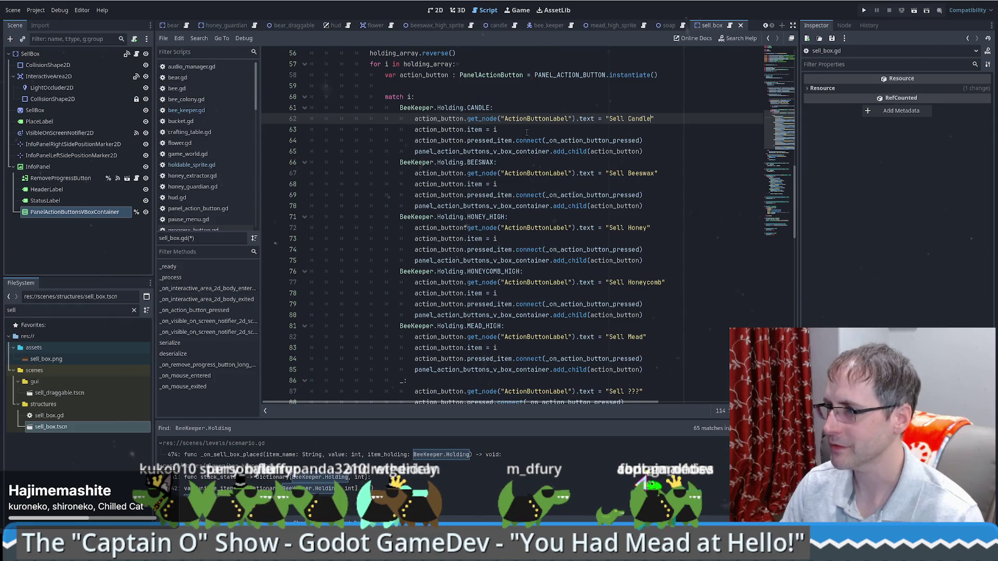
scroll(529, 132, down, 2)
scroll(533, 125, up, 2)
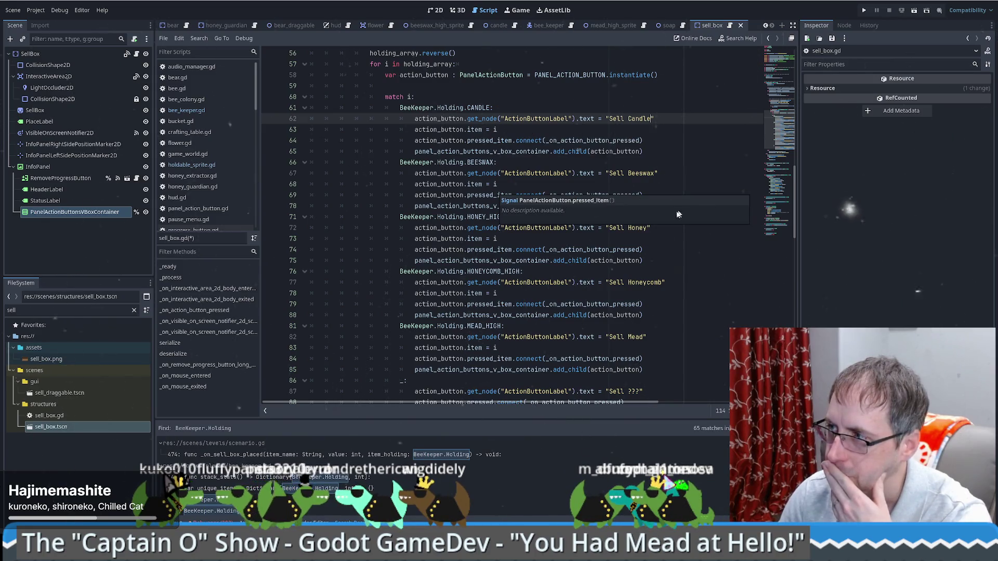
Move the CANDLE case's connect and add_child lines below the match, after the fallback case.
shift+click(652, 154)
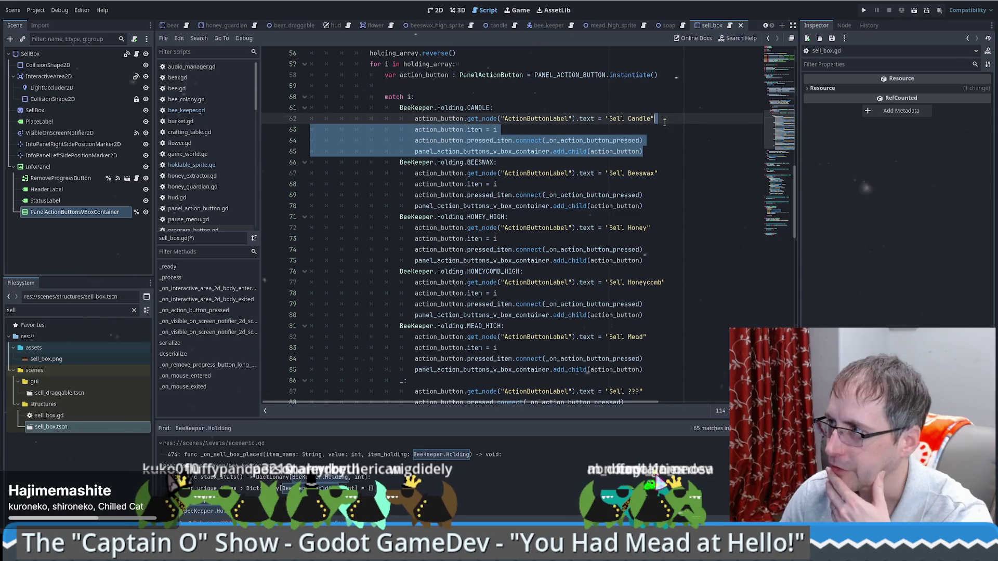
scroll(652, 161, down, 2)
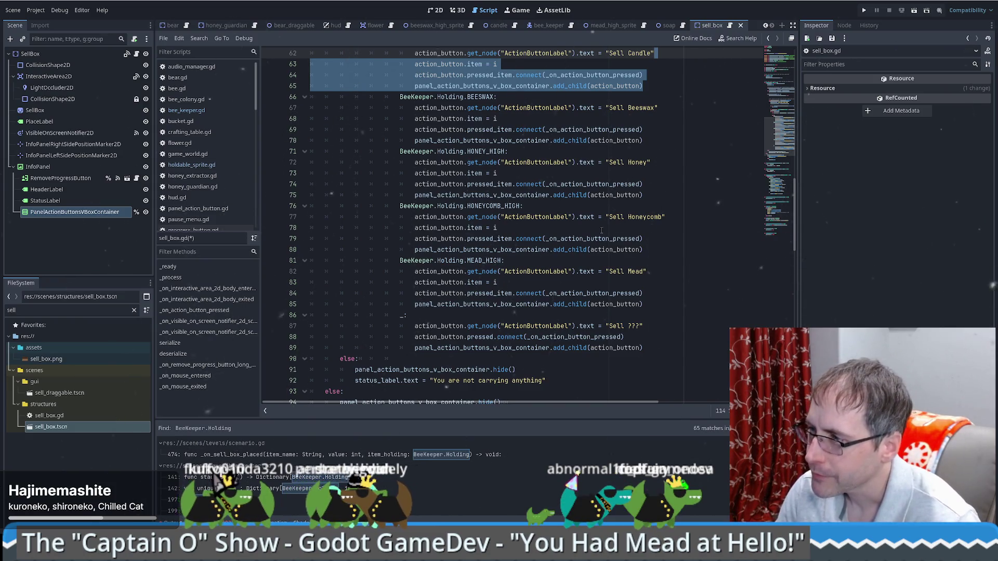
scroll(604, 234, up, 2)
scroll(604, 237, down, 2)
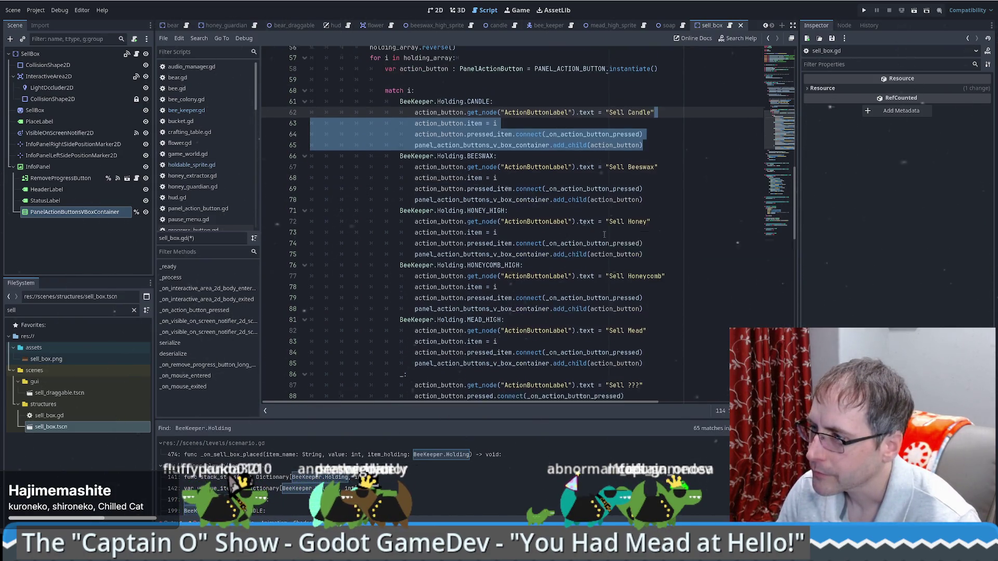
scroll(604, 236, up, 2)
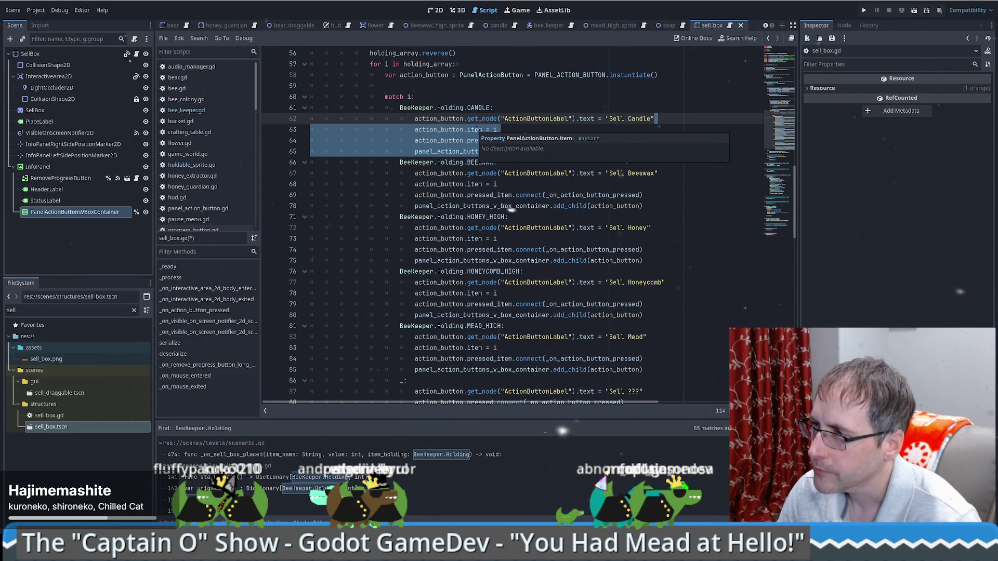
scroll(602, 232, down, 1)
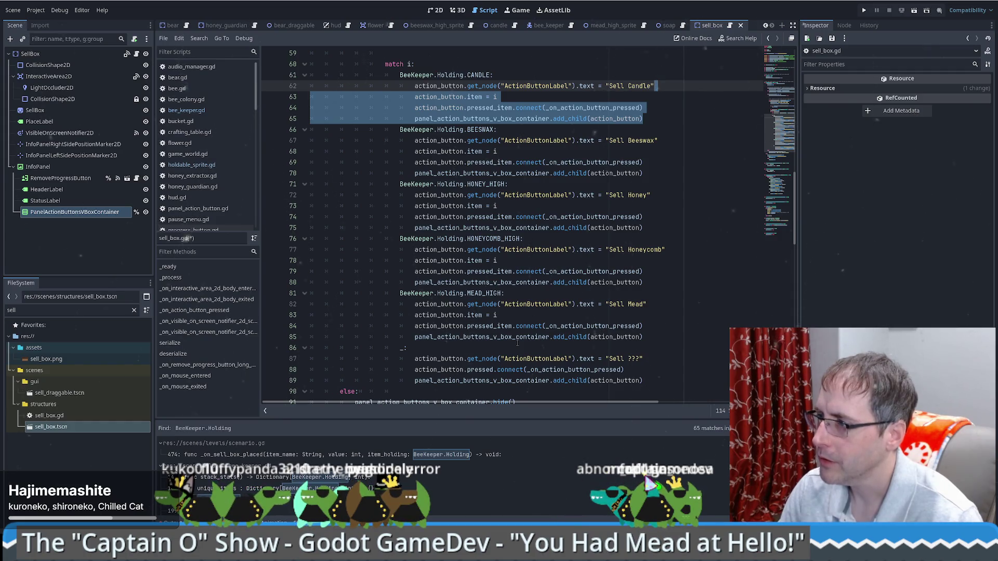
drag(642, 99, 653, 115)
key(ctrl+x)
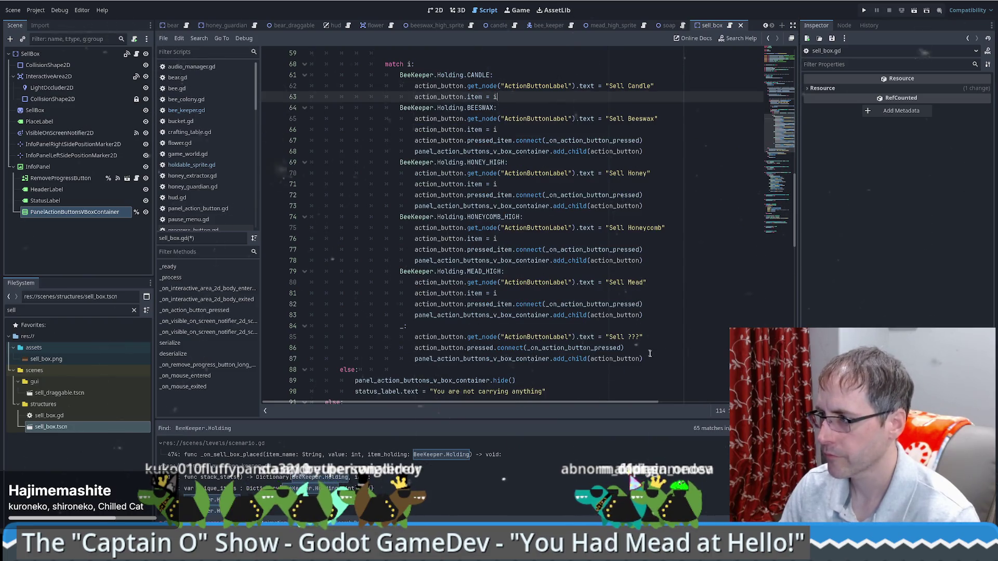
click(652, 359)
key(ctrl+v)
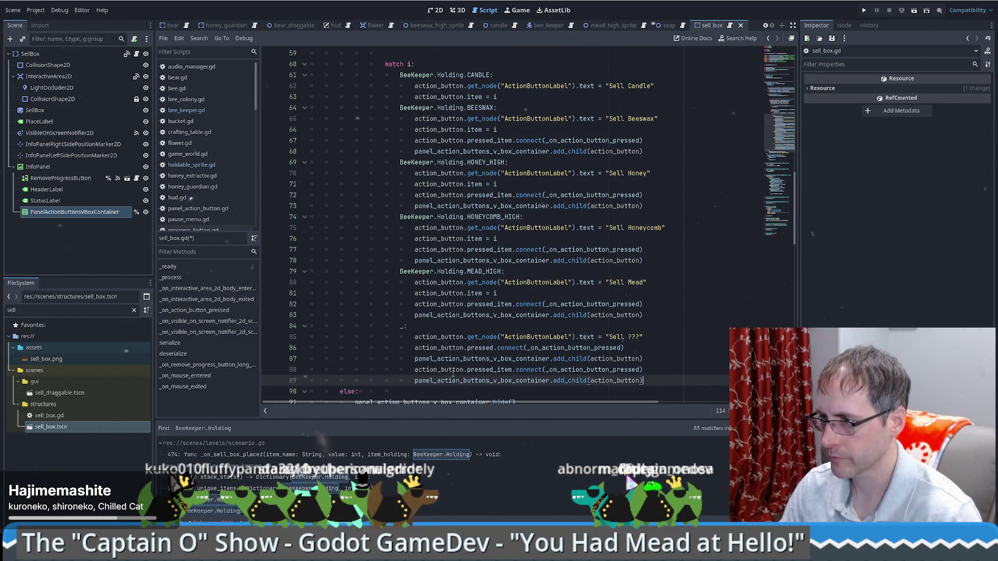
drag(411, 365, 643, 380)
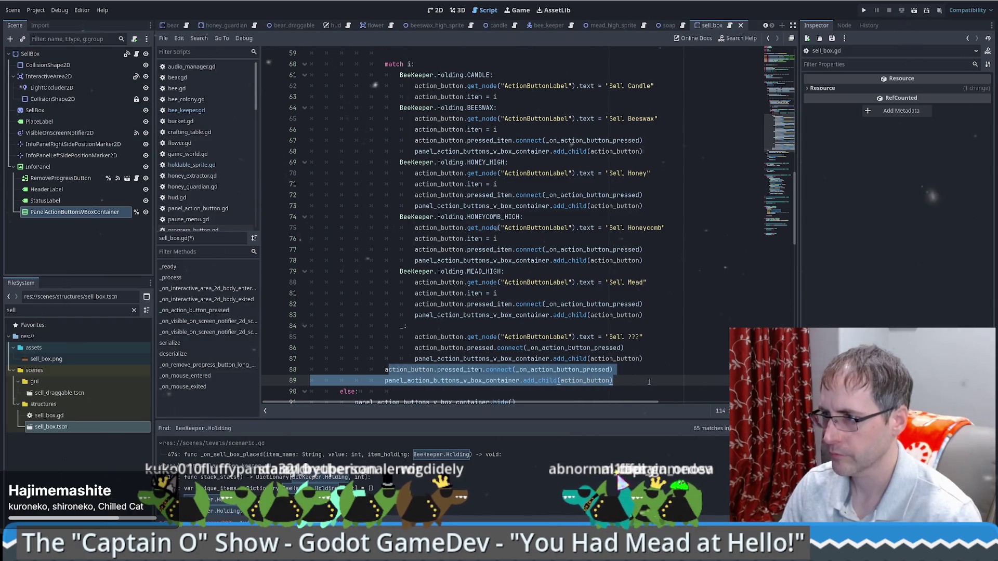
Add a blank line separating the shared connect and add_child lines from the match.
scroll(643, 379, up, 1)
scroll(416, 301, down, 5)
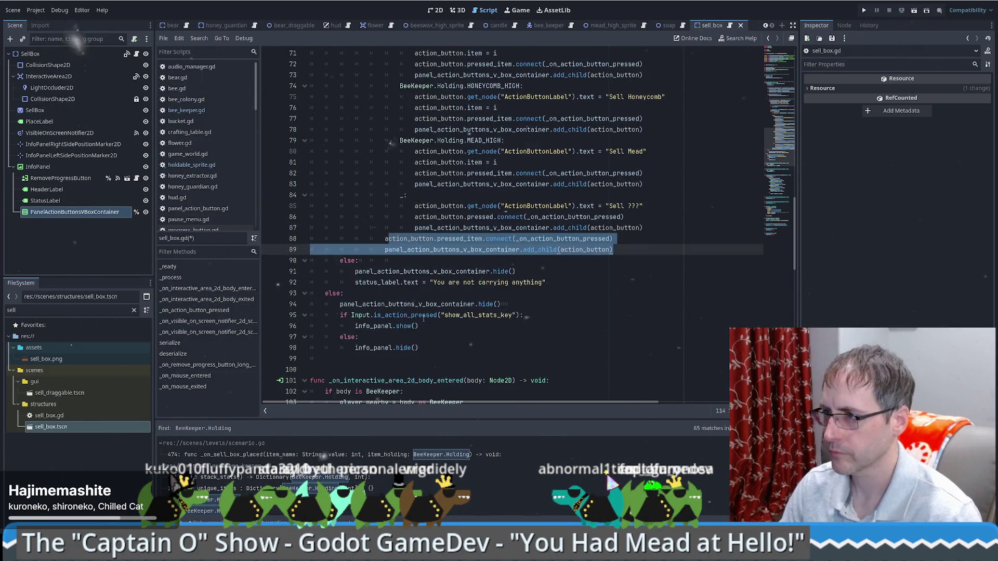
key(Left)
key(Return)
Delete the connect and add_child lines from the BEESWAX, HONEY_HIGH, HONEYCOMB_HIGH, MEAD_HIGH and fallback cases.
scroll(630, 192, up, 4)
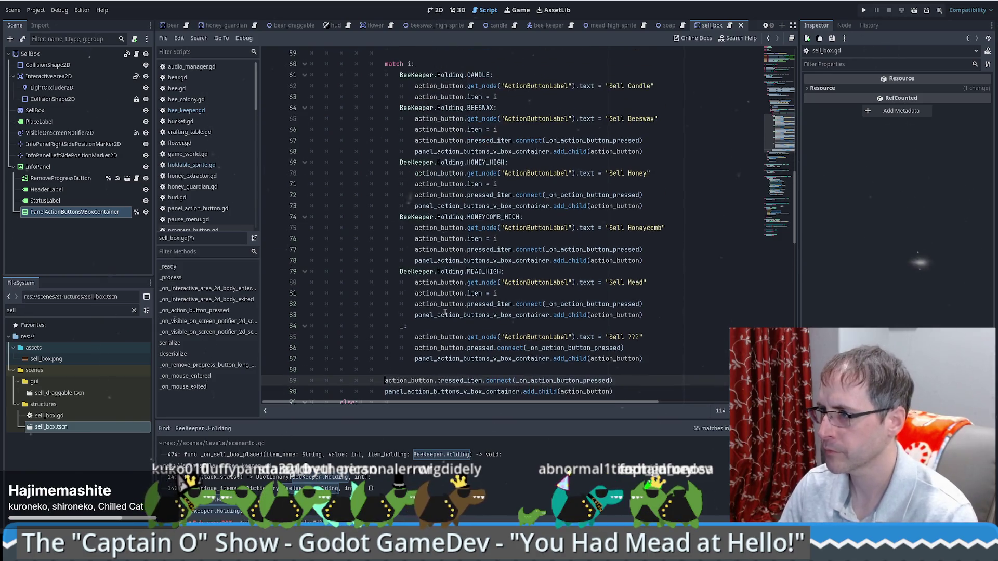
mouse_move(498, 129)
mouse_down()
mouse_move(644, 141)
mouse_move(682, 159)
mouse_up()
key(Delete)
drag(498, 162, 656, 180)
key(Delete)
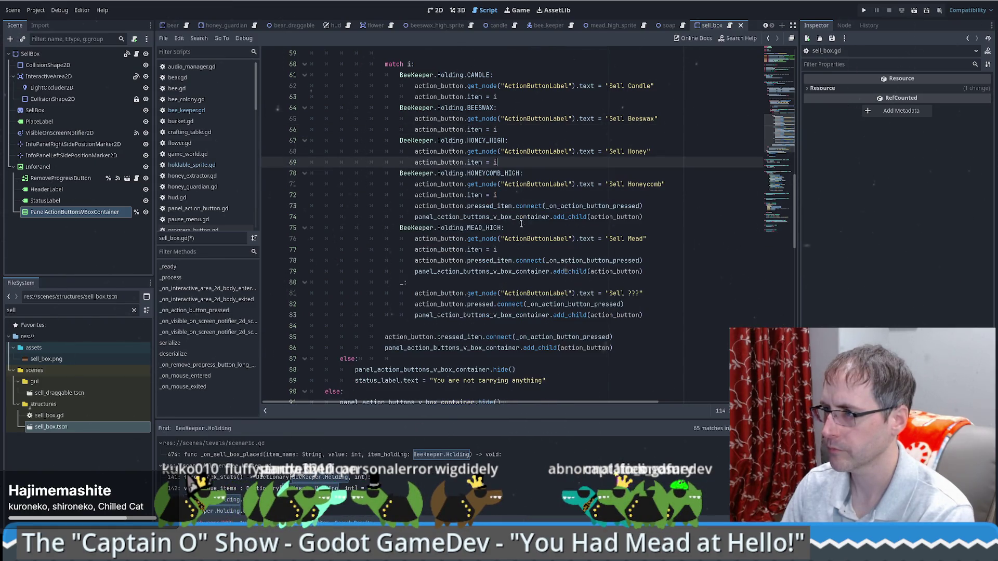
drag(527, 198, 657, 219)
key(Delete)
mouse_move(520, 228)
mouse_down()
mouse_move(656, 242)
mouse_move(647, 253)
mouse_move(659, 272)
mouse_up()
key(Delete)
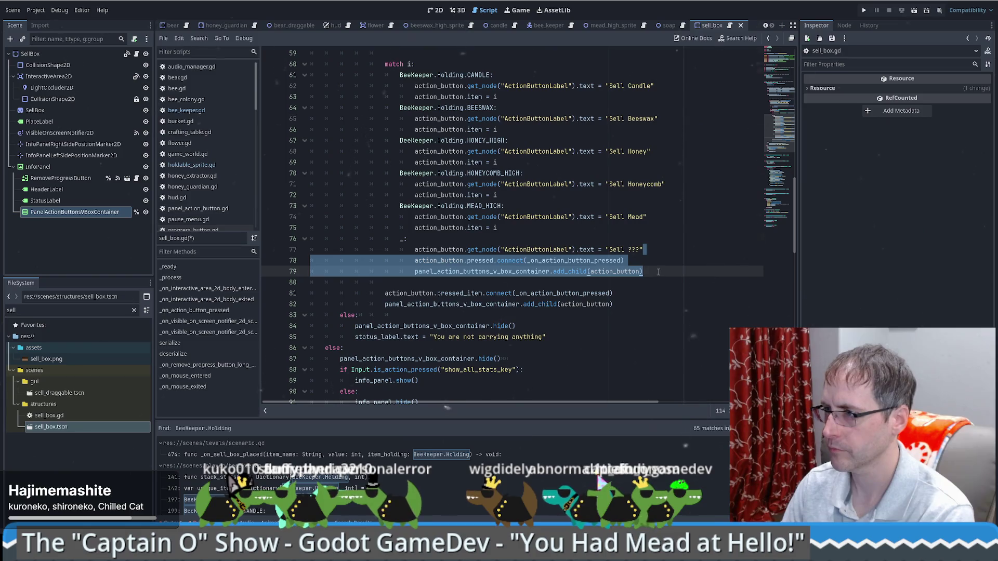
key(Delete)
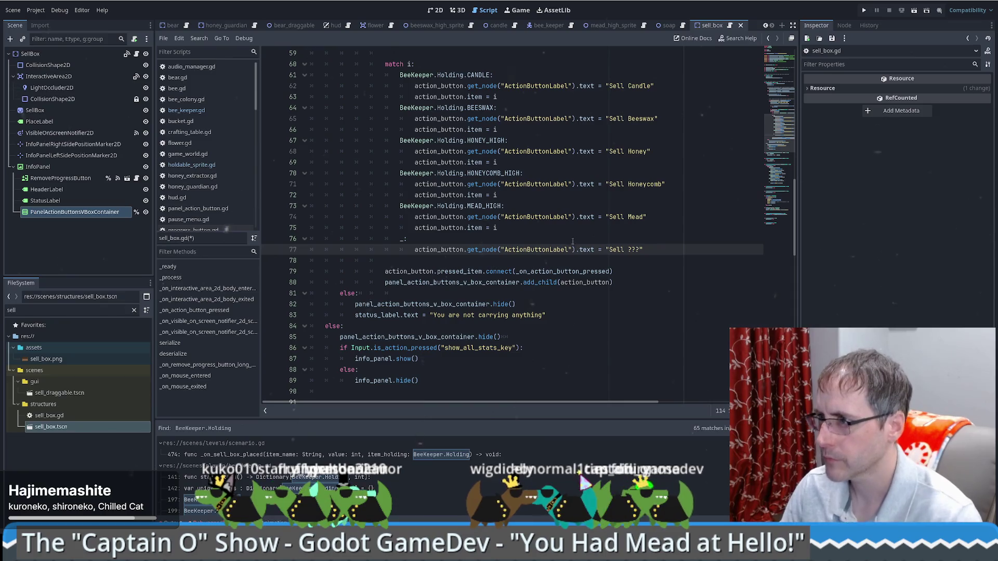
scroll(493, 122, up, 1)
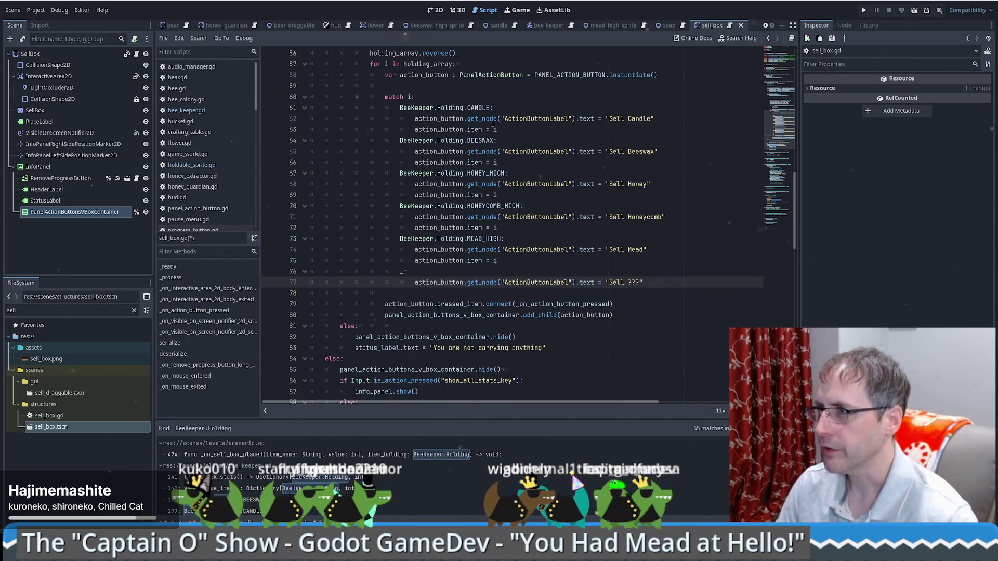
Duplicate the MEAD_HIGH case, fix its indentation, and rename it SOAP with the label 'Sell Soap'.
mouse_move(491, 117)
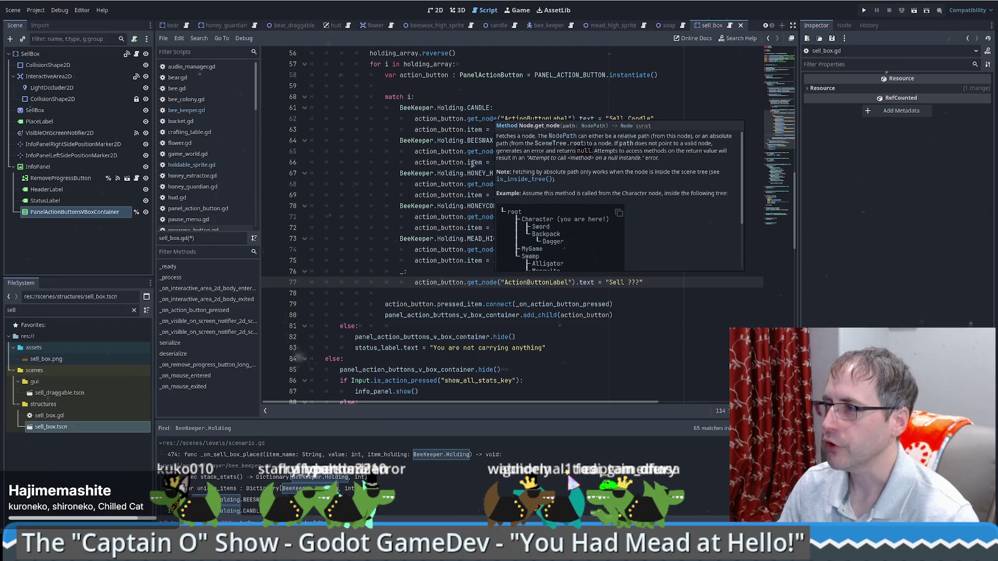
mouse_move(512, 229)
mouse_down()
mouse_move(527, 264)
mouse_move(310, 239)
mouse_up()
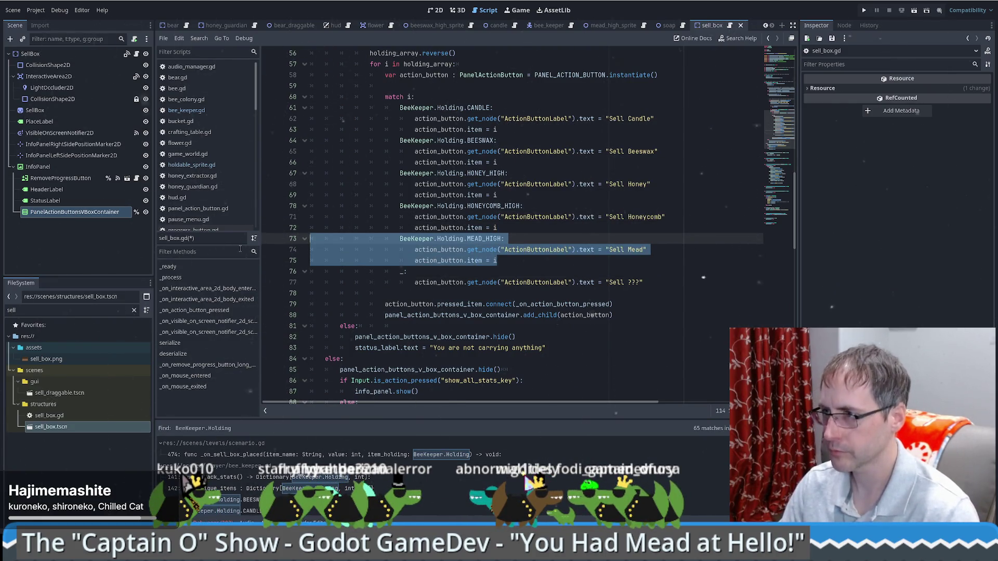
key(ctrl+shift+d)
key(Left)
key(Return)
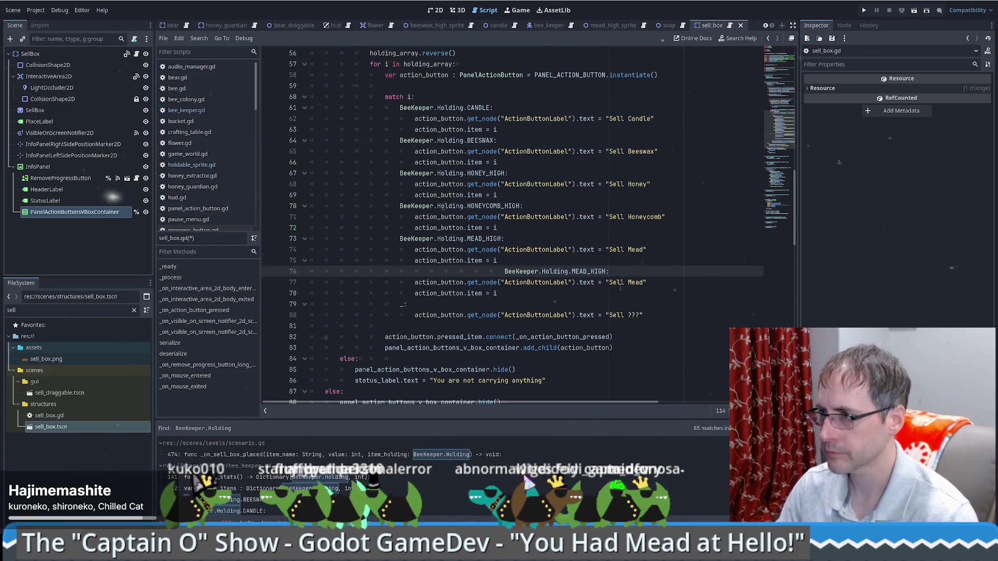
key(BackSpace)
key(BackSpace)
key(BackSpace)
key(BackSpace)
key(BackSpace)
key(BackSpace)
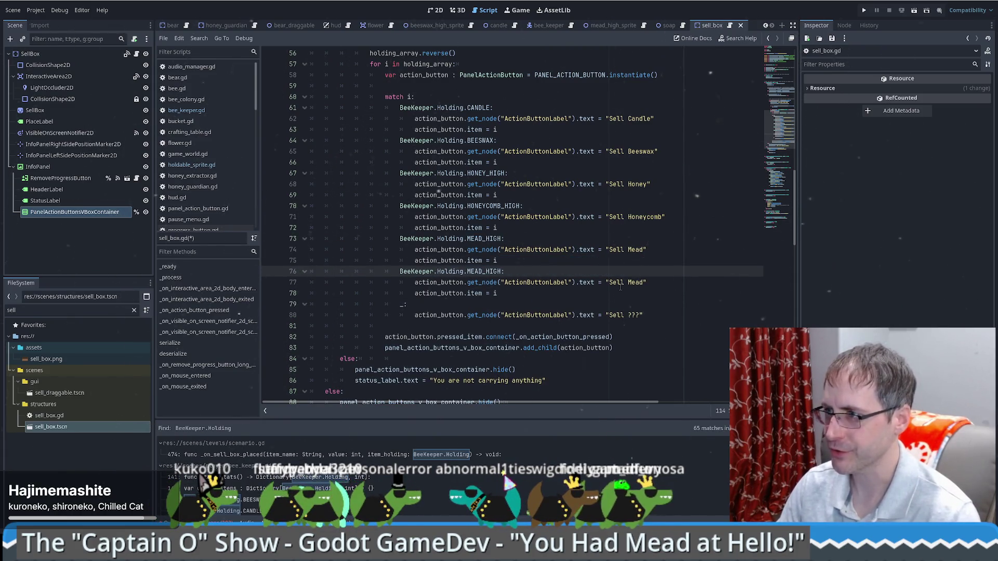
double_click(472, 271)
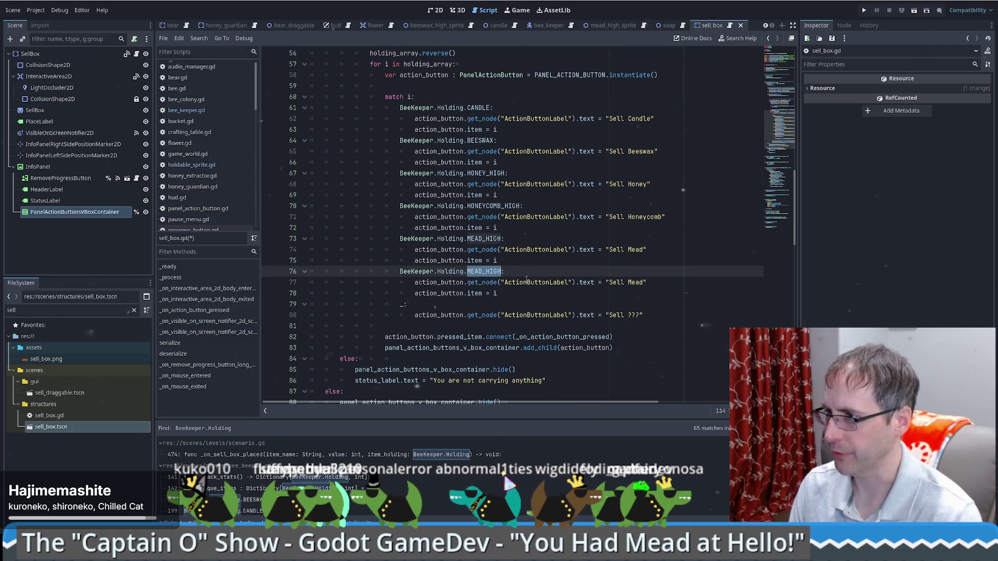
text(so)
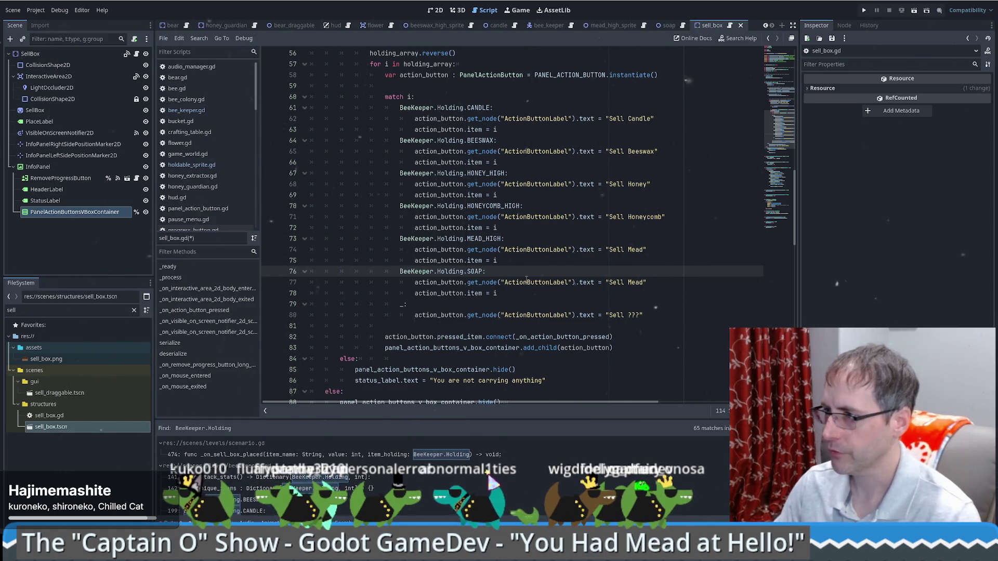
double_click(631, 282)
text(Soap)
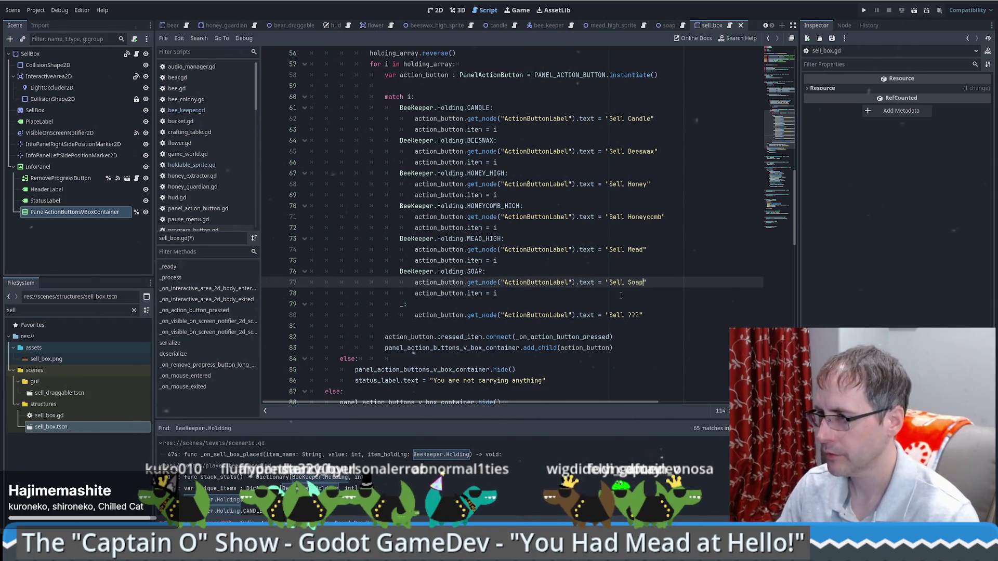
scroll(615, 273, down, 4)
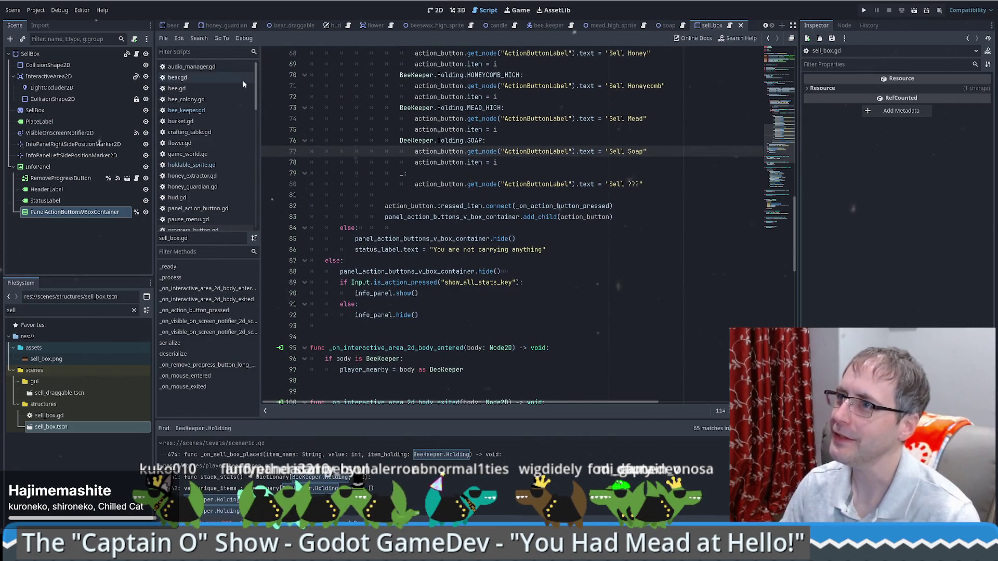
Review the BeeKeeper.Holding matches in bee_keeper.gd, including lines 142 and 197.
click(464, 142)
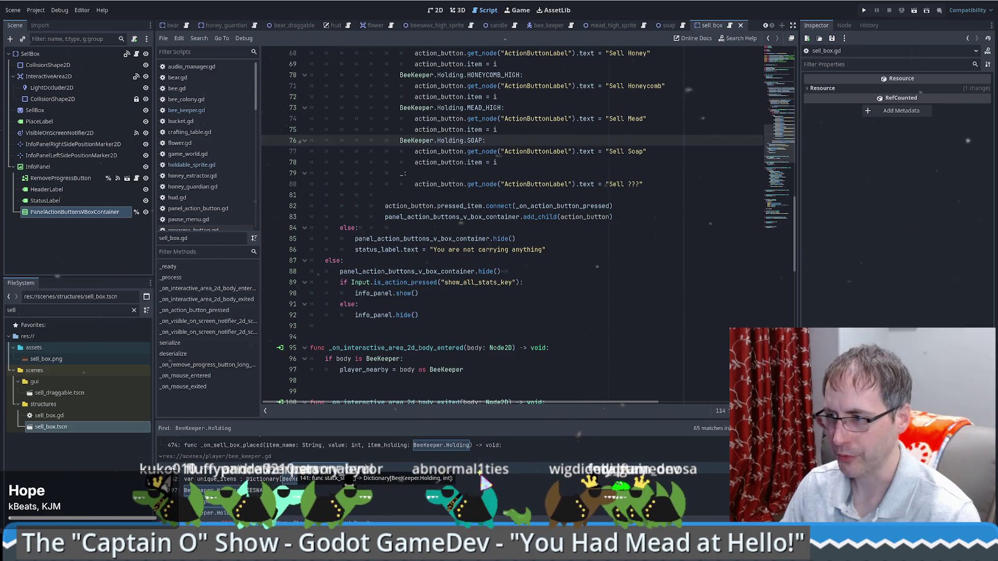
click(234, 469)
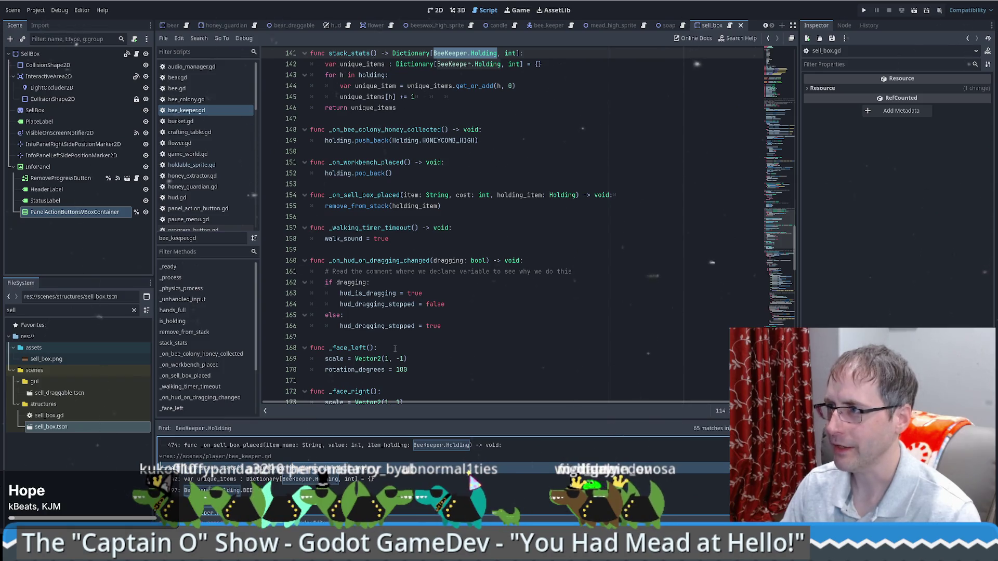
click(232, 479)
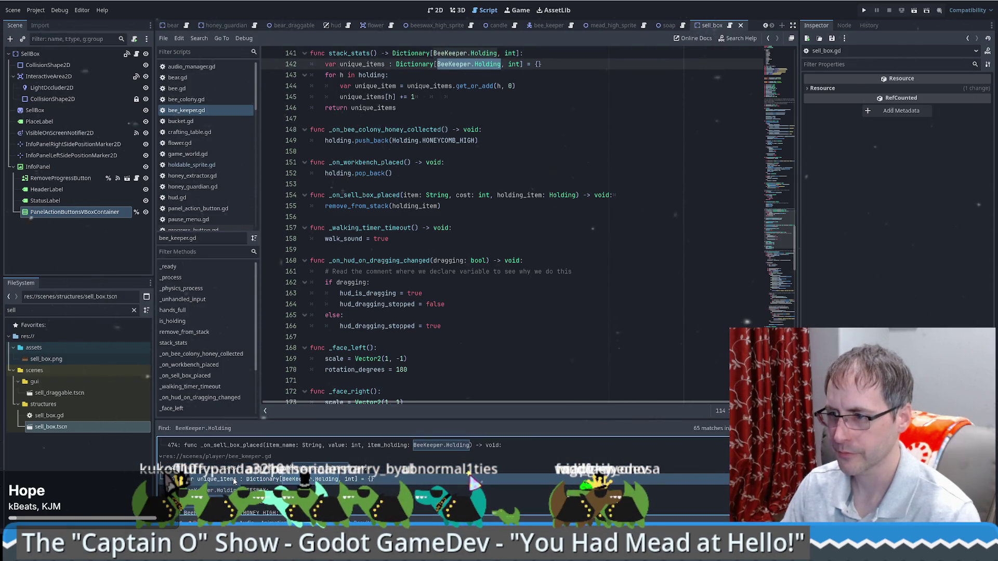
click(232, 490)
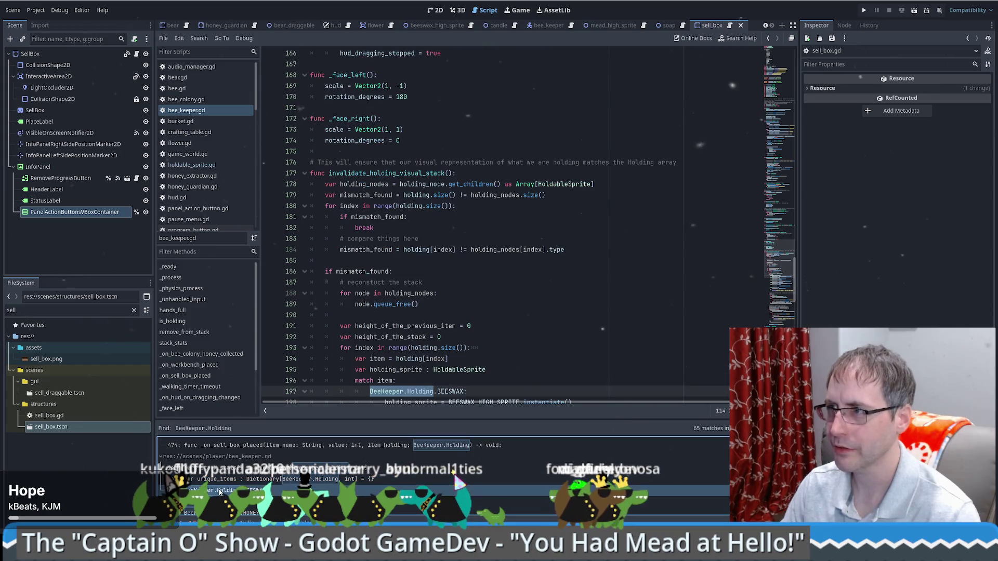
scroll(523, 295, down, 6)
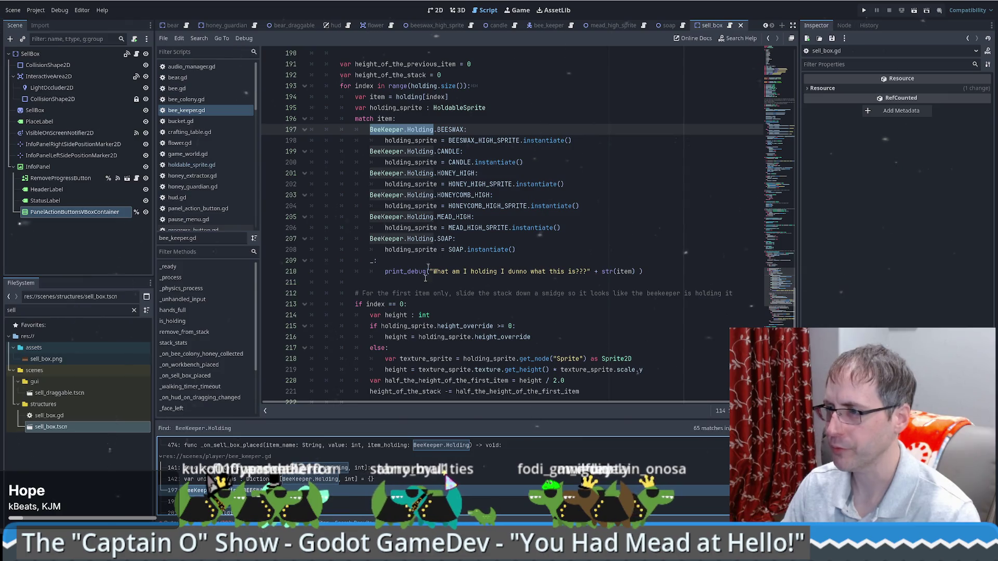
scroll(441, 468, down, 1)
scroll(219, 481, down, 2)
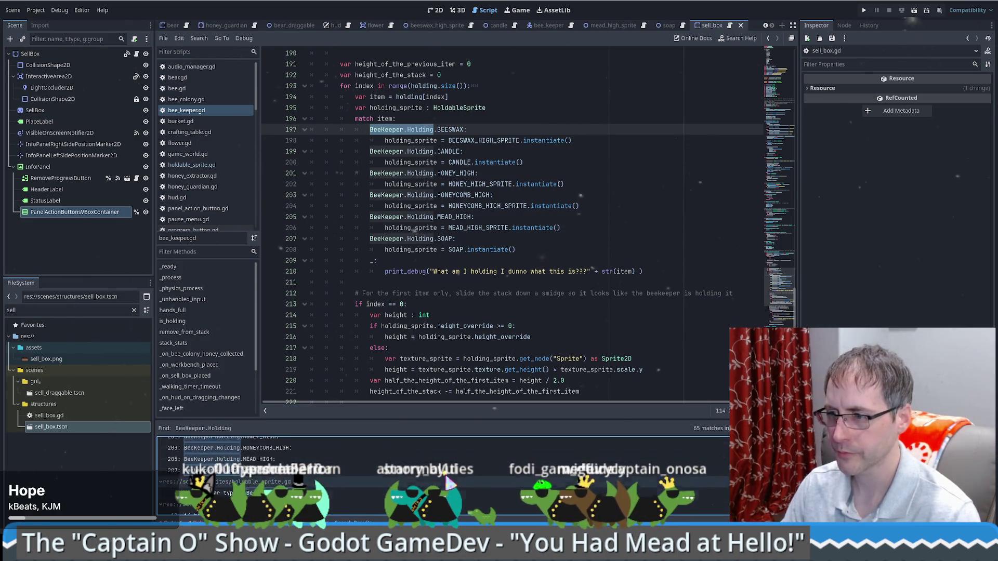
Step through the holdable_sprite.gd, workbench.gd and sell_box.gd matches, ending at sell_box.gd line 109.
click(263, 474)
scroll(249, 478, down, 1)
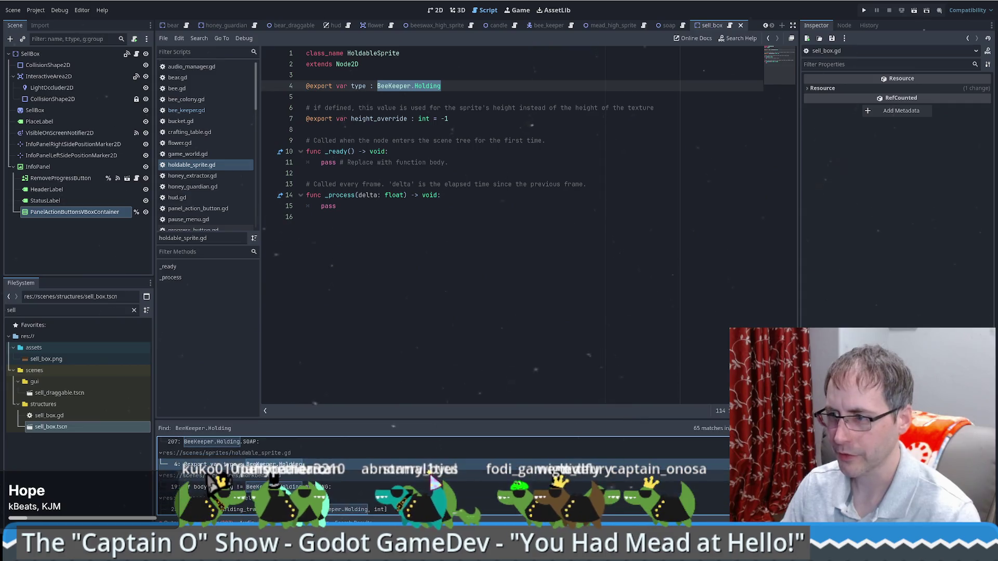
click(213, 486)
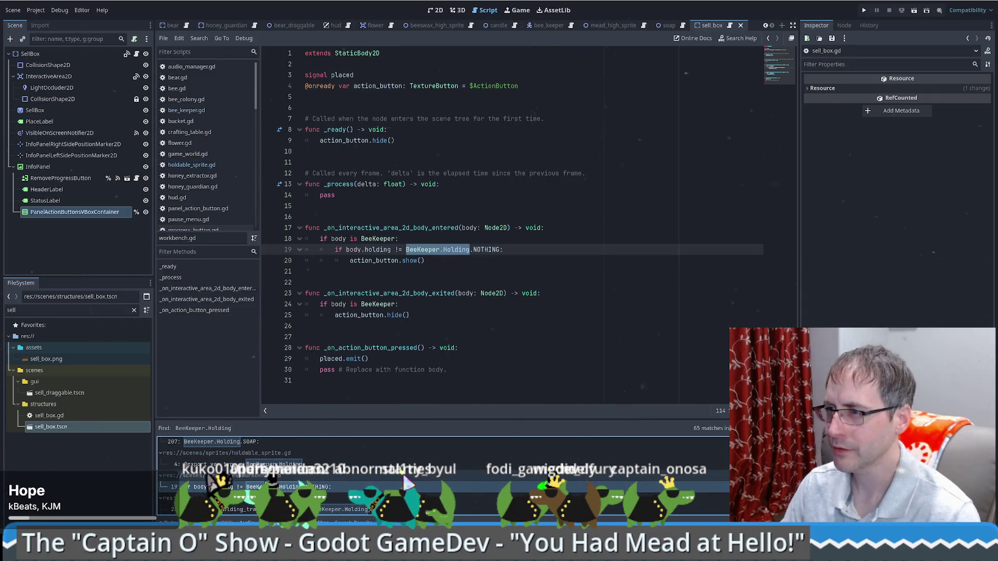
scroll(441, 475, down, 1)
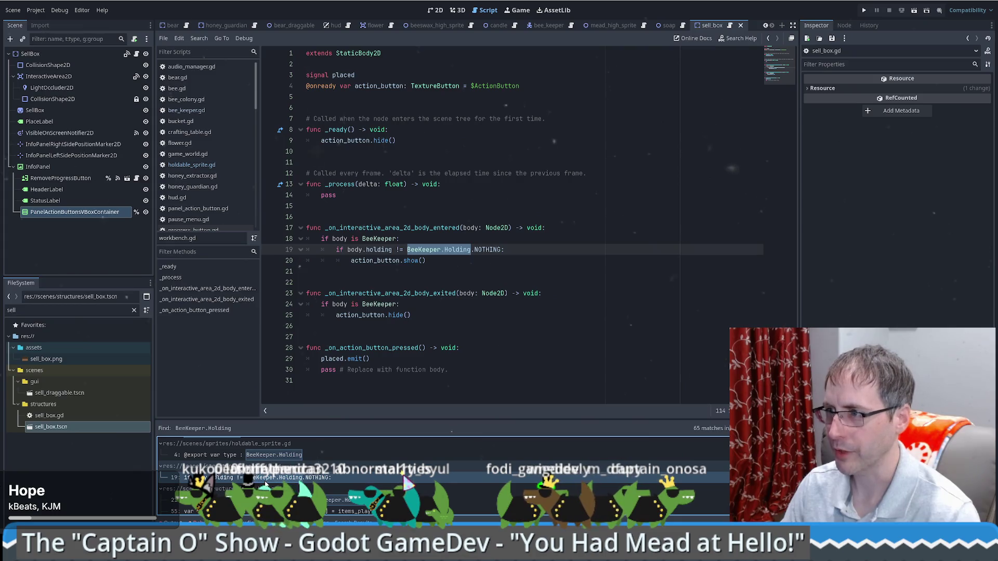
scroll(270, 489, down, 1)
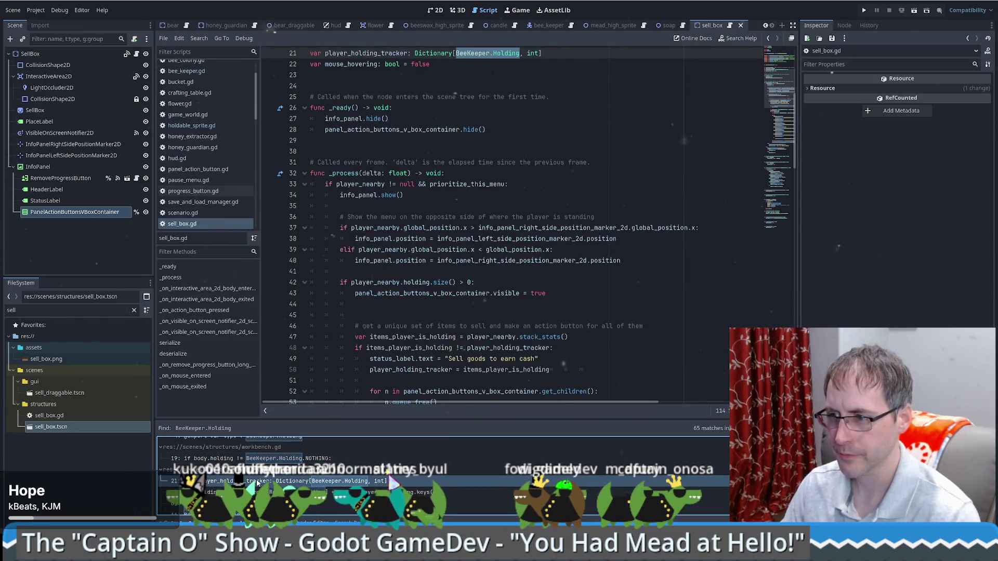
click(257, 480)
key(Down)
key(Down)
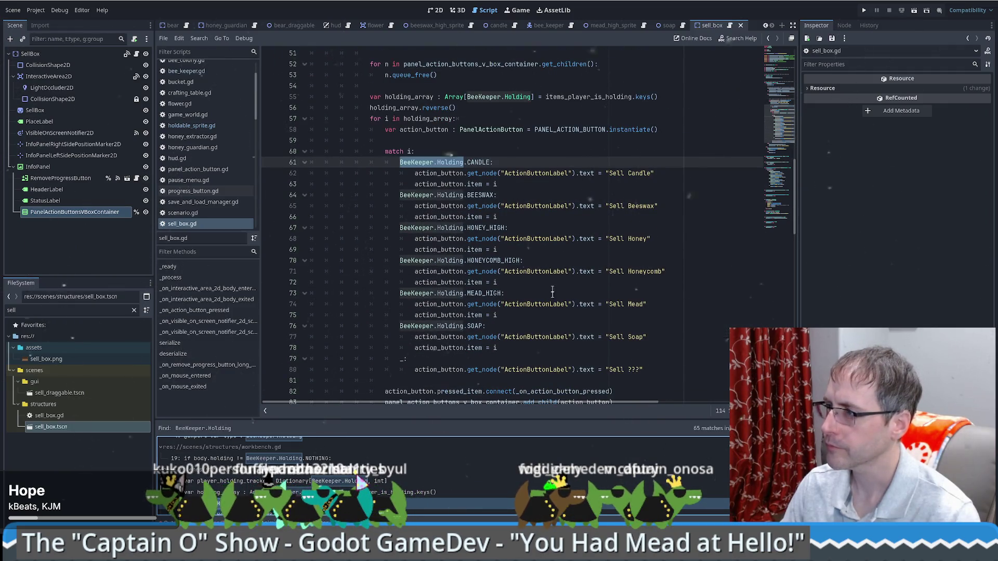
scroll(248, 491, down, 3)
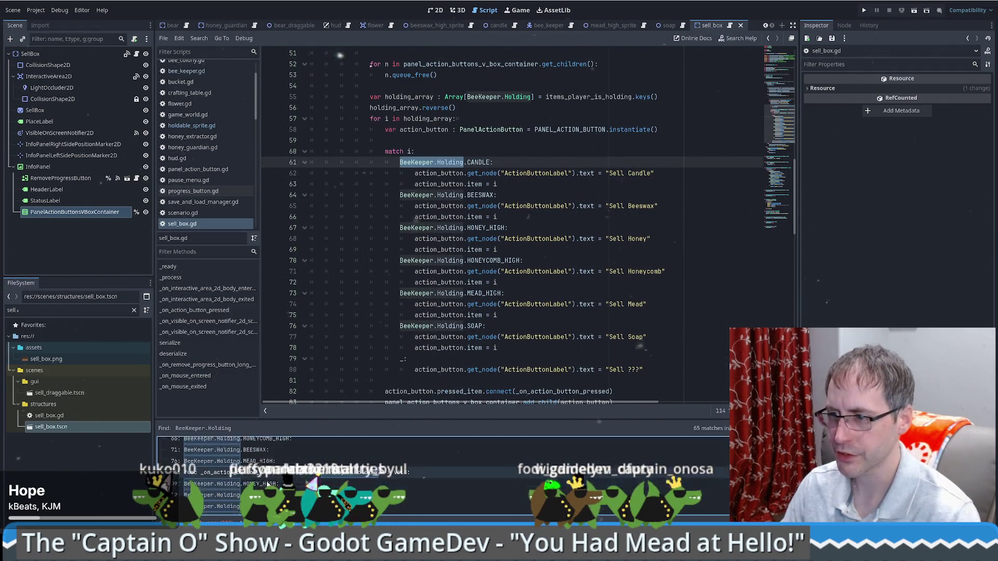
click(253, 483)
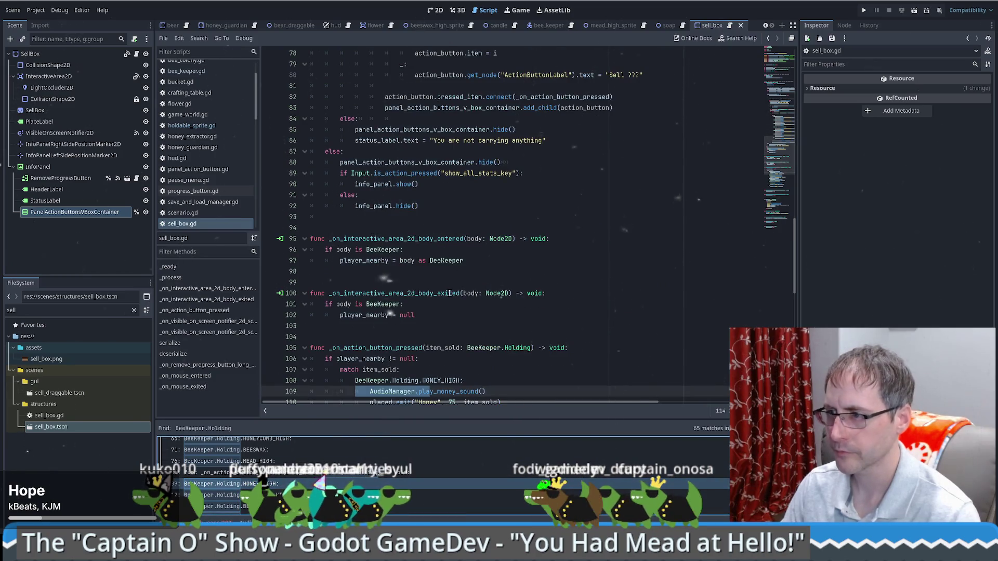
Move the HONEY_HIGH and HONEYCOMB_HIGH sale cases below the BEESWAX case.
scroll(453, 204, down, 8)
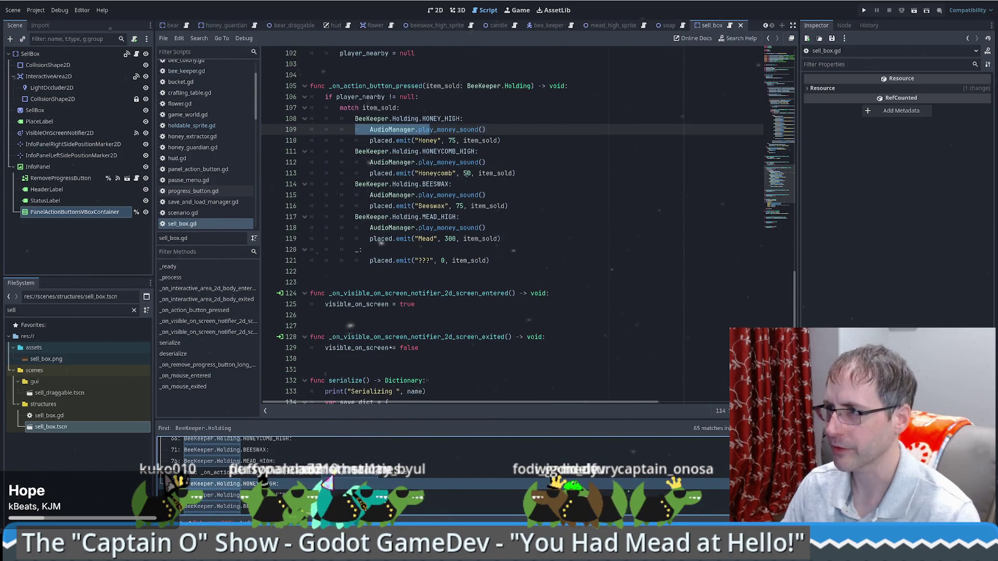
click(460, 119)
key(shift+Up)
shift+click(515, 173)
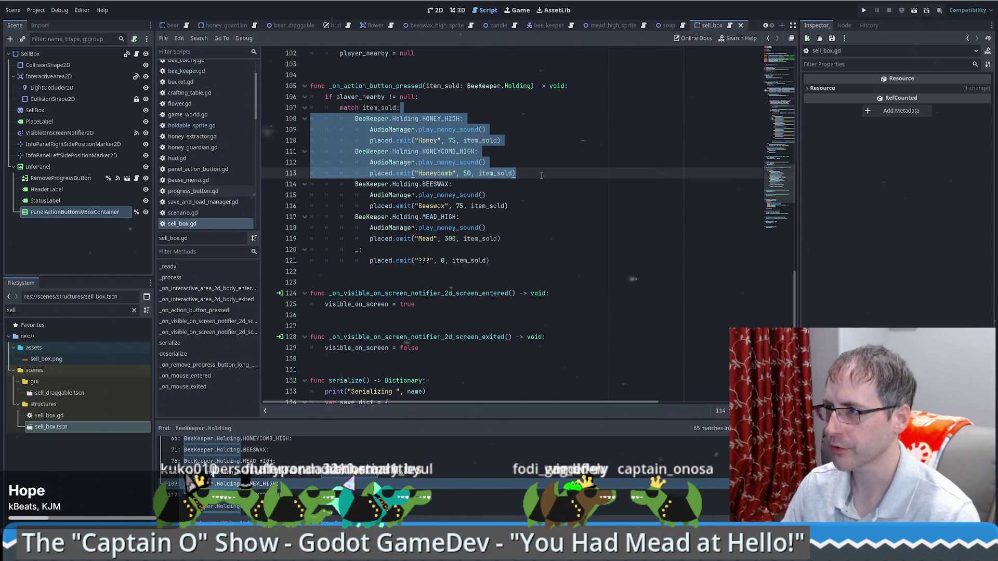
shift+click(491, 141)
shift+click(515, 173)
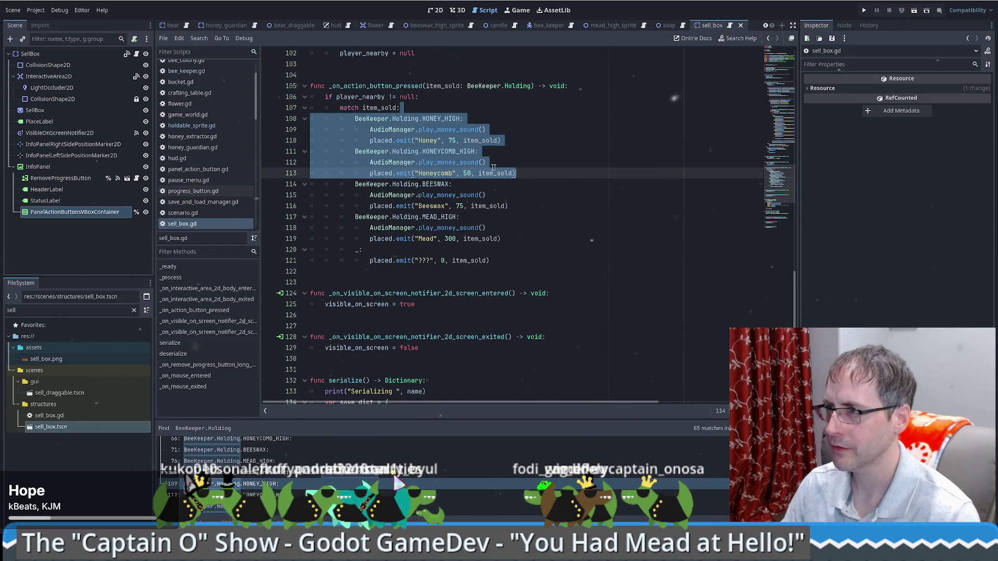
key(alt+Down)
key(alt+Down)
key(alt+Down)
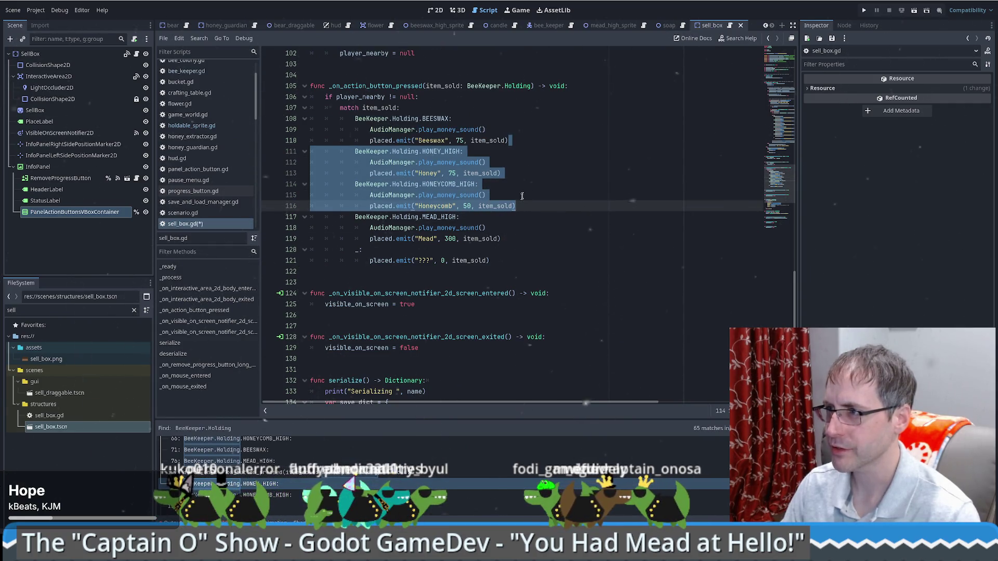
Duplicate the BEESWAX sale case and rename the copy to CANDLE.
drag(429, 104, 504, 142)
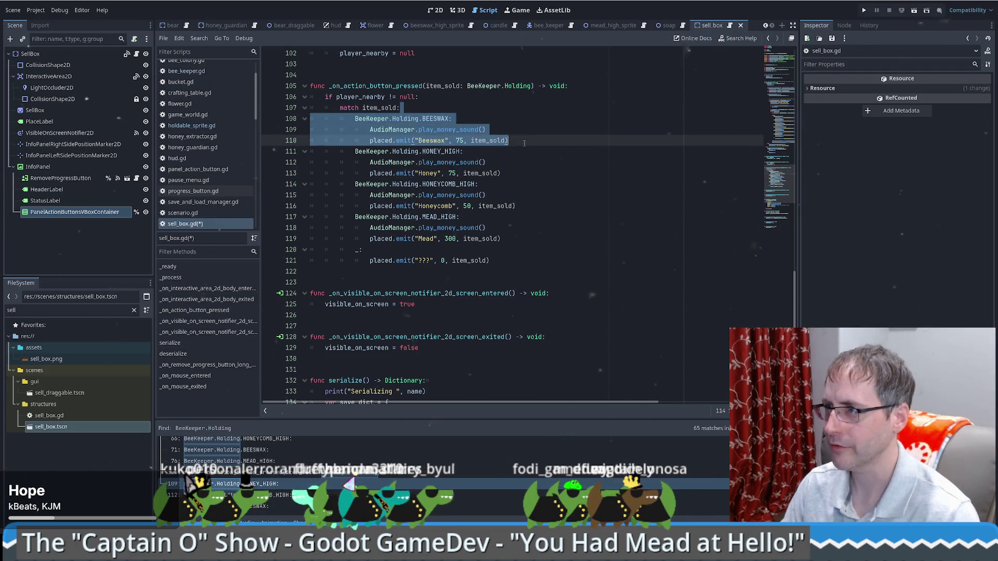
key(ctrl+shift+d)
double_click(436, 118)
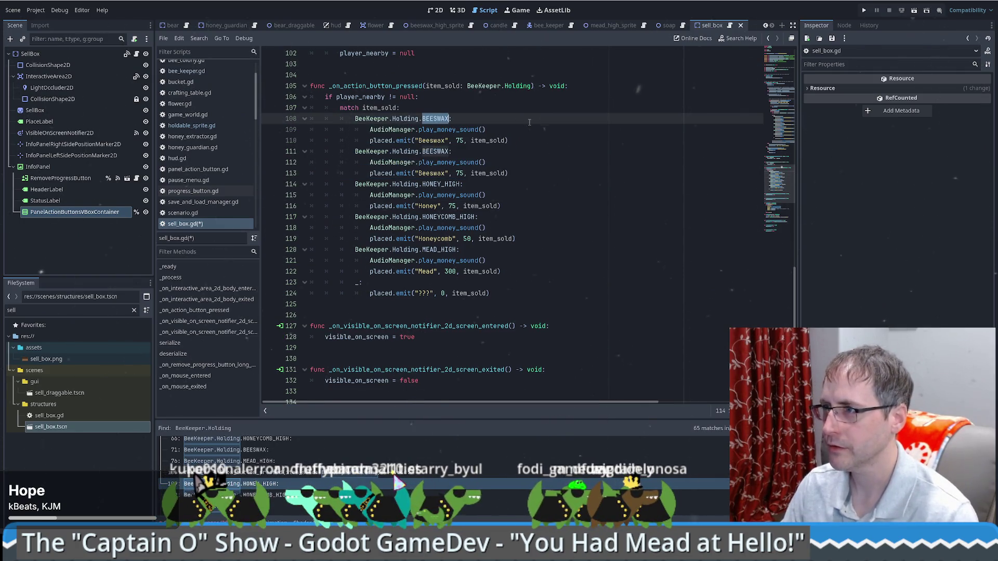
text(c)
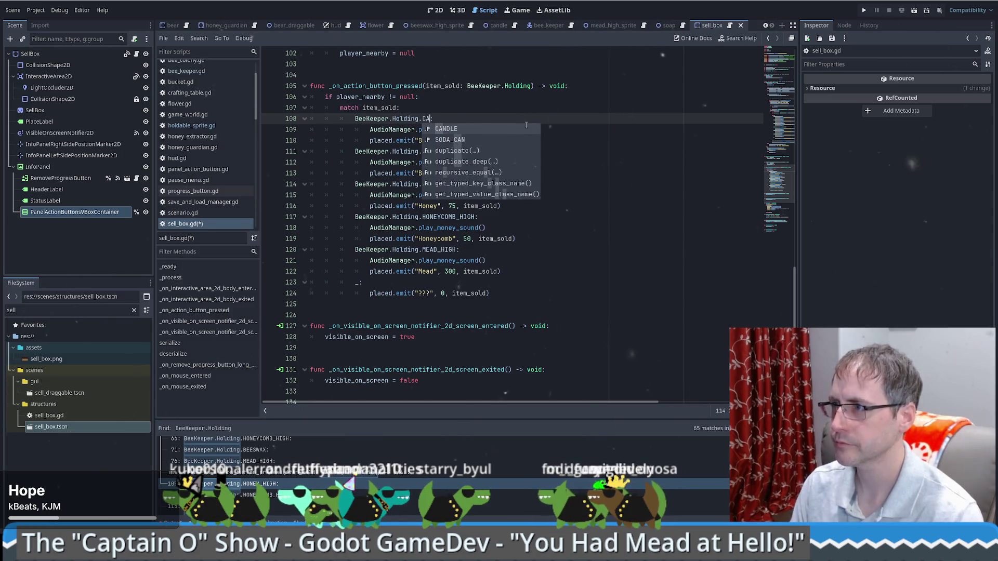
key(Return)
text(:)
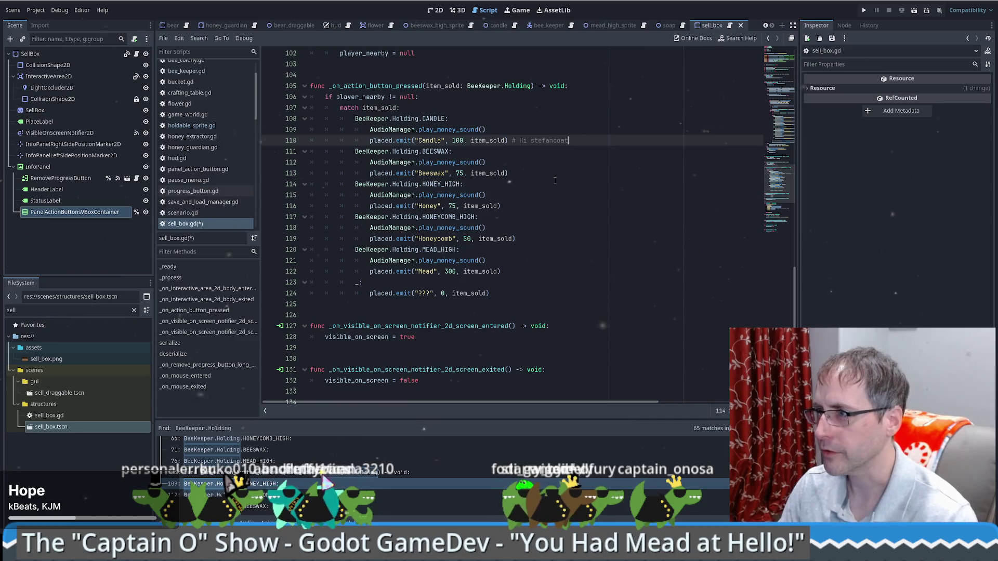
drag(476, 110, 627, 141)
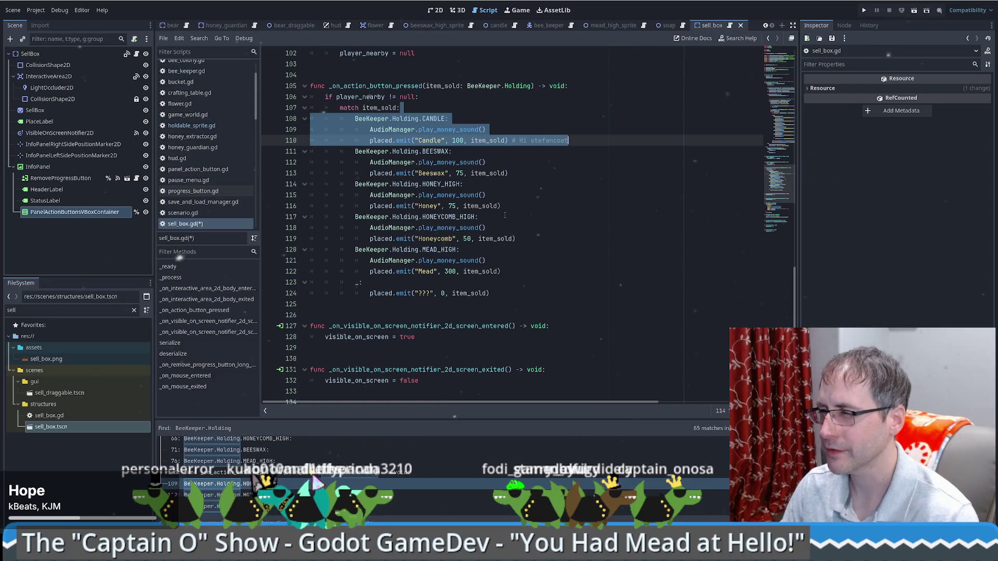
click(535, 239)
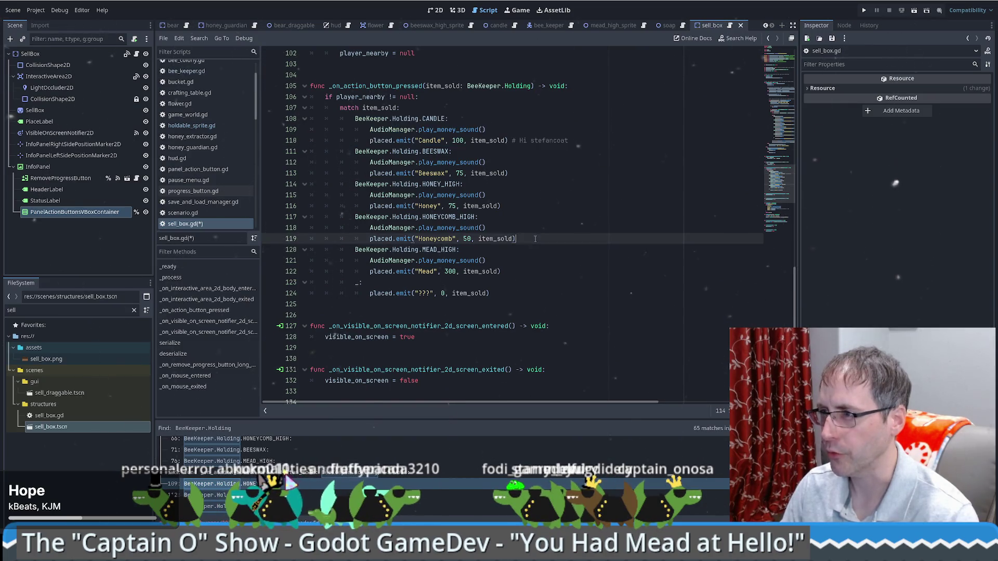
drag(538, 239, 552, 275)
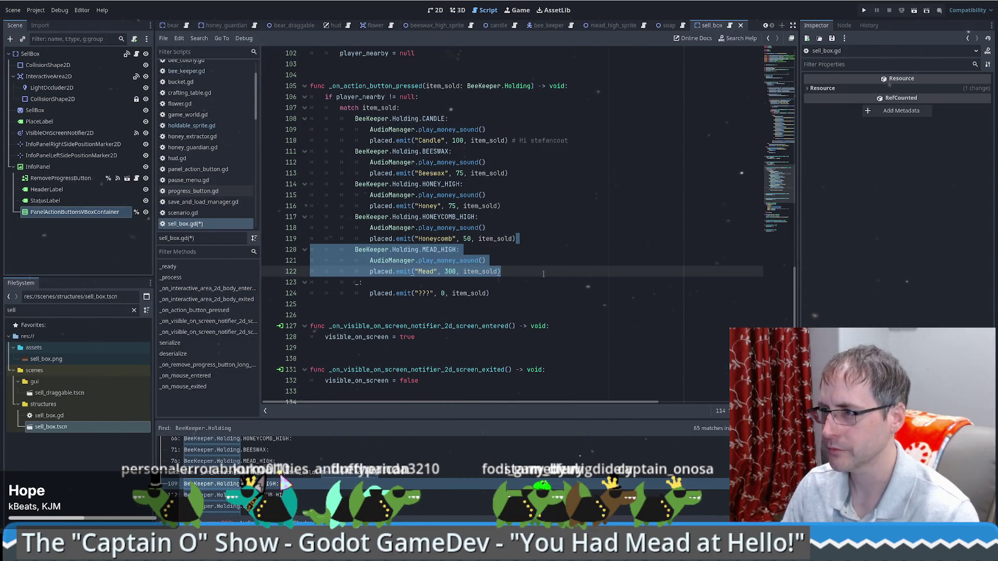
Duplicate the MEAD_HIGH case block and rename the copy to SOAP.
key(ctrl+shift+d)
double_click(444, 282)
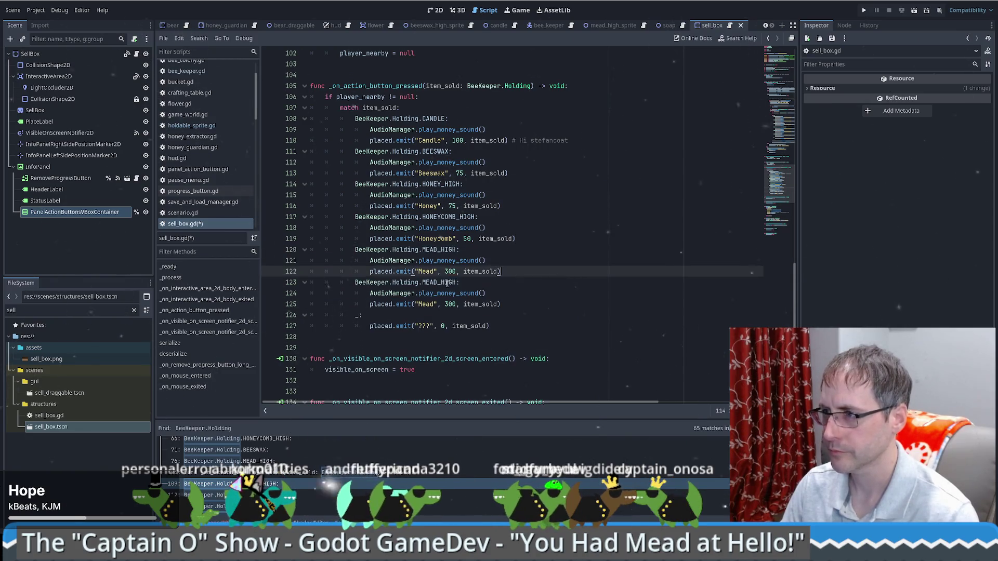
text(SO)
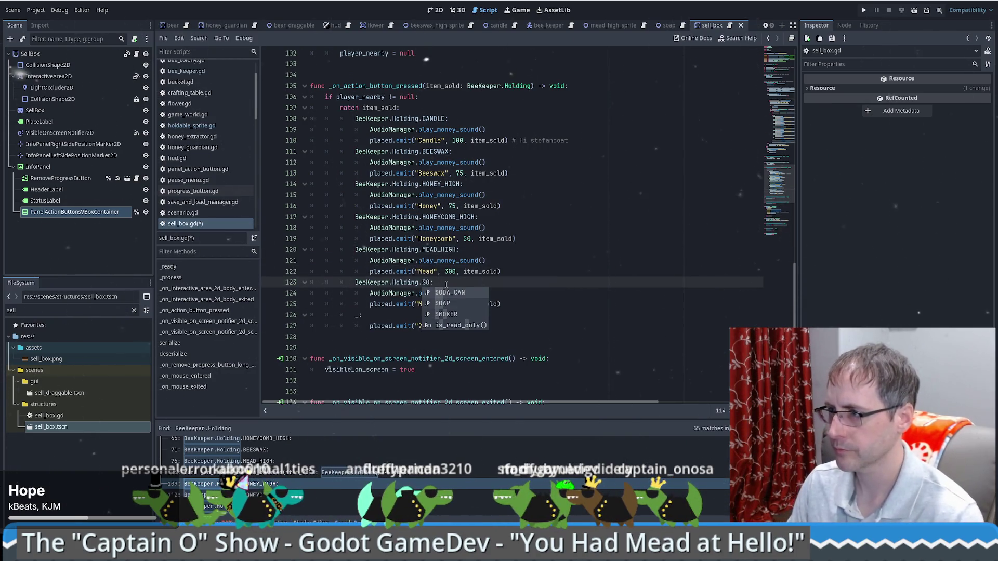
text(AP)
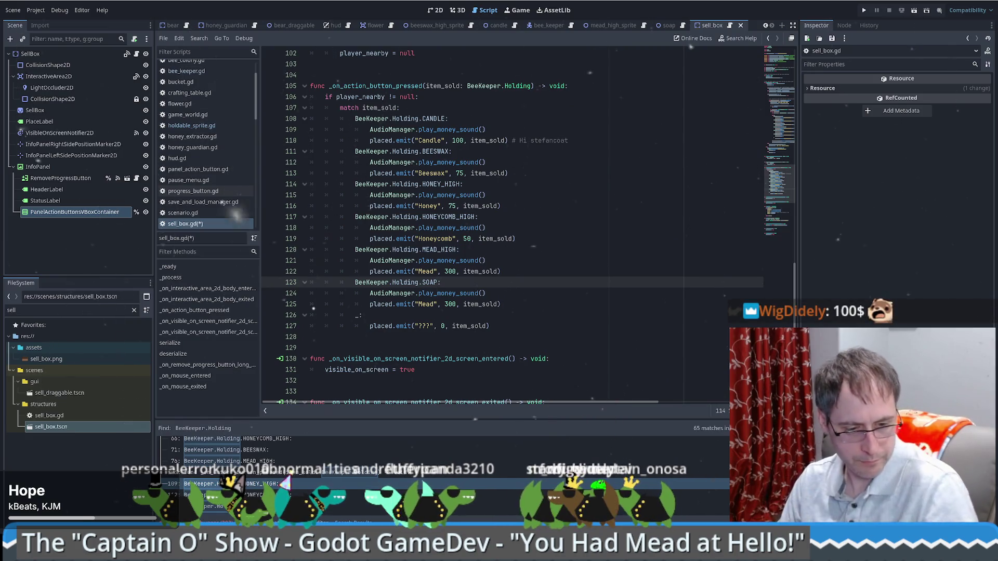
click(510, 303)
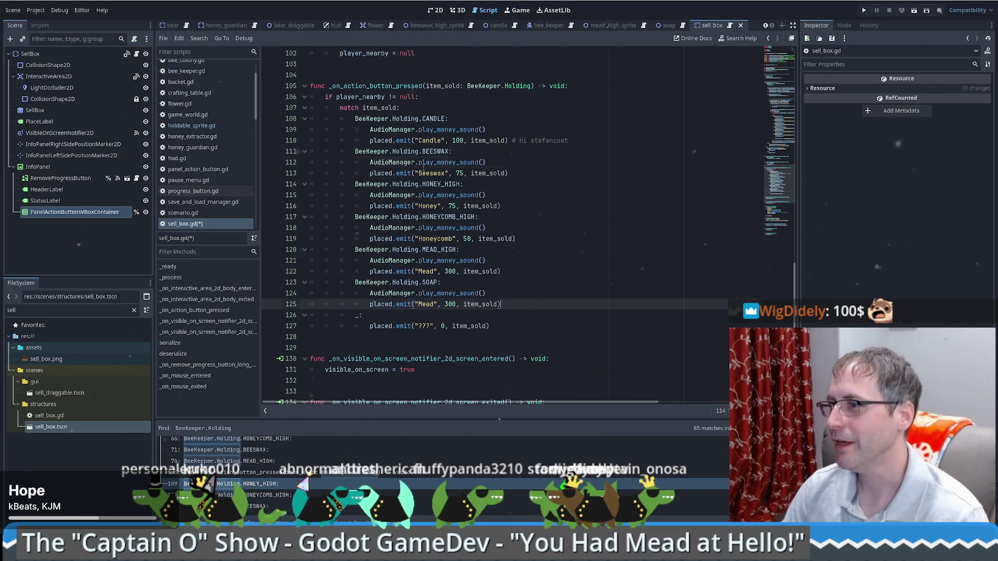
drag(422, 162, 458, 173)
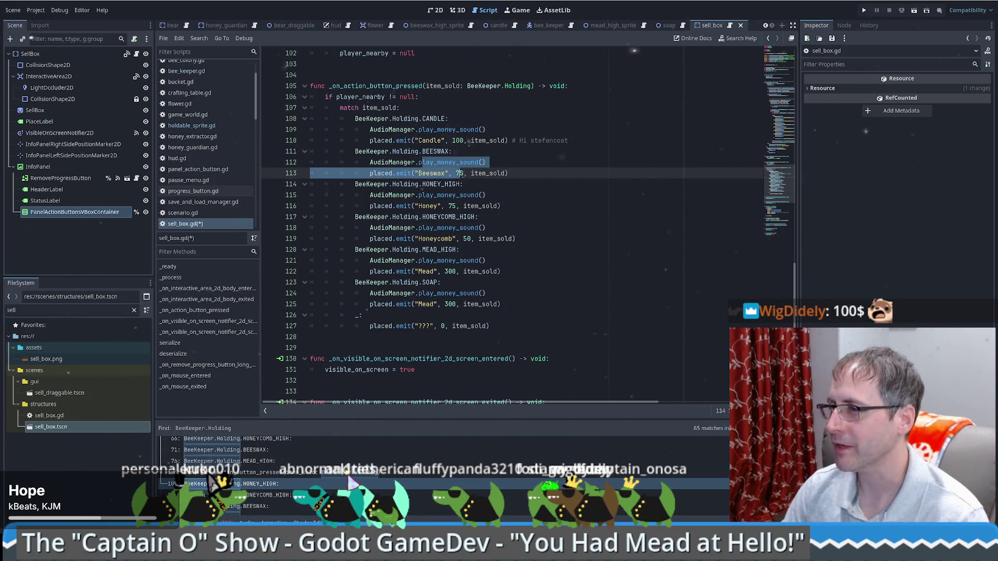
click(461, 173)
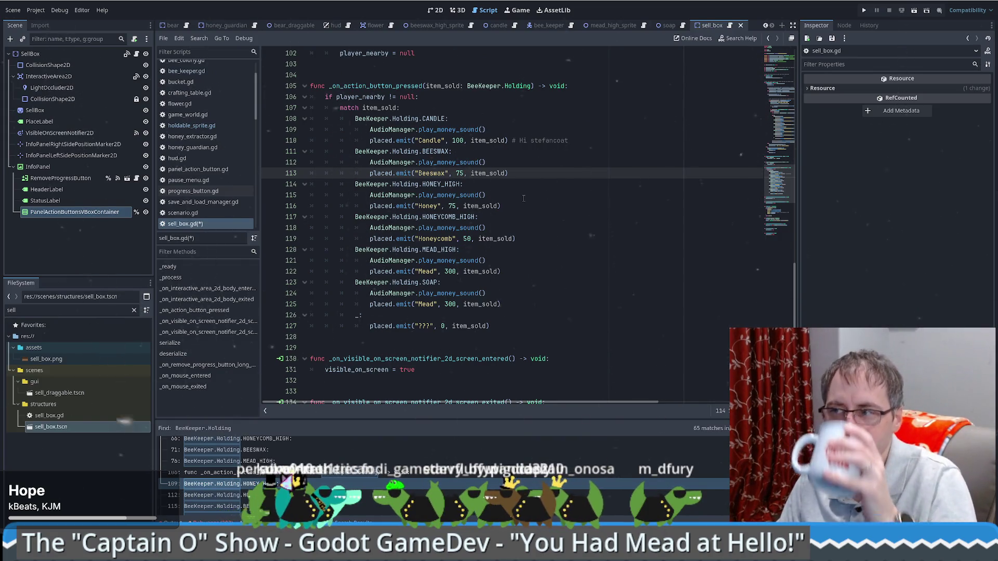
Make the SOAP case emit 'Soap' at price 100 instead of 300, and save sell_box.gd.
double_click(427, 305)
text(D)
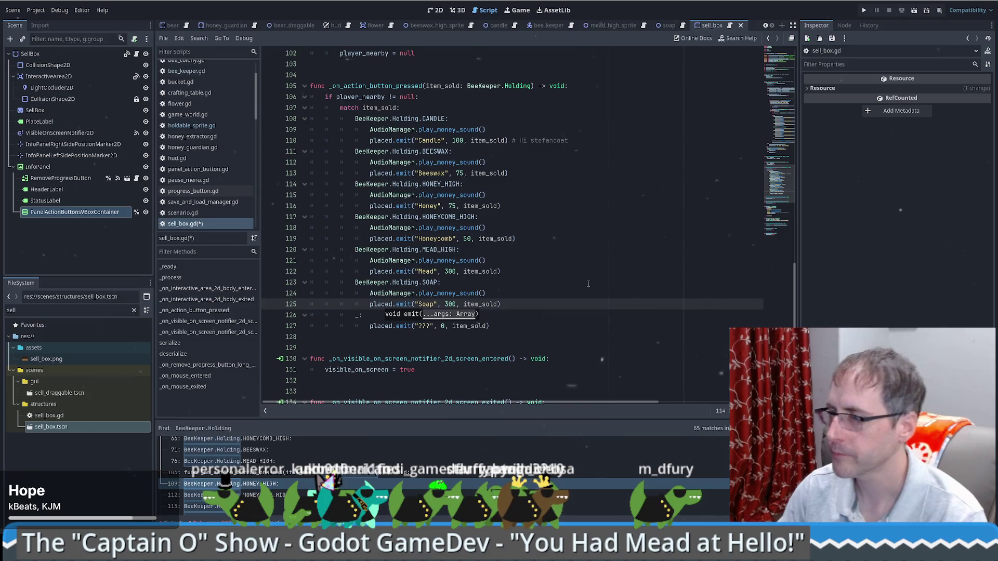
click(448, 306)
key(BackSpace)
text(1)
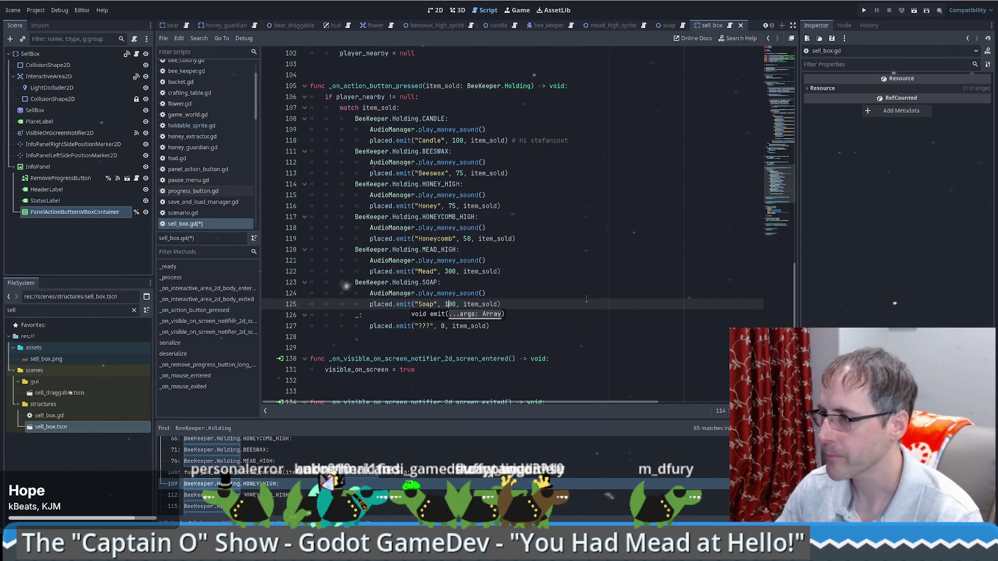
key(Up)
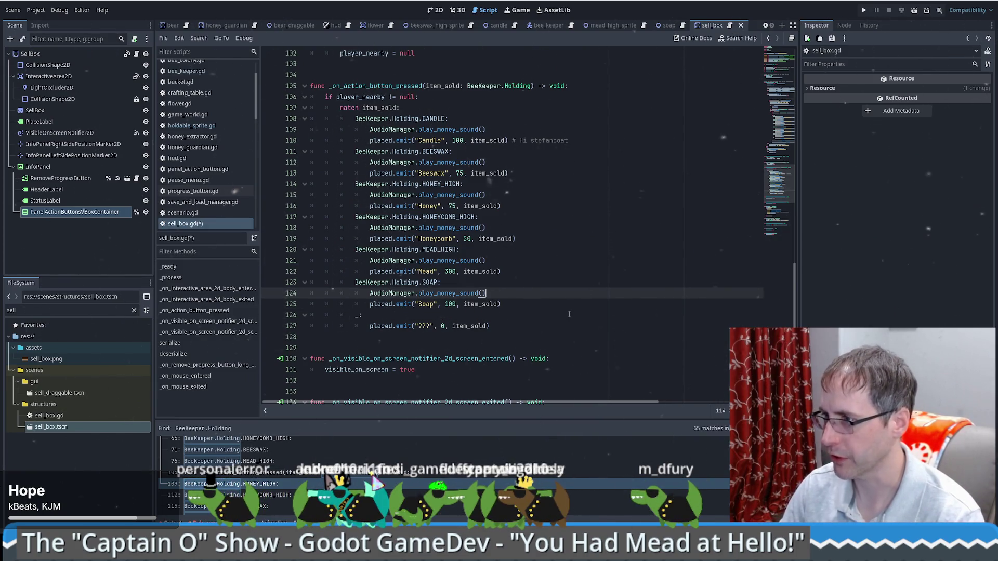
click(526, 304)
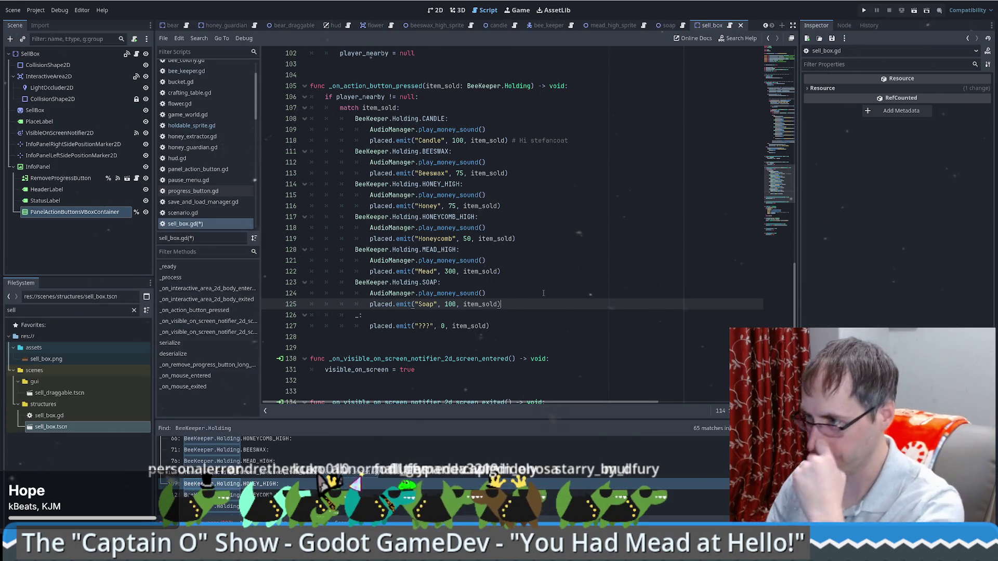
scroll(530, 291, up, 2)
scroll(540, 283, down, 5)
scroll(548, 276, up, 3)
click(547, 276)
scroll(529, 235, up, 1)
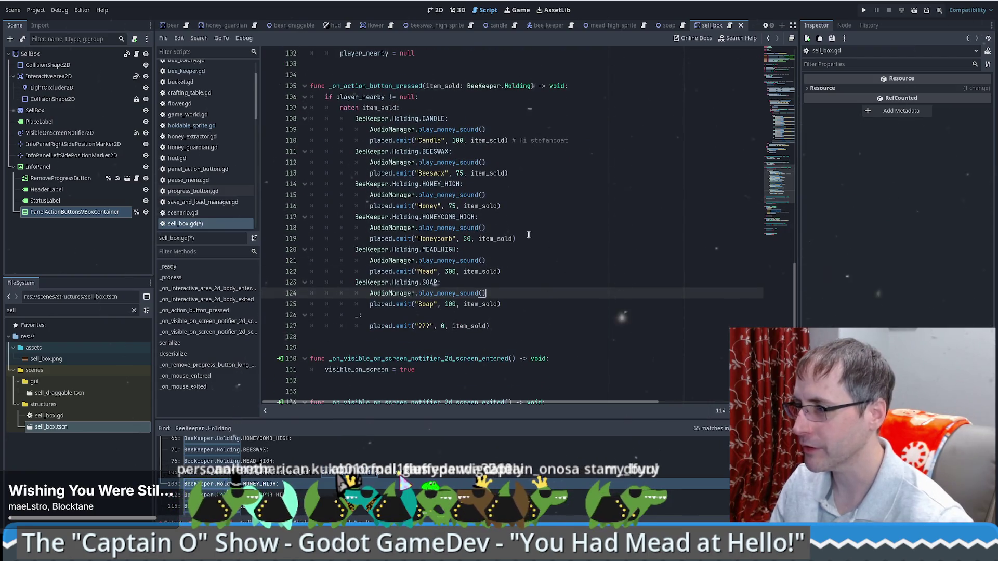
scroll(528, 281, down, 3)
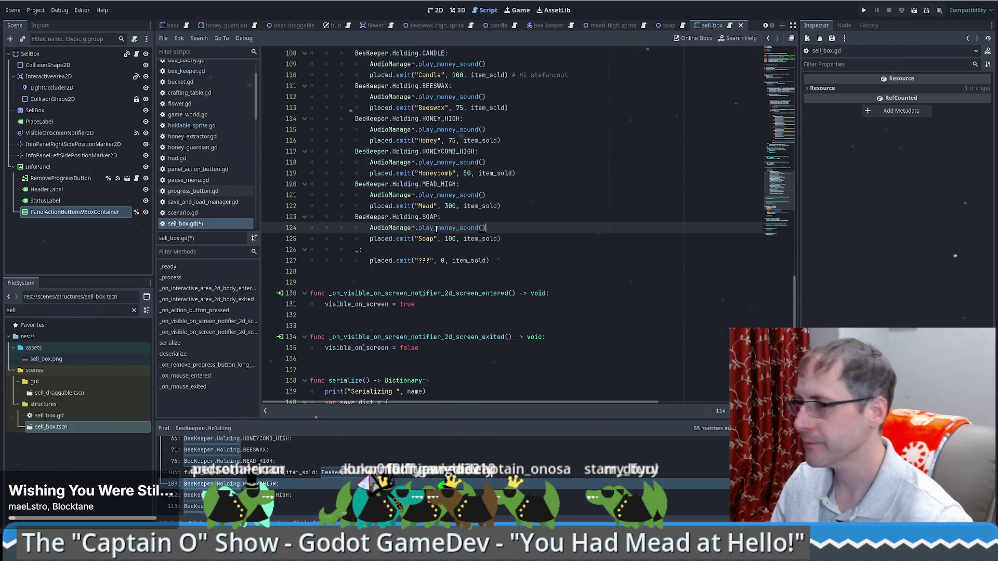
scroll(483, 235, up, 3)
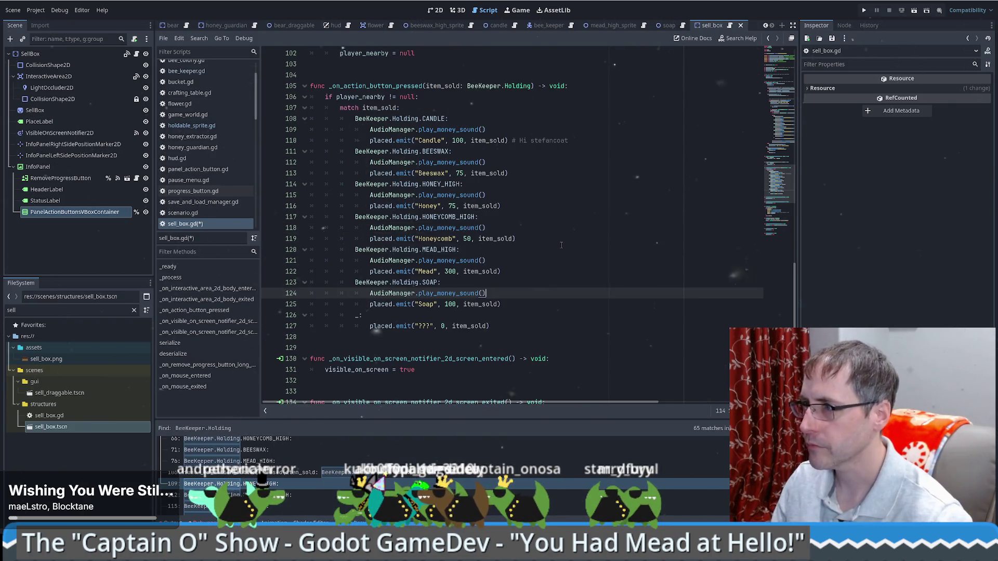
key(ctrl+s)
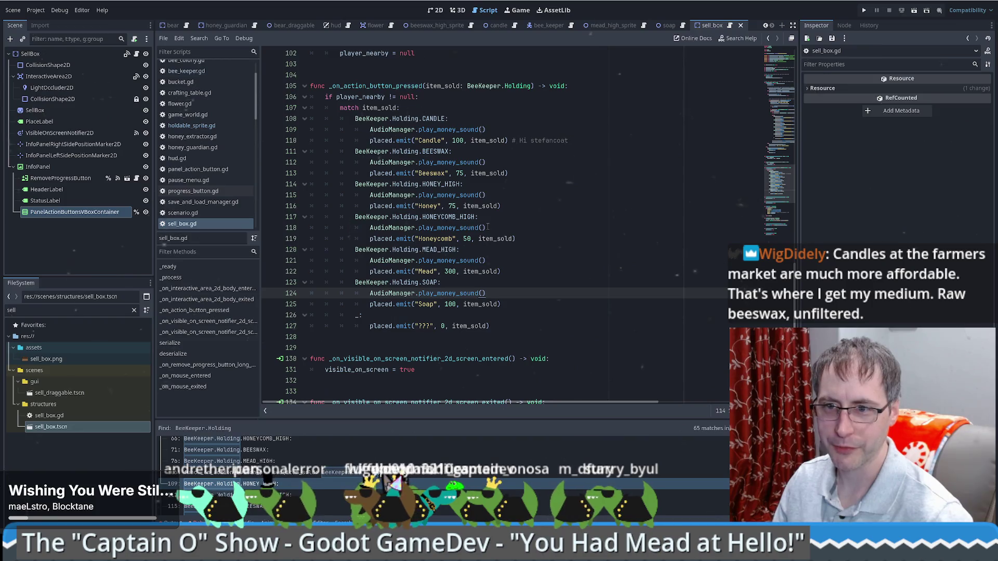
scroll(499, 224, down, 2)
scroll(515, 229, up, 4)
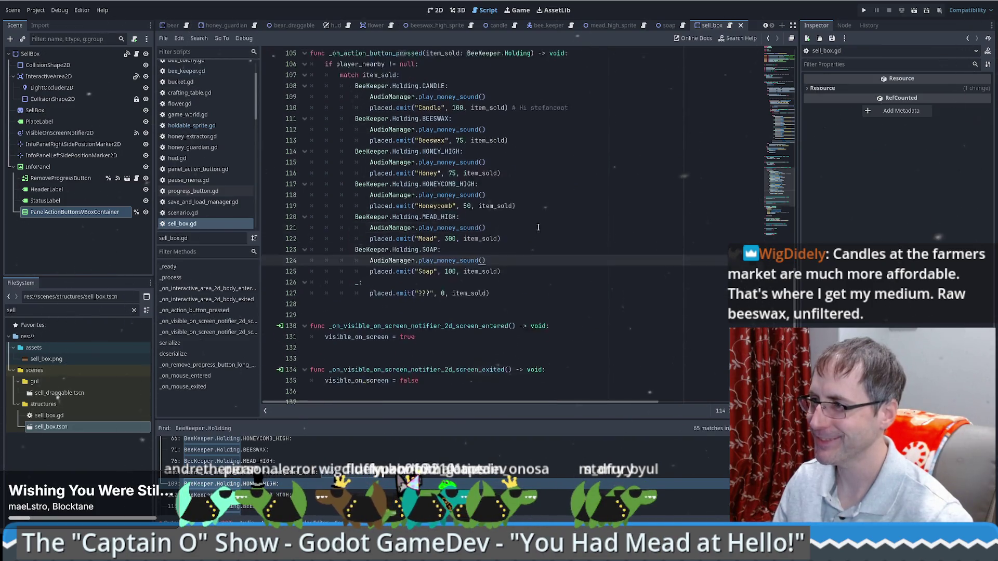
scroll(525, 231, down, 4)
click(529, 232)
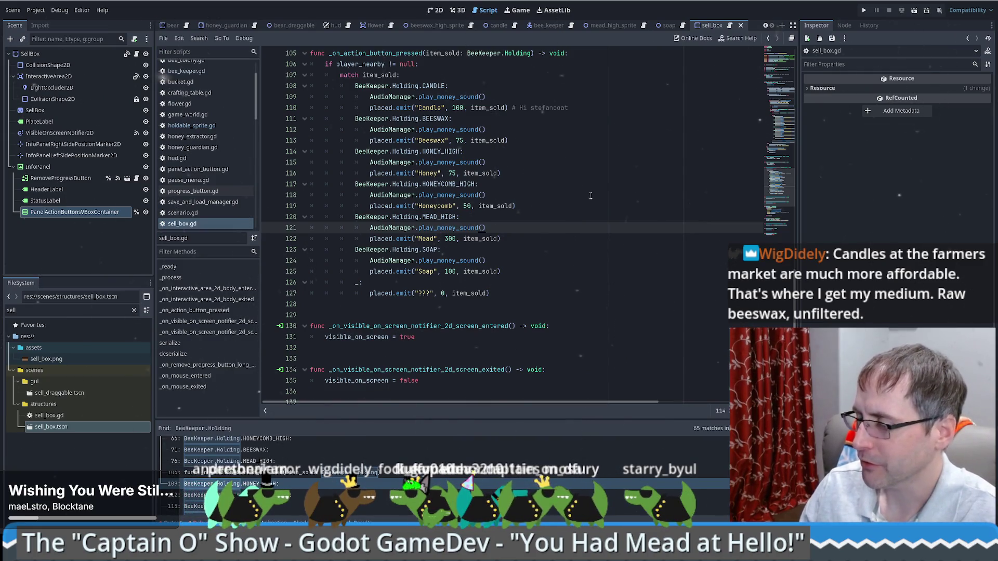
scroll(592, 201, up, 4)
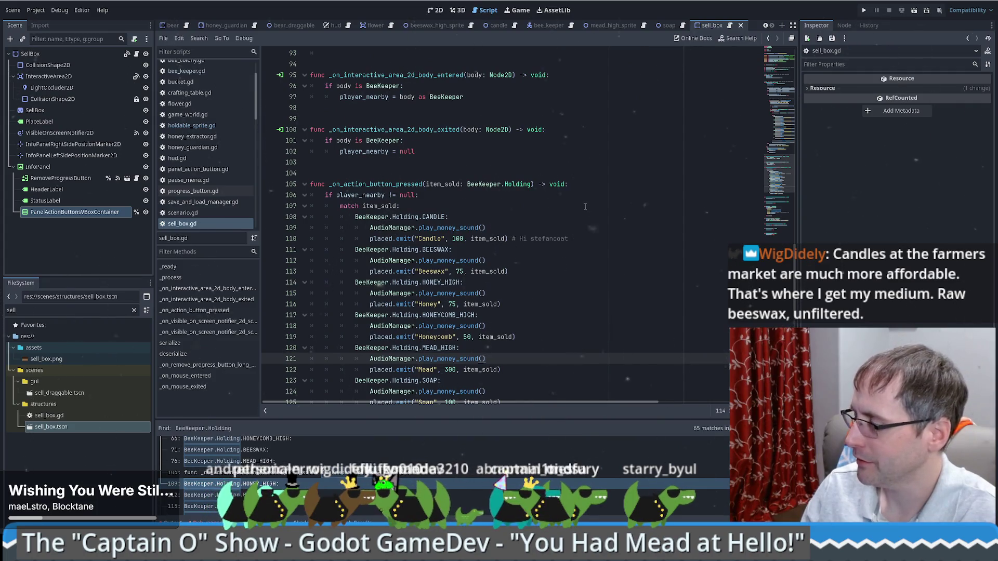
scroll(580, 205, down, 3)
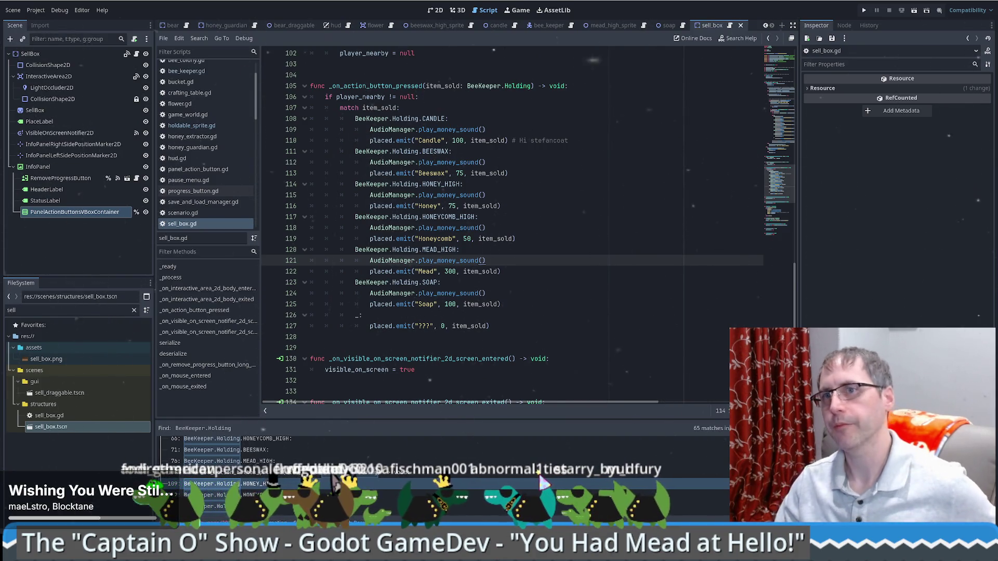
click(439, 272)
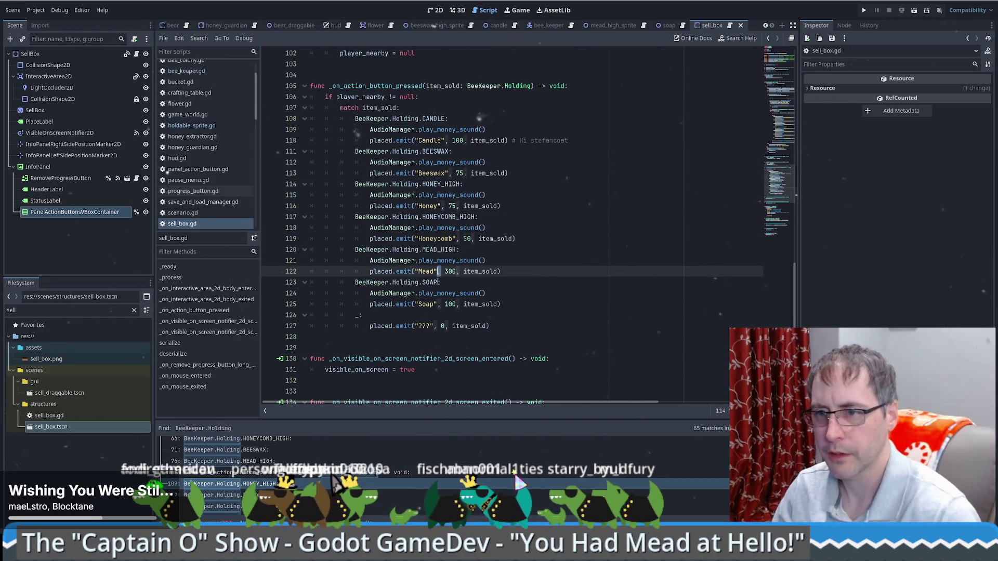
scroll(428, 263, up, 4)
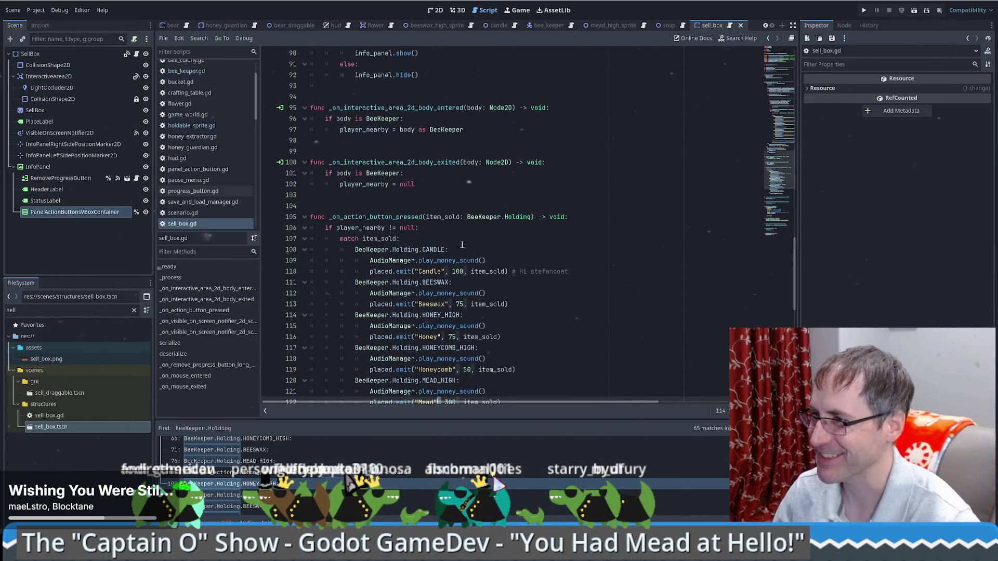
scroll(458, 247, down, 5)
scroll(458, 248, down, 1)
scroll(528, 222, up, 4)
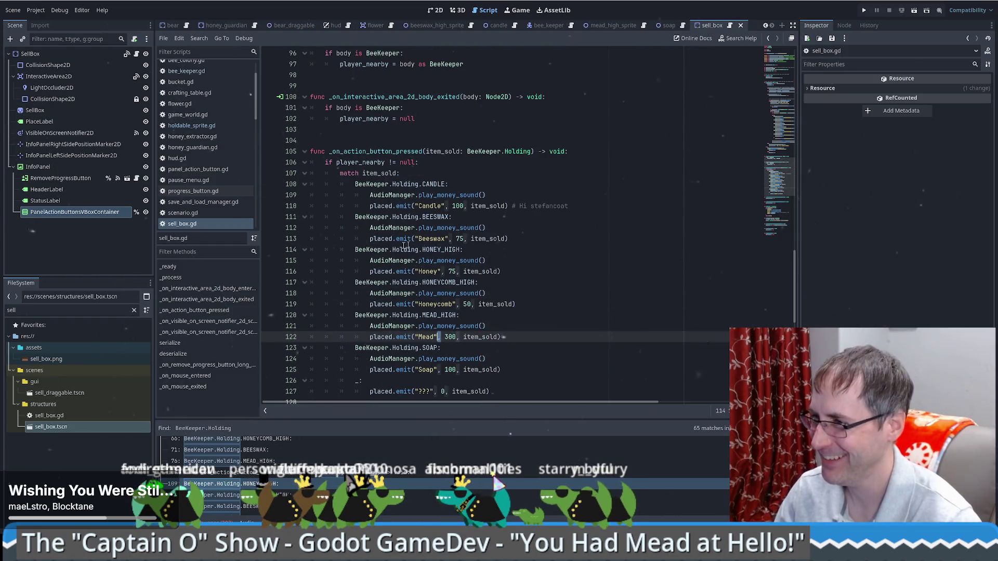
click(540, 238)
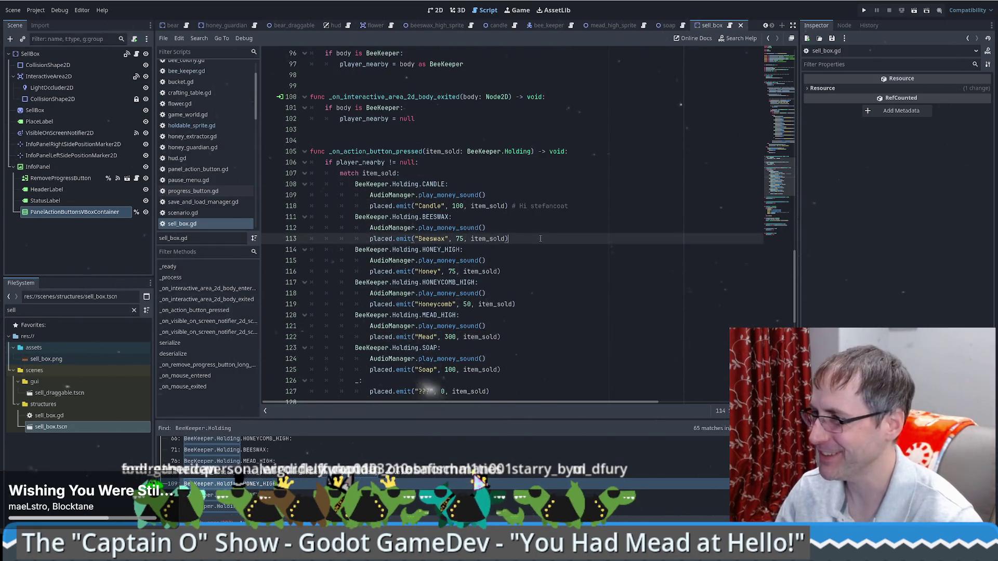
scroll(541, 238, down, 8)
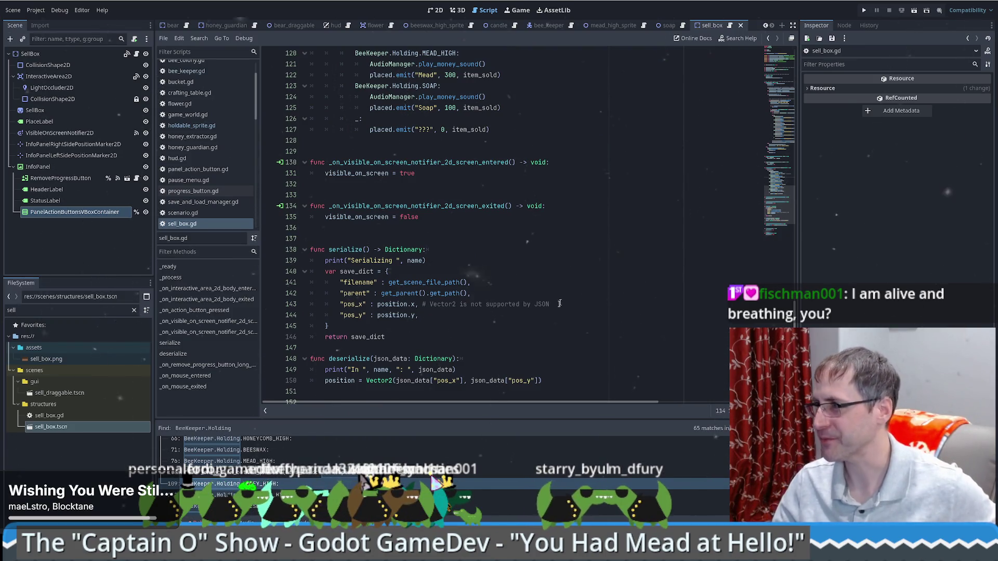
scroll(559, 303, down, 2)
scroll(557, 310, up, 2)
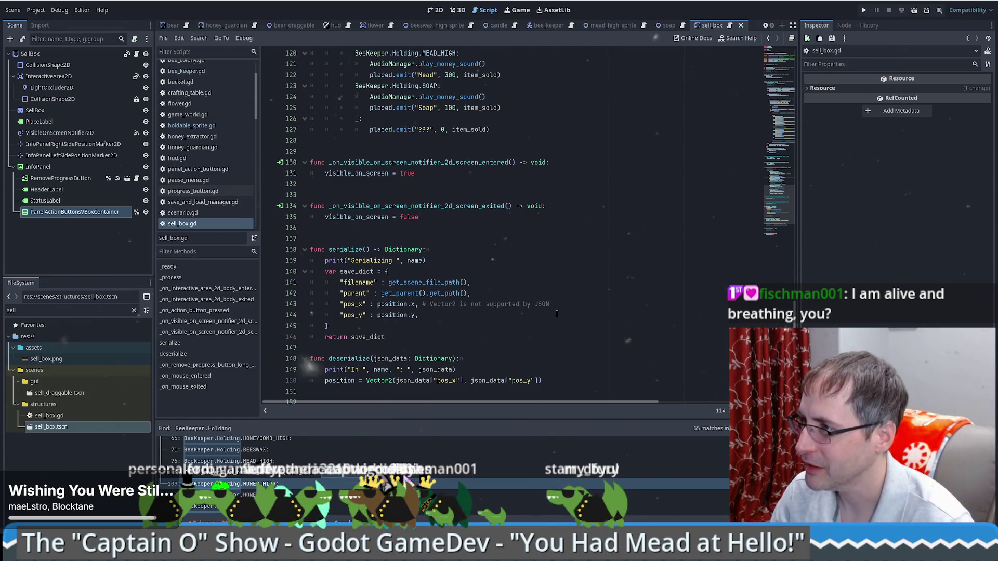
scroll(530, 280, up, 5)
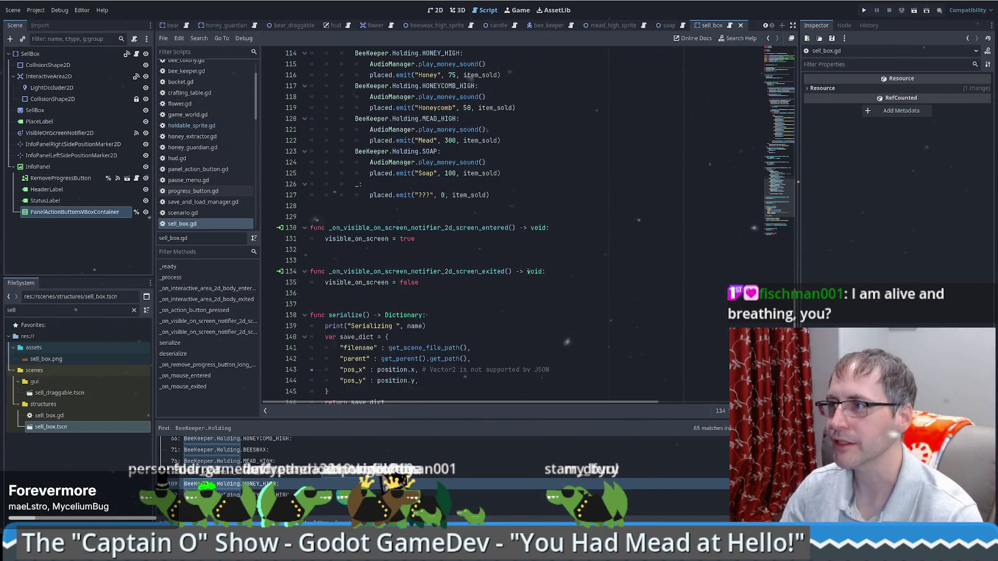
click(547, 176)
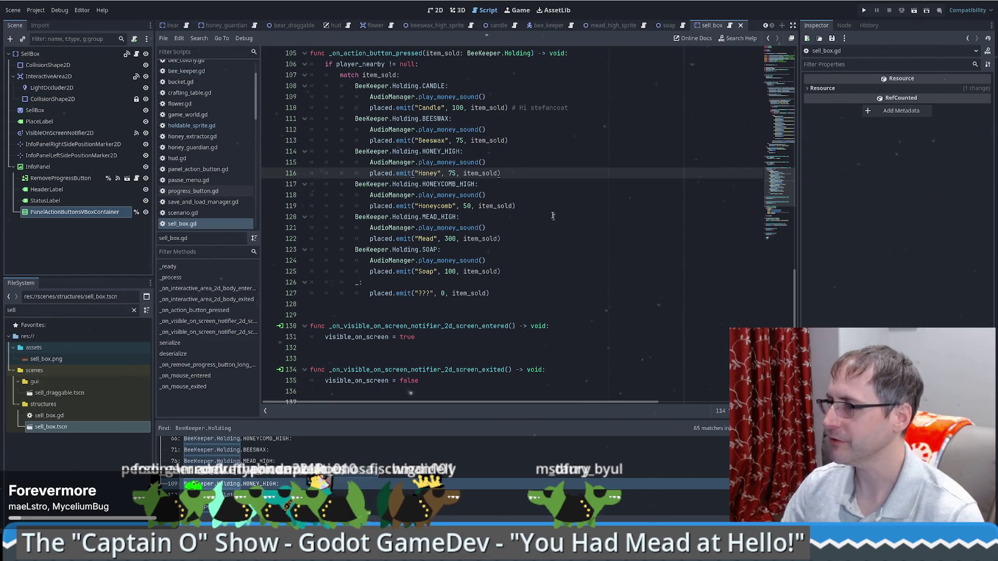
key(alt+Tab)
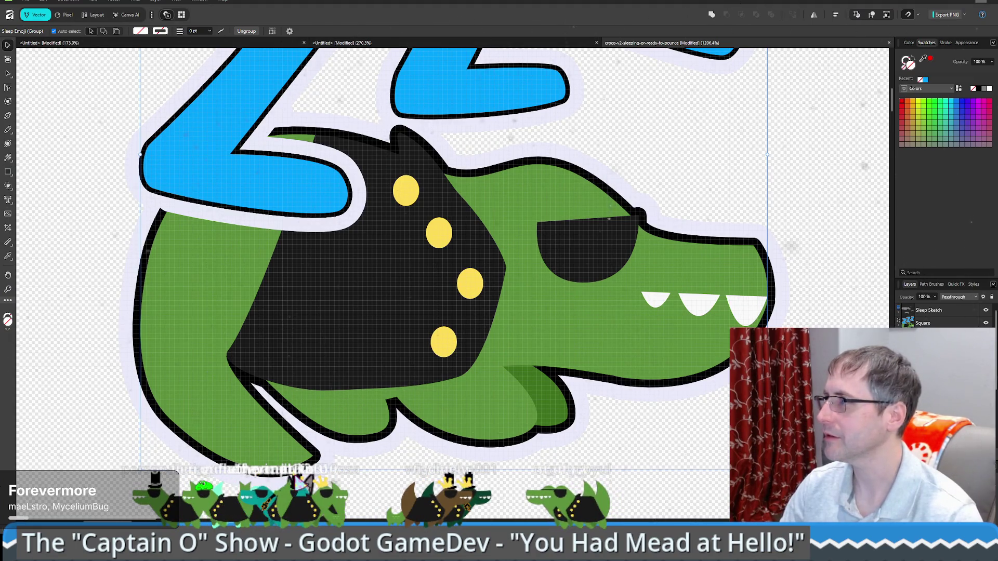
Close the crocodile drawing in Affinity, keeping the untitled document open.
key(ctrl+w)
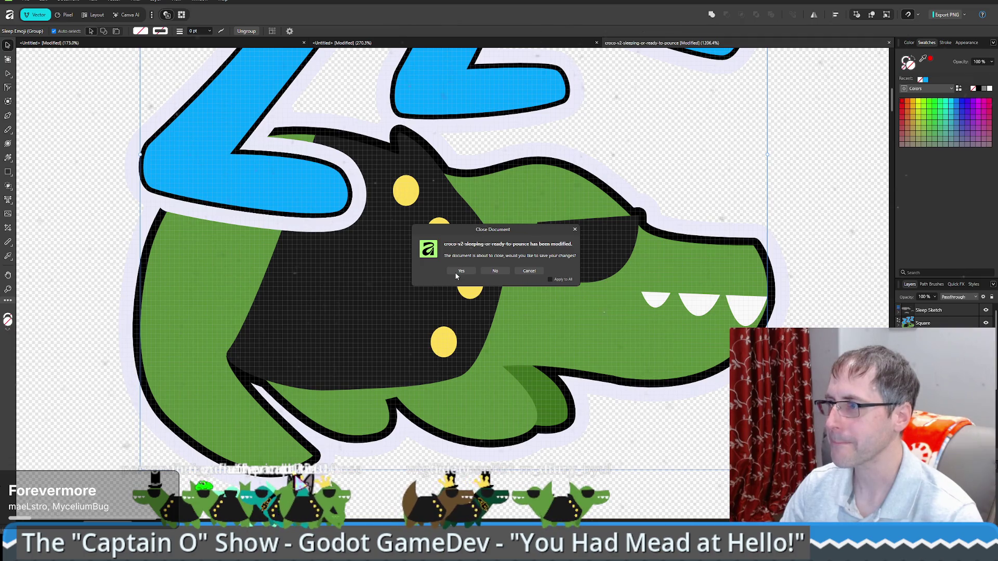
click(456, 272)
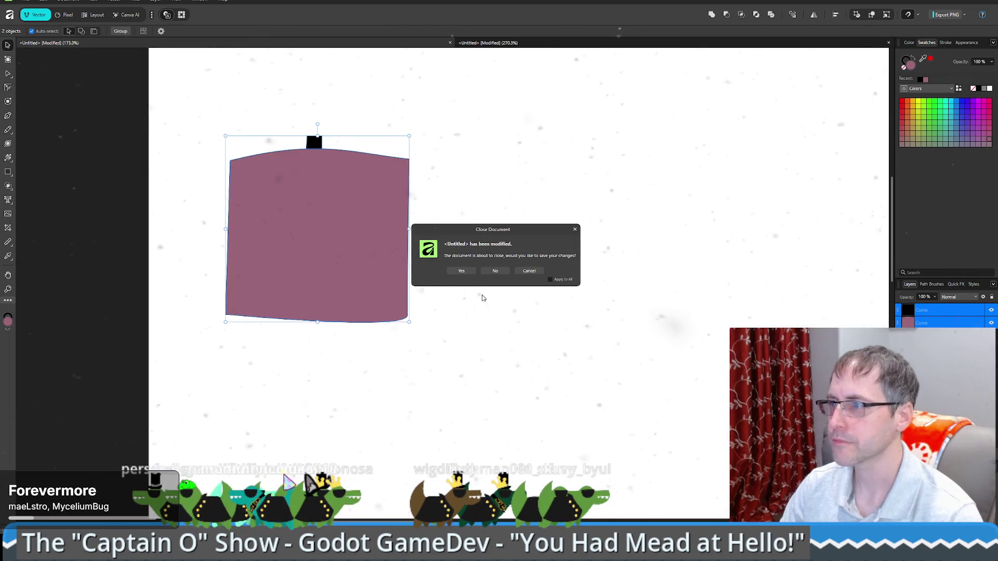
click(463, 271)
key(Escape)
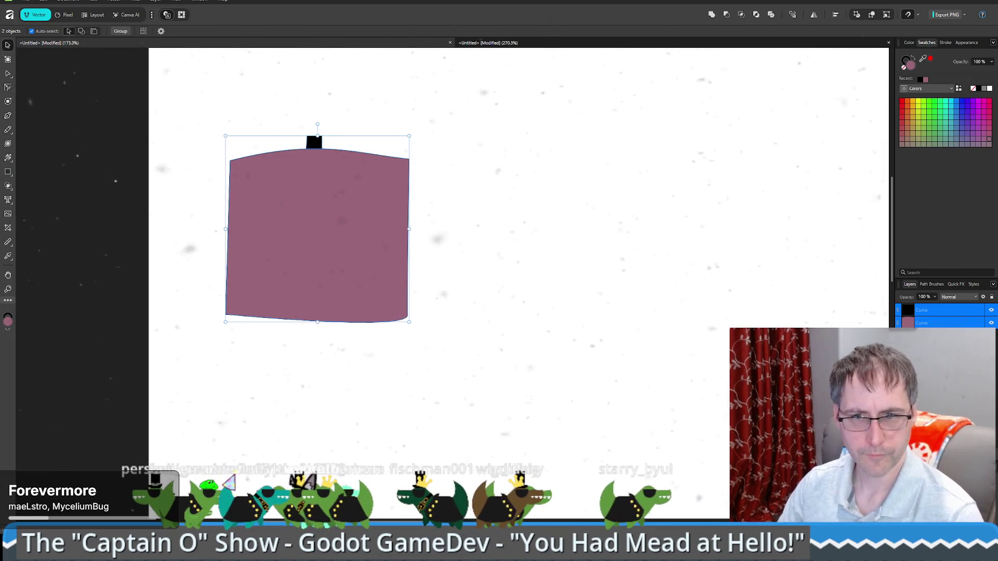
Save the untitled drawing as soap.af in the placeholder assets folder and go back to Godot.
key(ctrl+w)
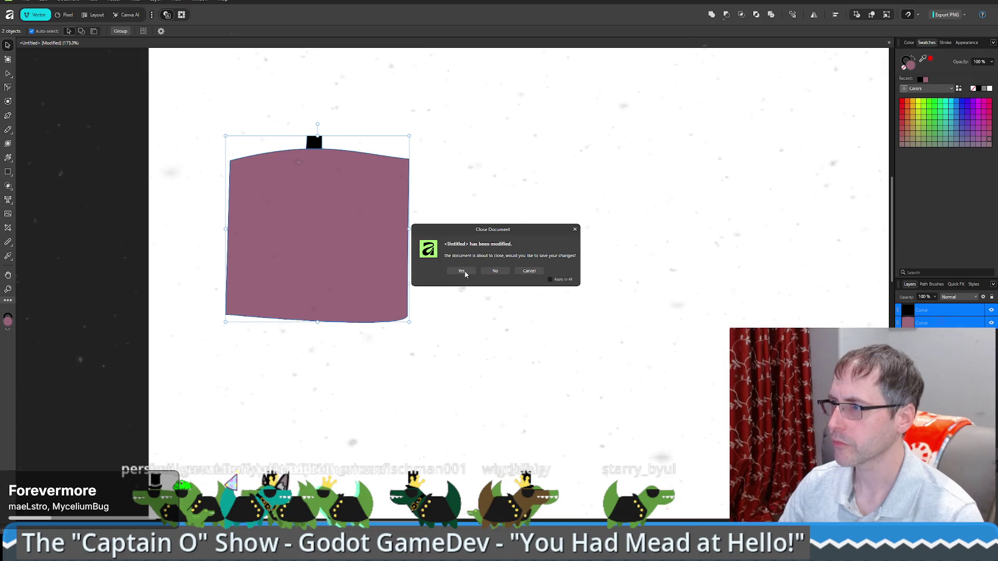
click(462, 271)
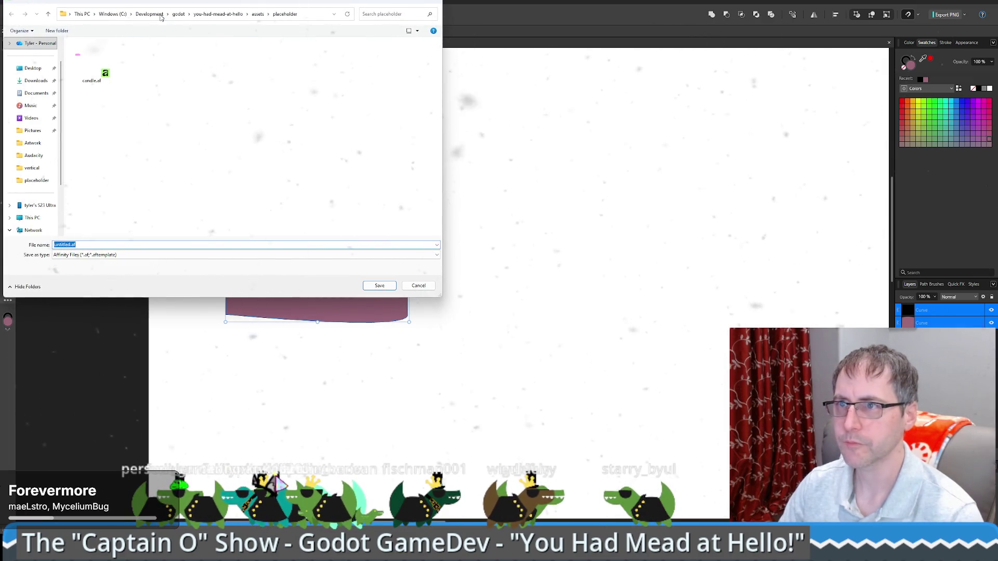
key(shift+Left)
key(shift+Left)
key(shift+Left)
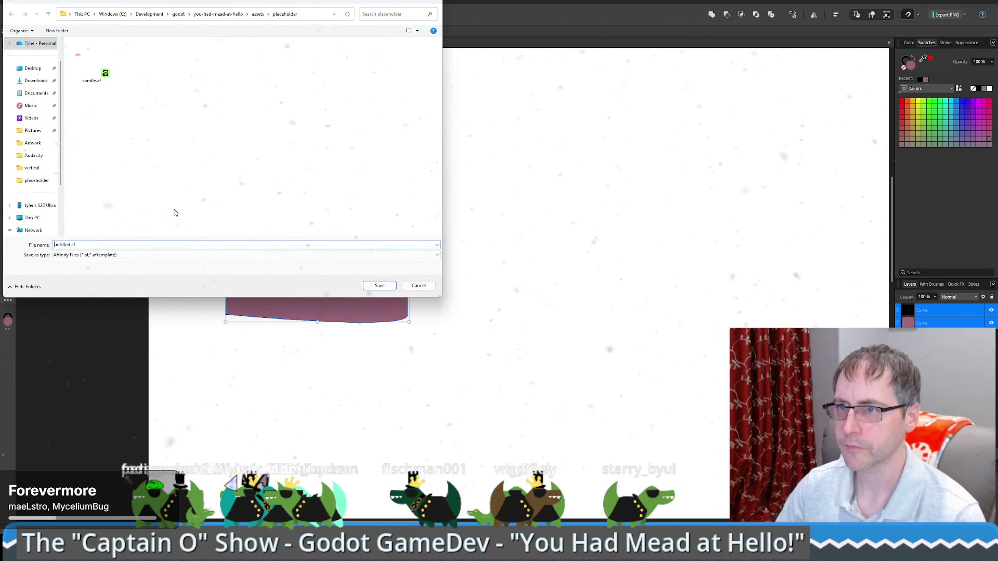
text(soap)
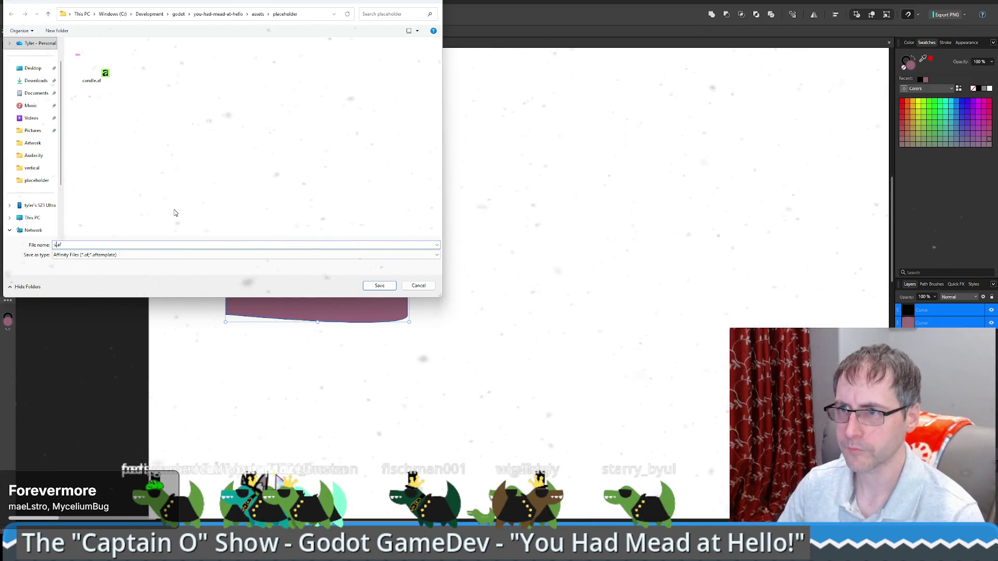
click(387, 285)
key(alt+Tab)
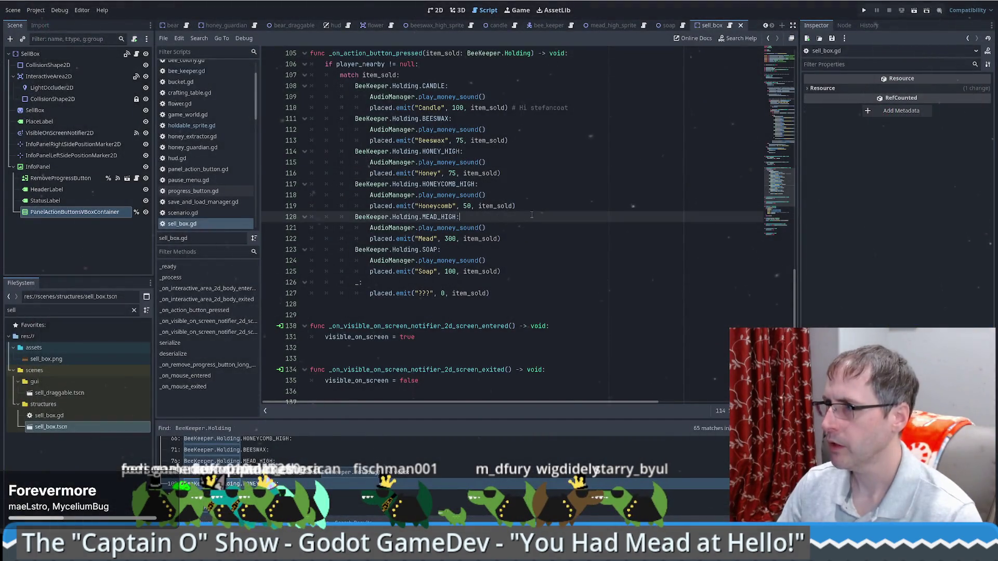
Bring the bee_keeper scene back up, showing its BeeKeeper node tree.
scroll(548, 212, up, 2)
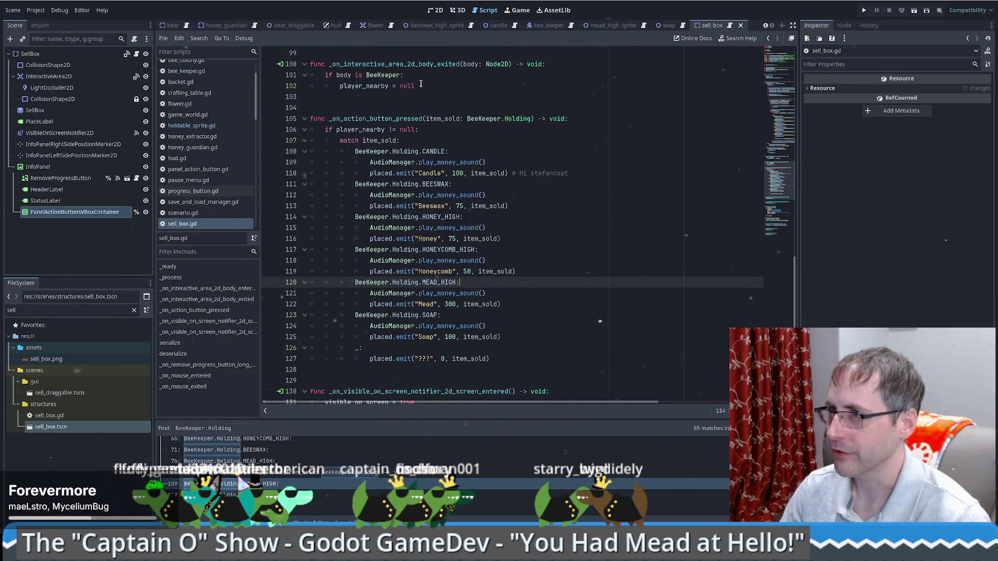
click(550, 26)
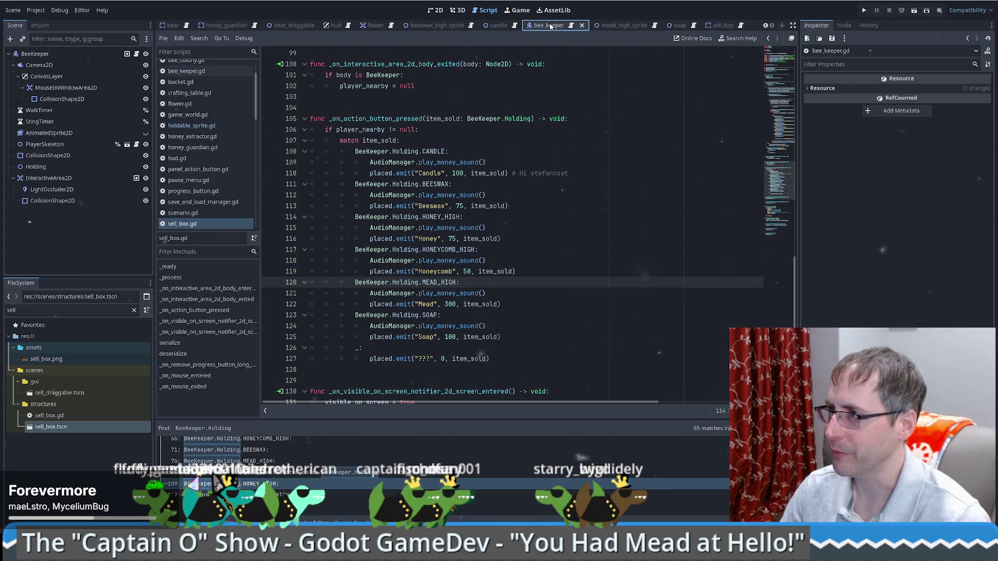
Search the project files for 'honey ex' and open the honey extractor scene.
click(605, 25)
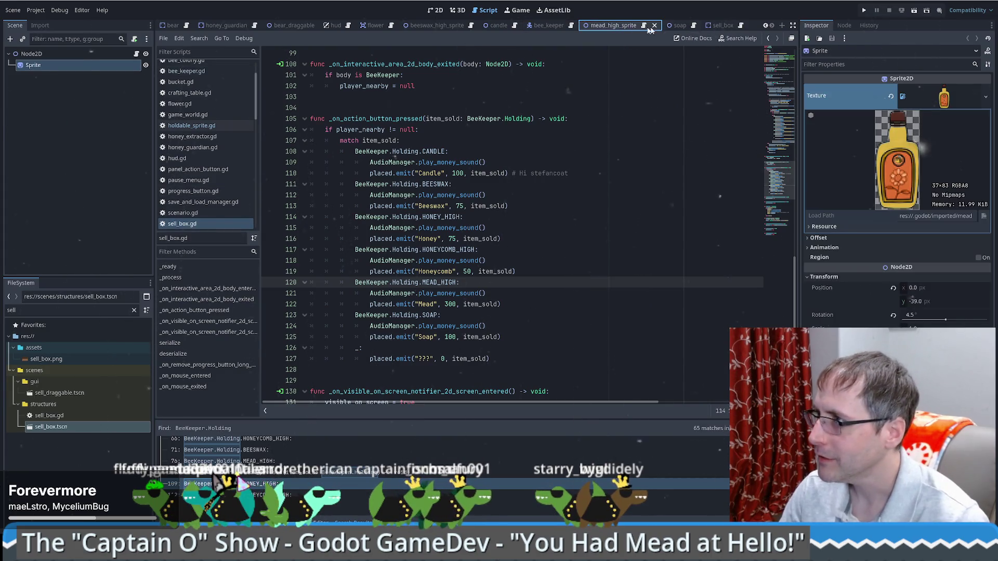
click(676, 26)
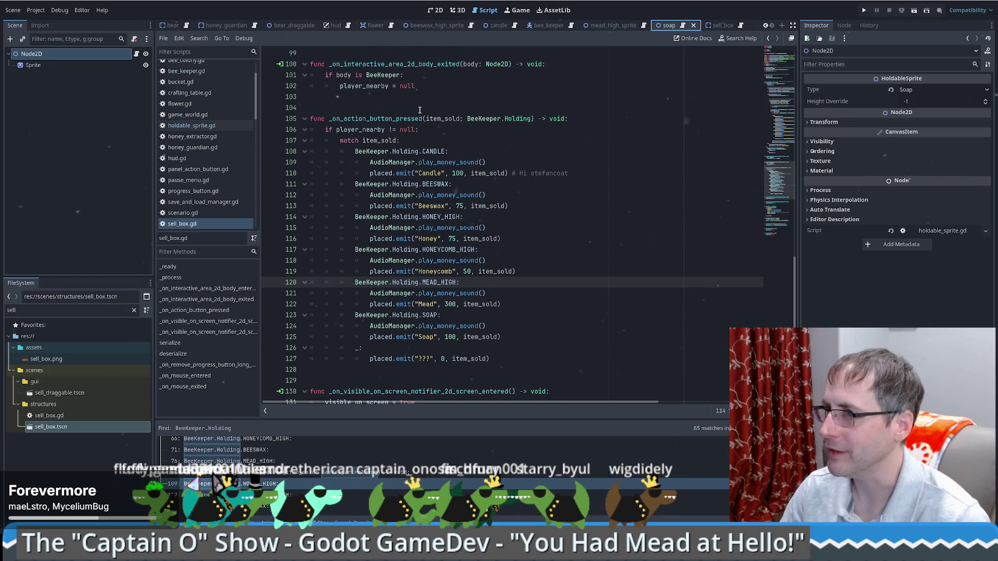
click(72, 310)
key(ctrl+a)
text(honey)
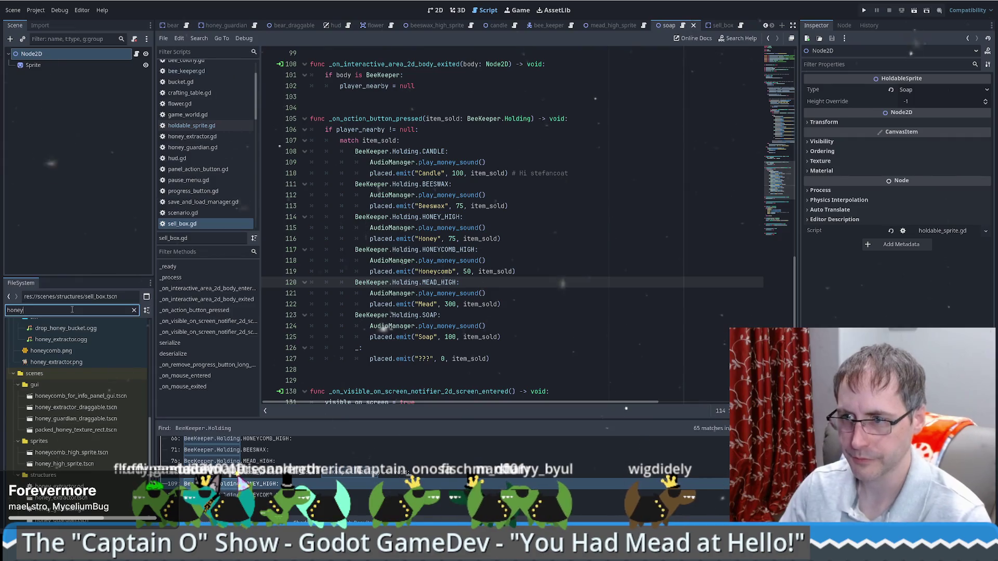
text( ex)
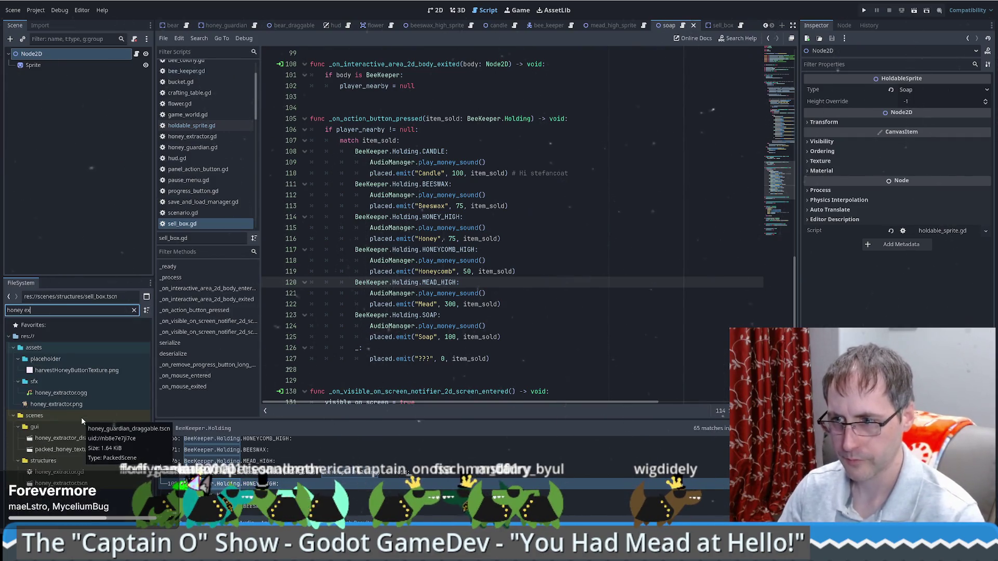
double_click(78, 483)
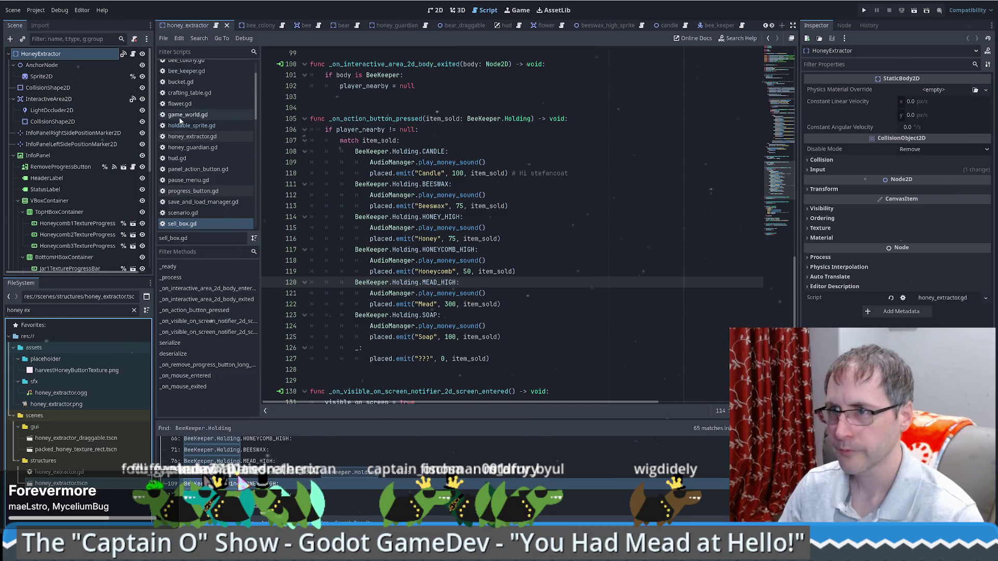
Close the scene tabs to the right of the honey extractor and view it in 2D.
right_click(188, 24)
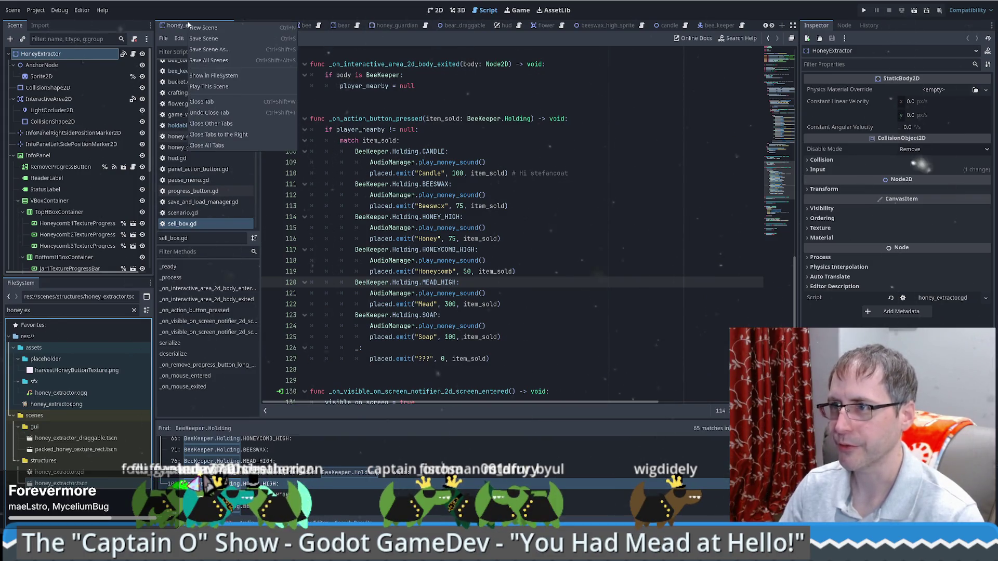
click(224, 135)
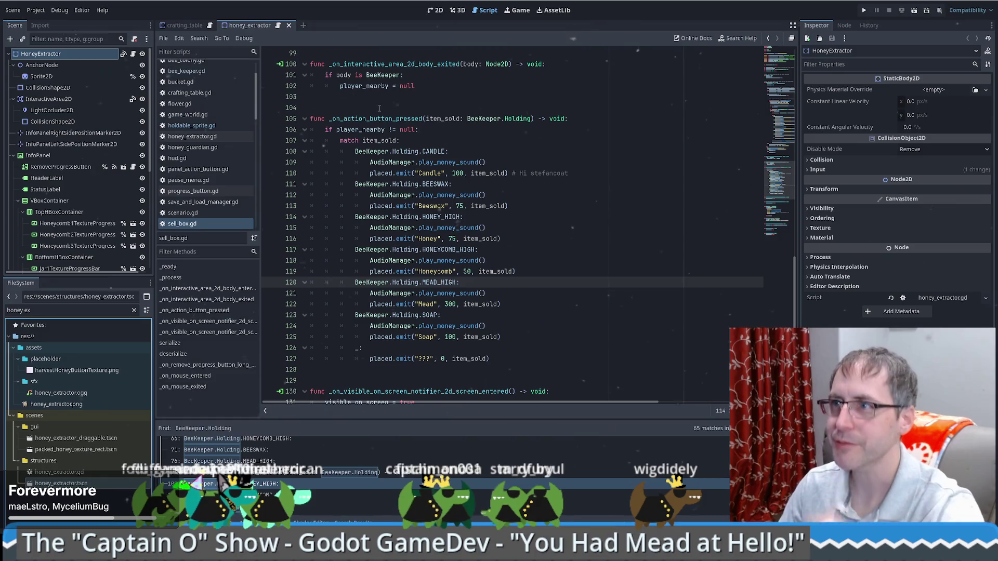
click(216, 29)
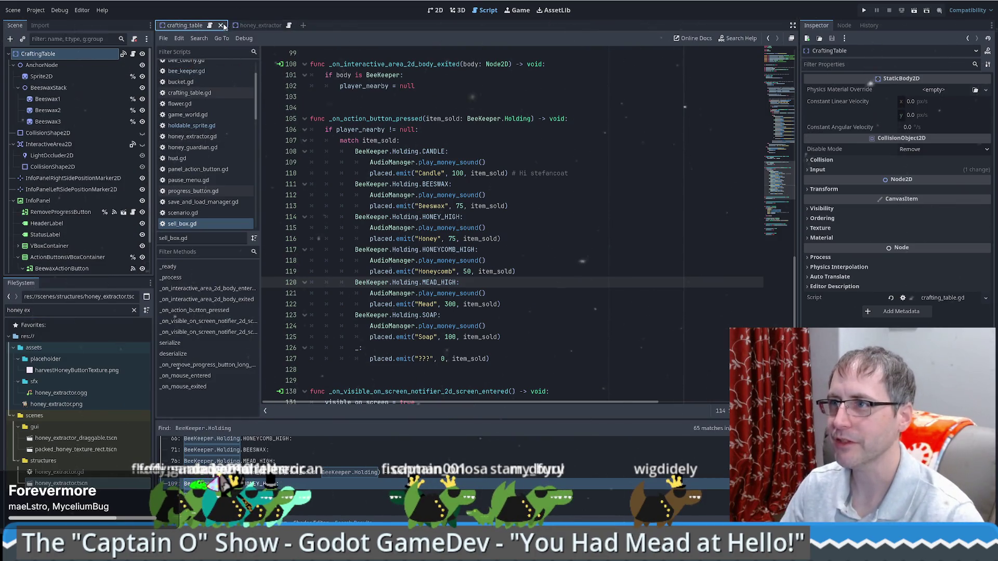
click(248, 25)
click(433, 10)
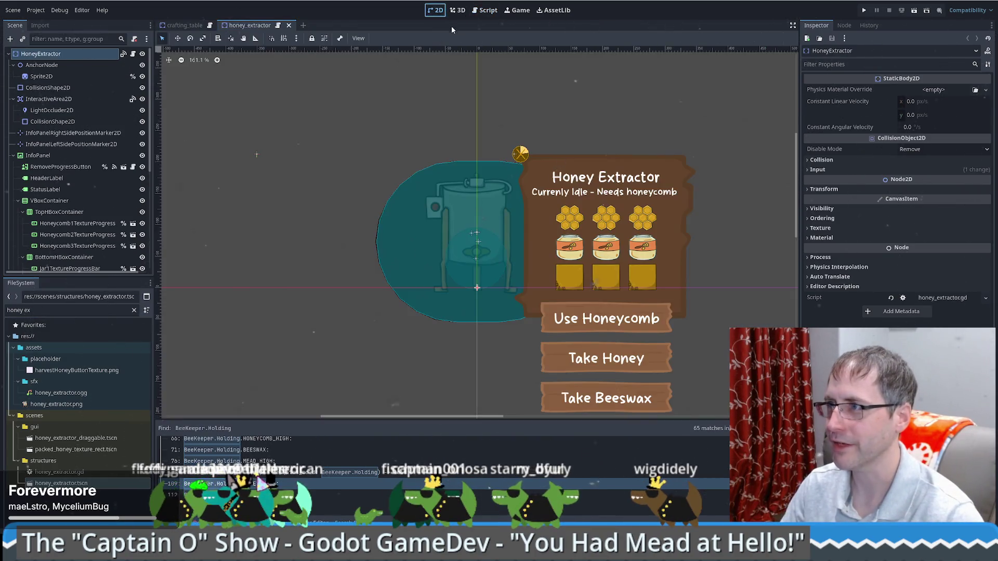
Jump from the crafting table's DoWorkTimer timeout signal to its handler code.
click(13, 155)
click(44, 178)
click(185, 25)
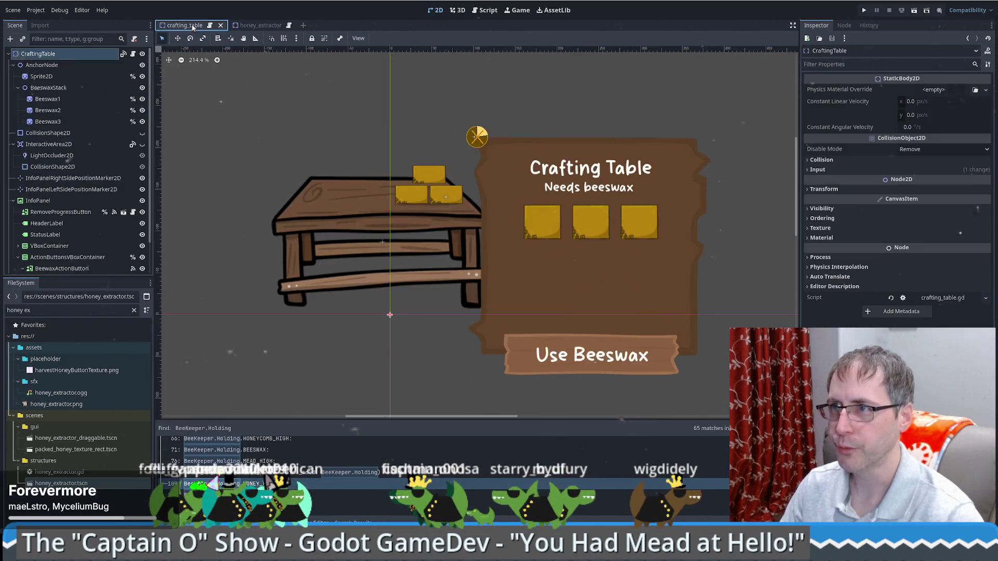
click(43, 223)
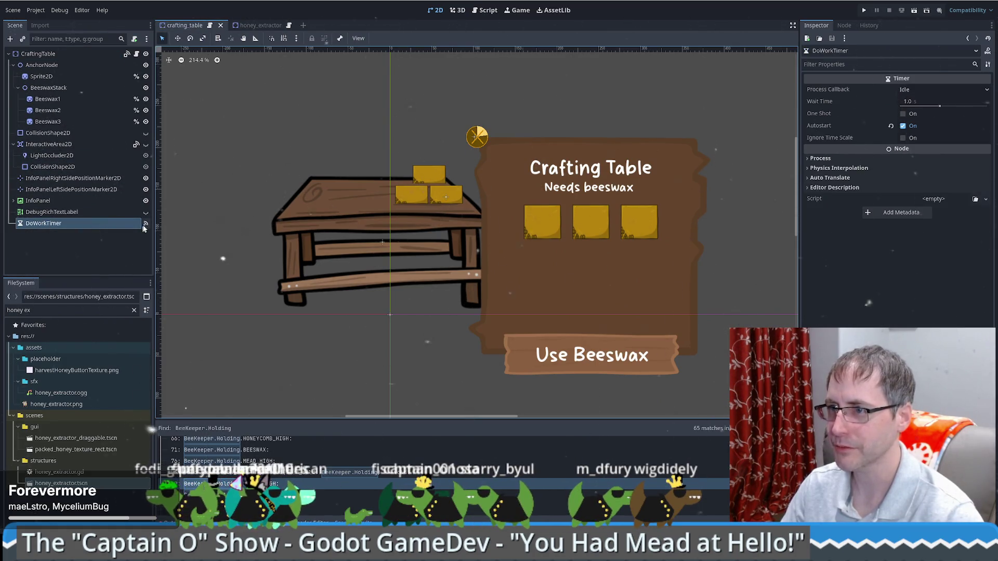
click(146, 224)
double_click(873, 89)
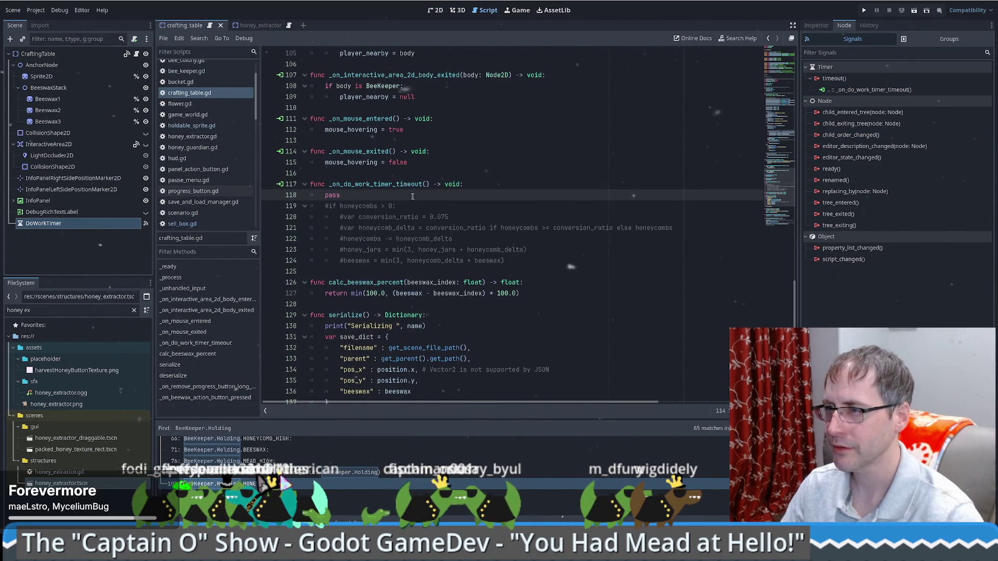
Delete the pass line and uncomment the honeycomb conversion block in the timeout handler.
click(530, 186)
key(Down)
key(ctrl+shift+k)
drag(325, 194, 542, 251)
key(ctrl+k)
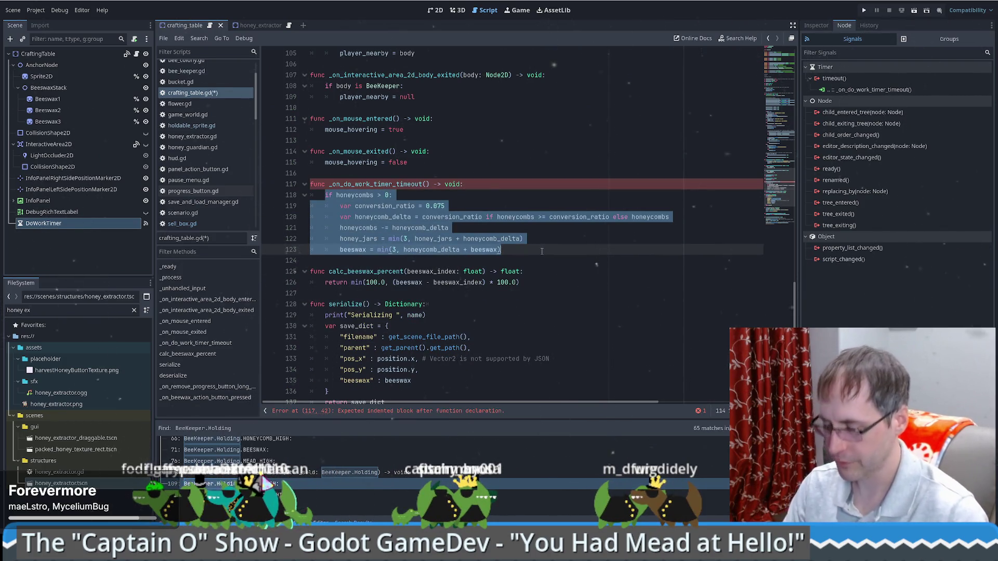
Change the if condition to check beeswax instead of honeycombs.
double_click(363, 196)
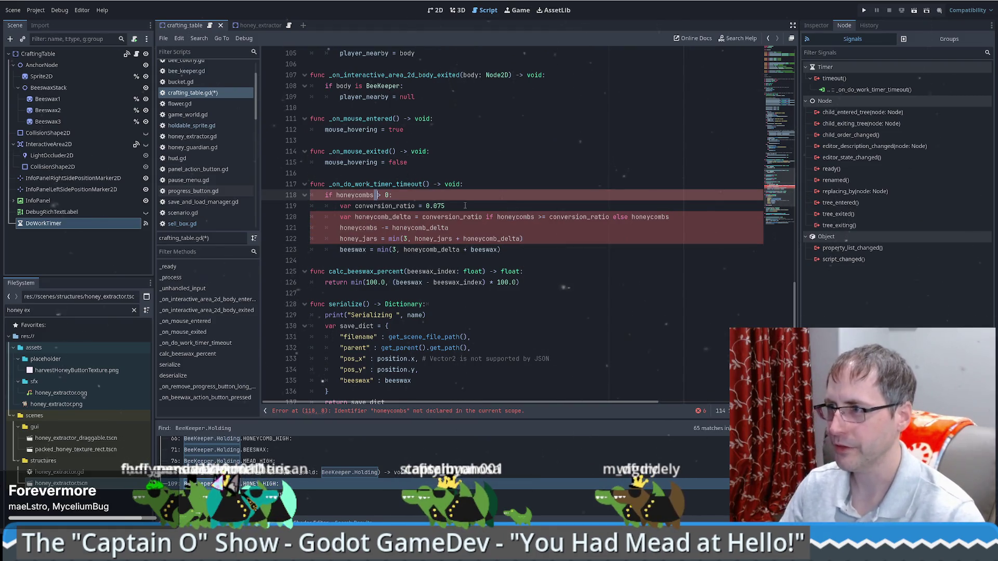
text(bee)
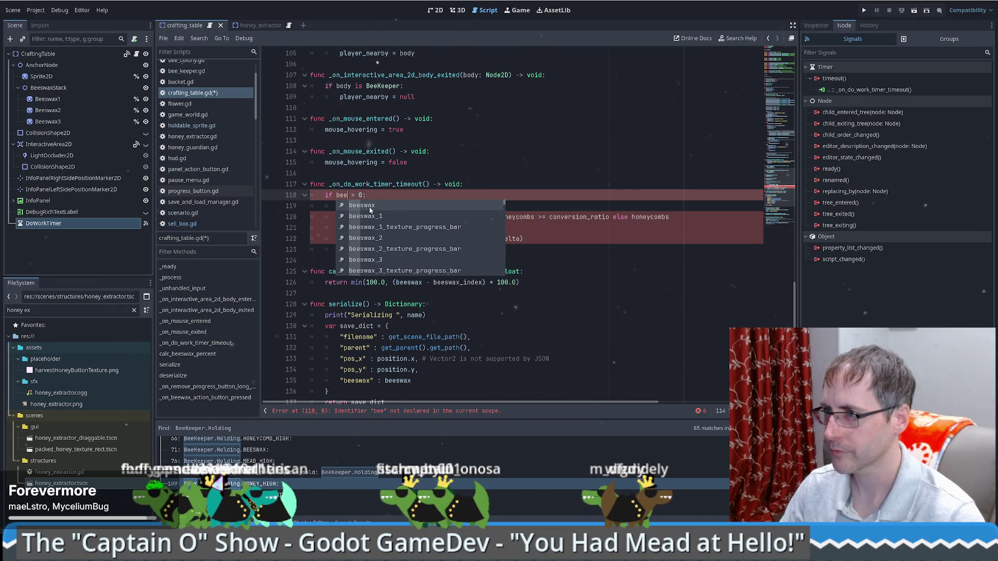
key(Return)
ctrl+click(353, 197)
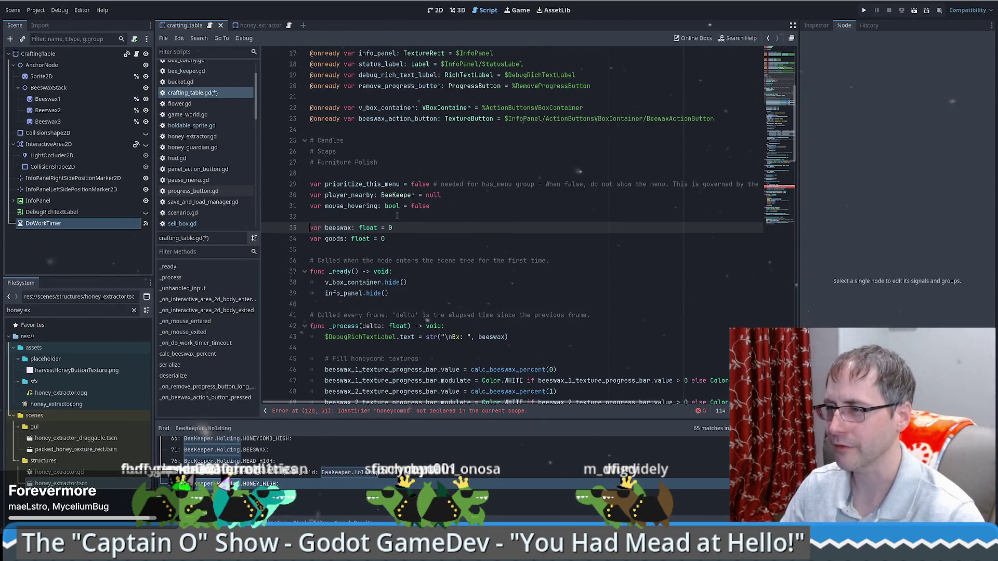
key(alt+Left)
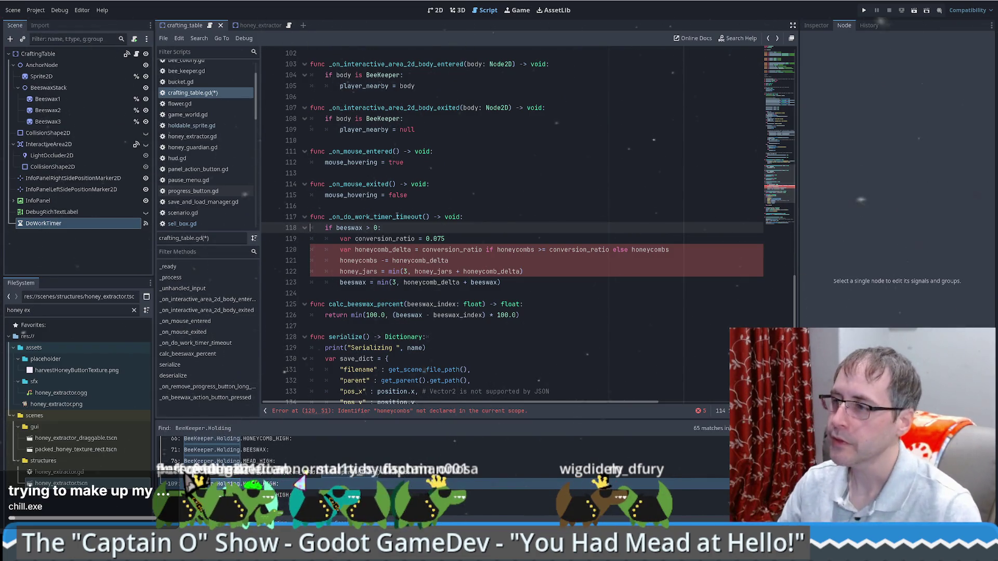
click(463, 249)
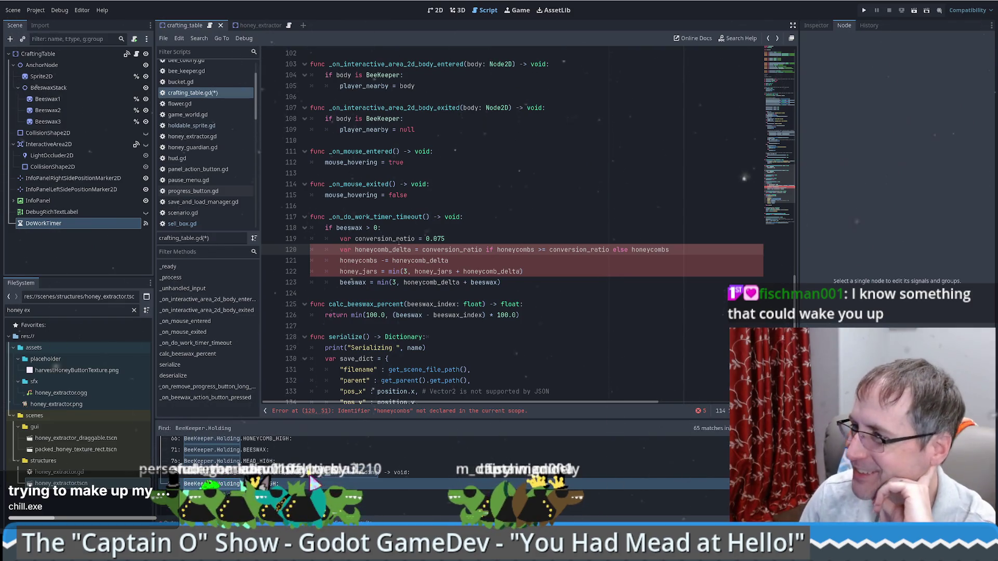
scroll(521, 222, down, 1)
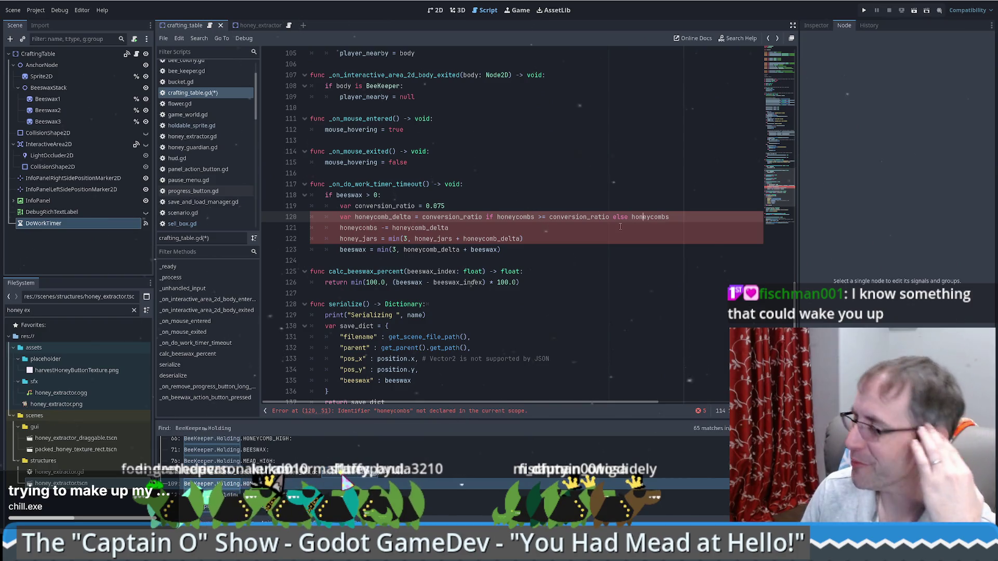
double_click(505, 217)
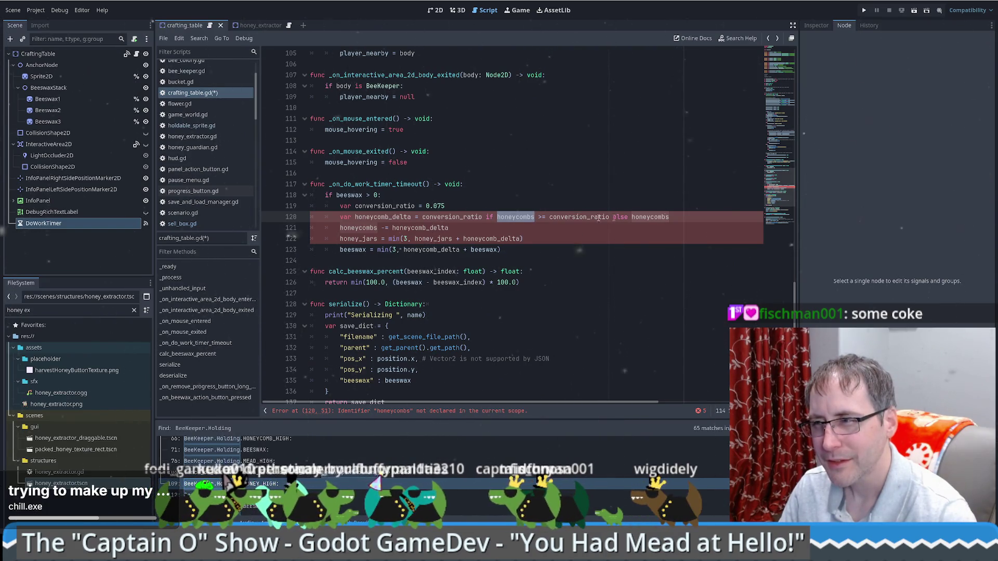
click(289, 27)
Append a comment after 0.075 on line 188 explaining it's the amount sliced from the honeycomb.
scroll(785, 242, down, 10)
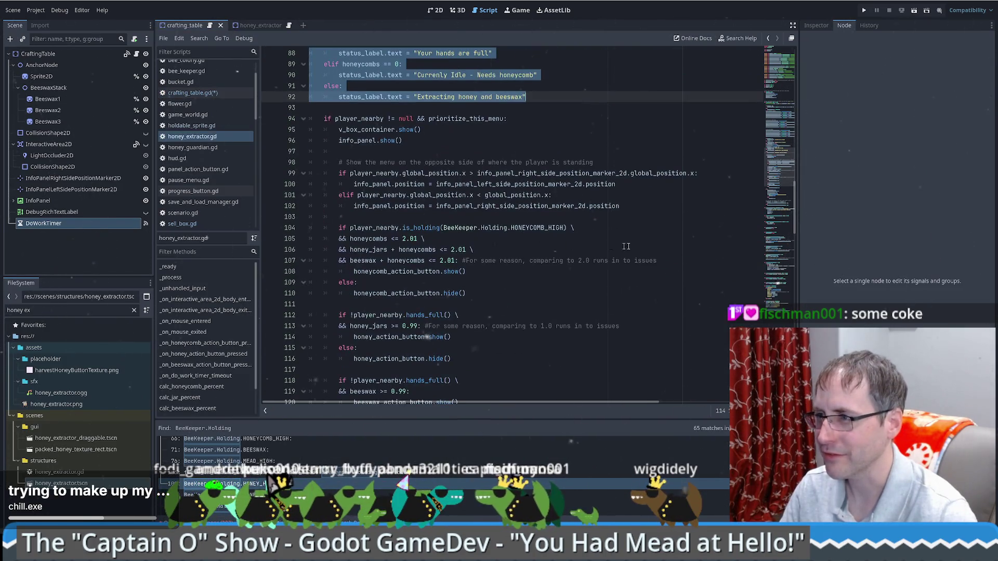
scroll(786, 242, down, 15)
drag(789, 243, 790, 267)
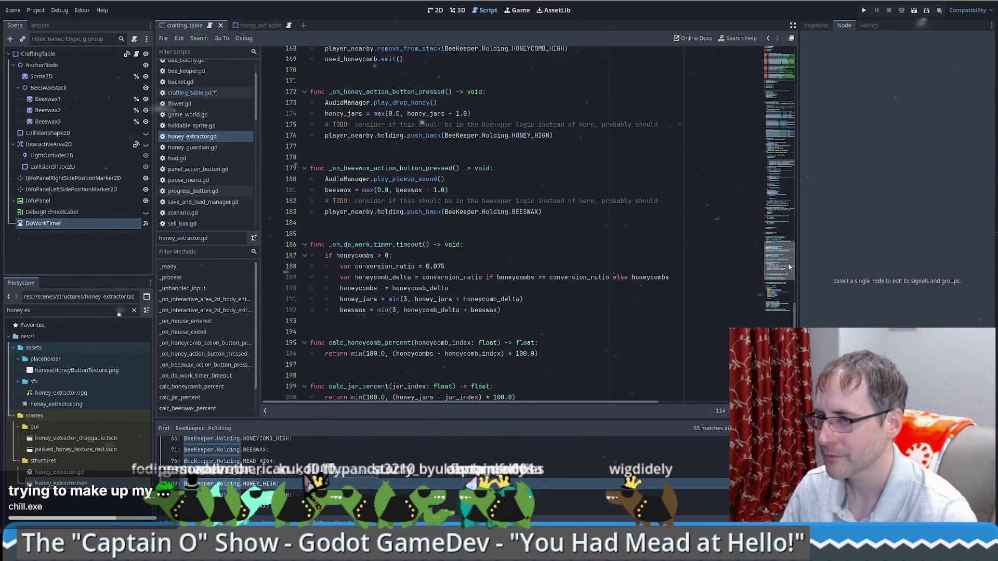
drag(788, 267, 787, 267)
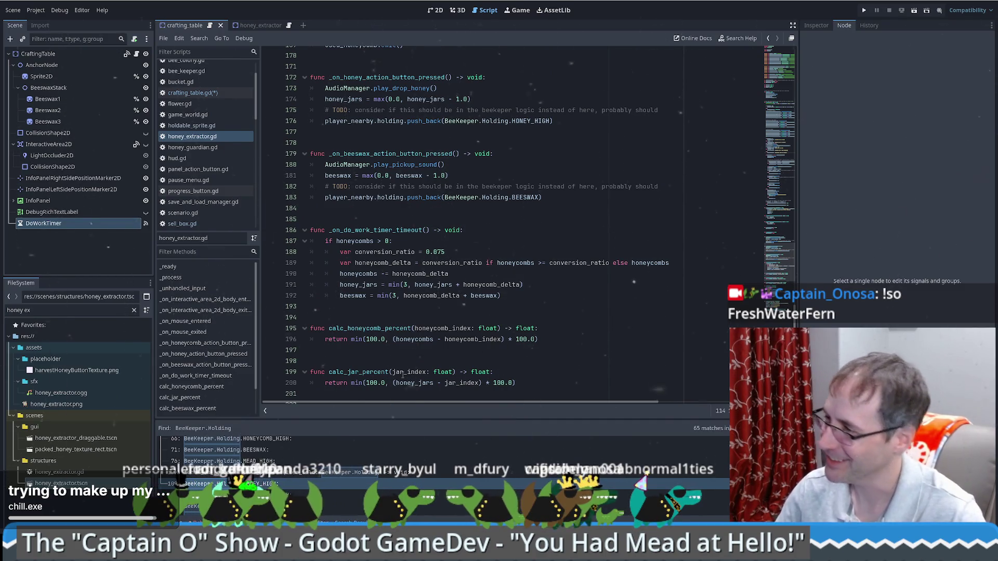
click(523, 294)
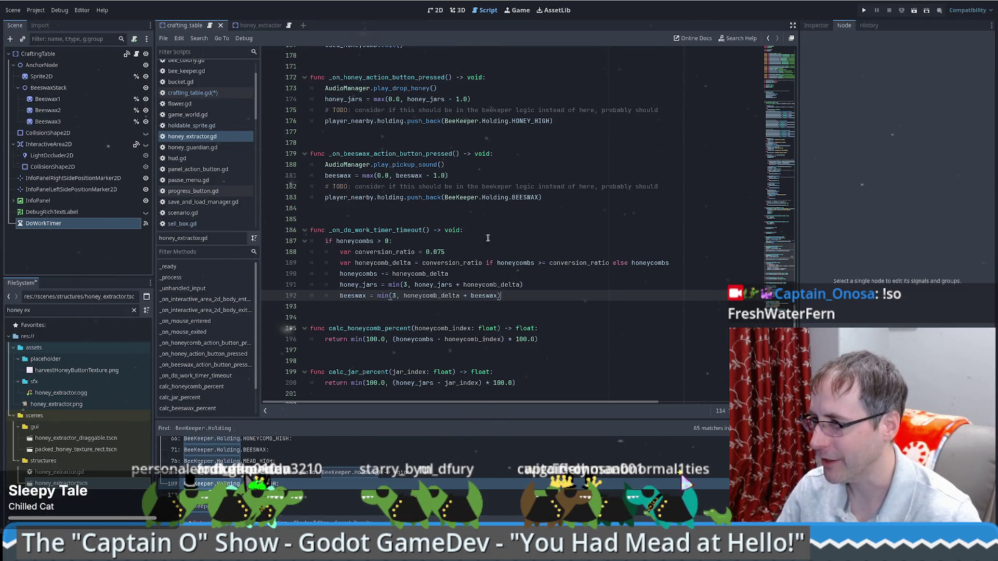
click(472, 241)
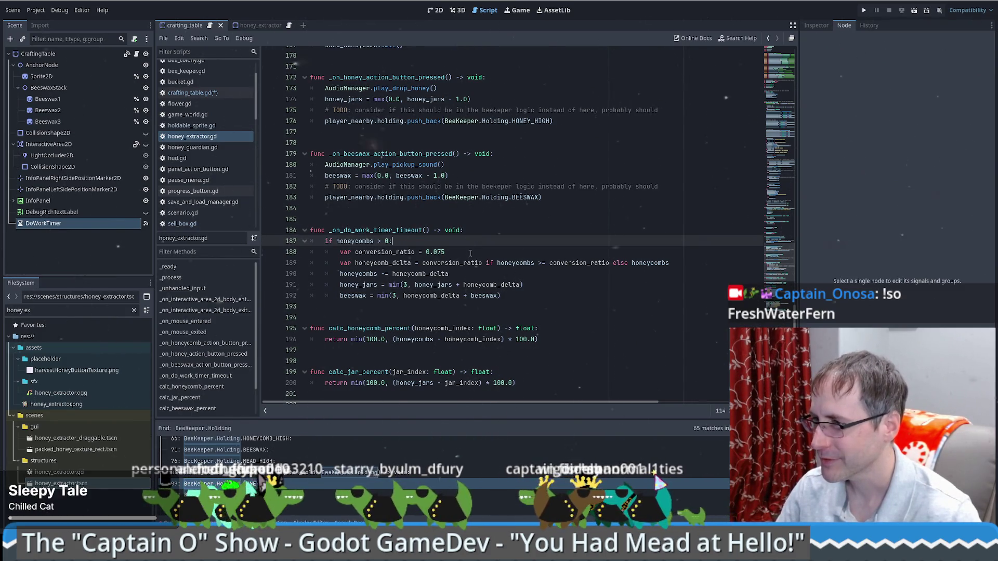
click(471, 253)
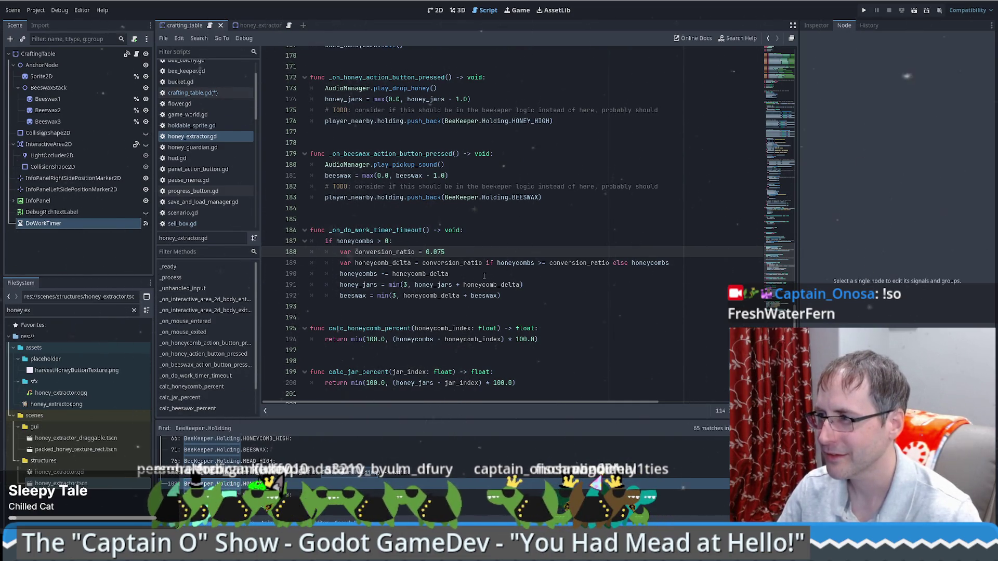
click(592, 262)
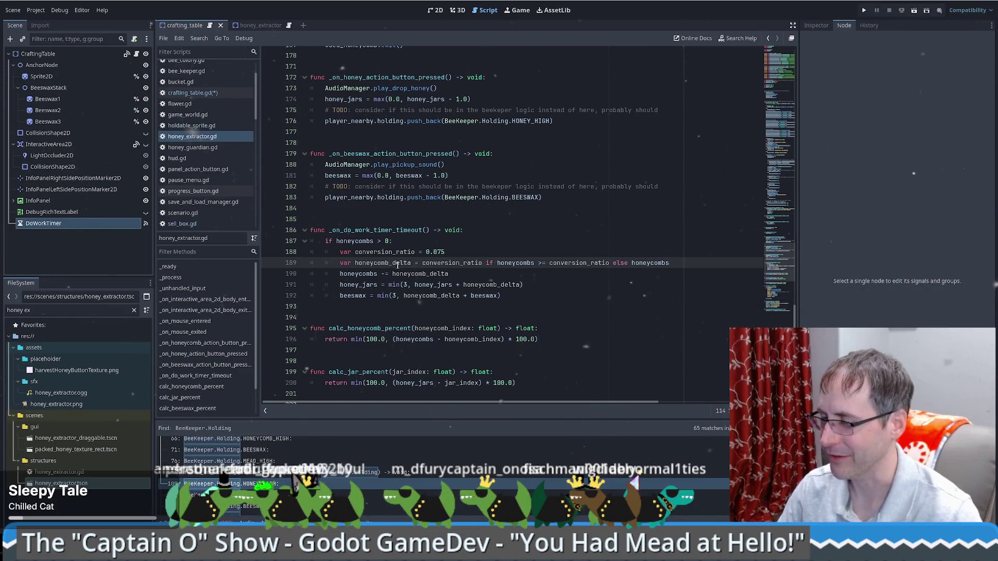
drag(359, 274, 441, 274)
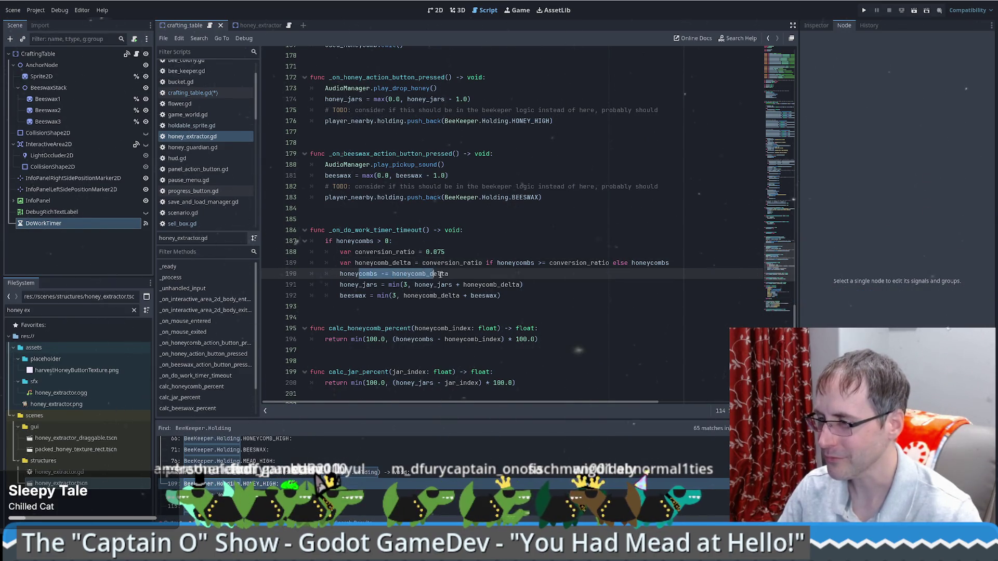
click(449, 274)
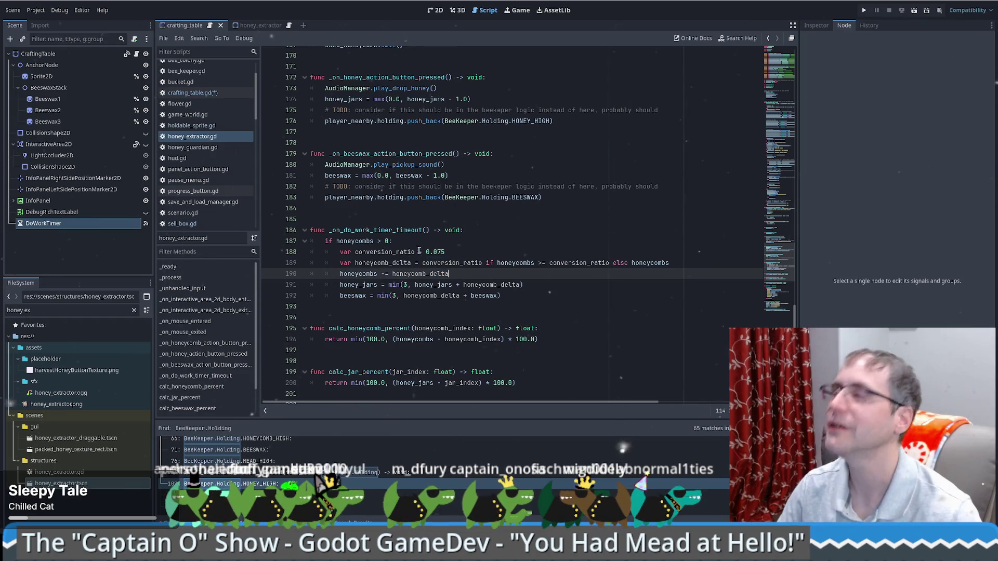
click(465, 253)
text(# This is how much we're slicing from the honeycomb if it's available)
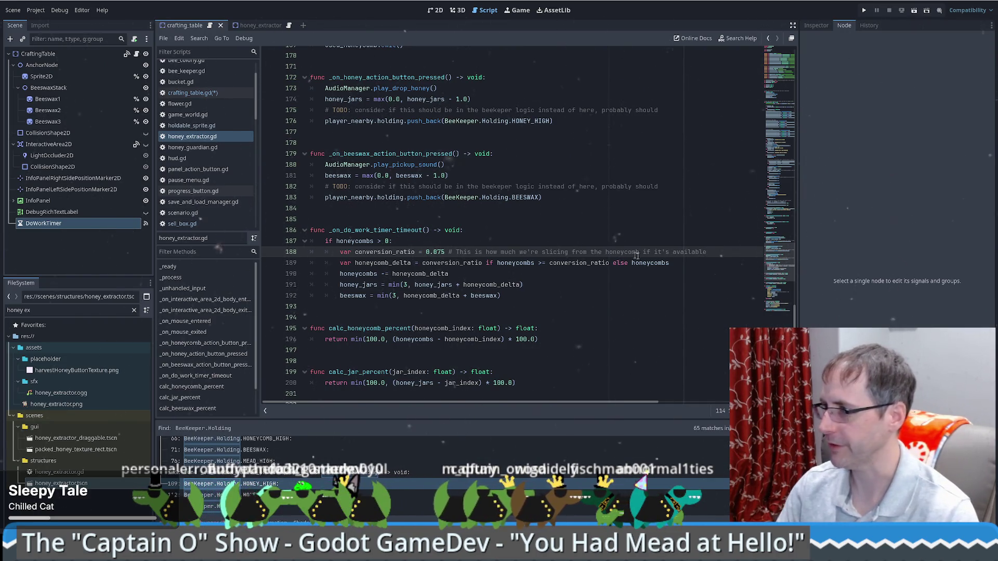
key(BackSpace)
Reword the ratio comment and review honey_extractor.gd's work-timer handler for reference.
key(ctrl+shift+Left)
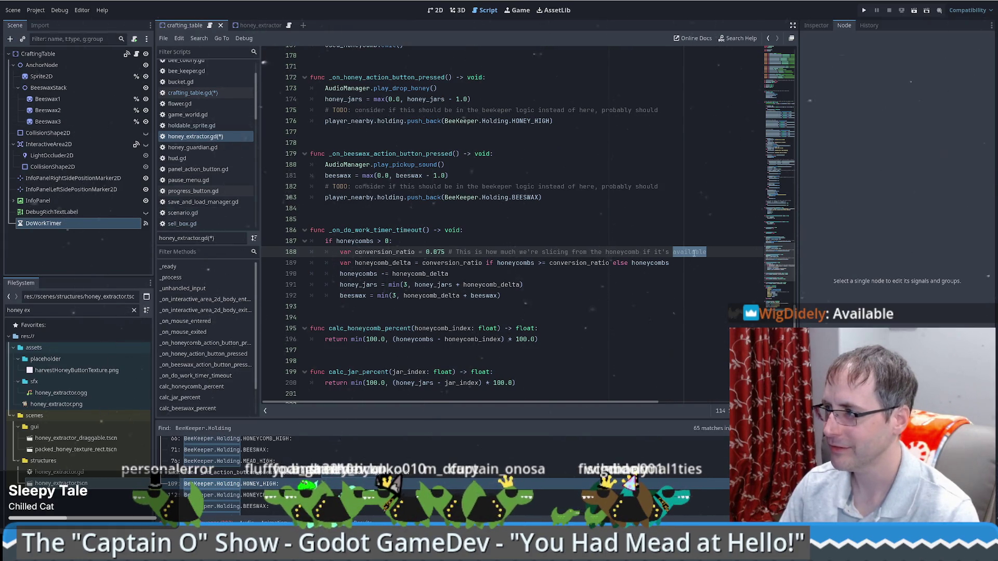
text(a)
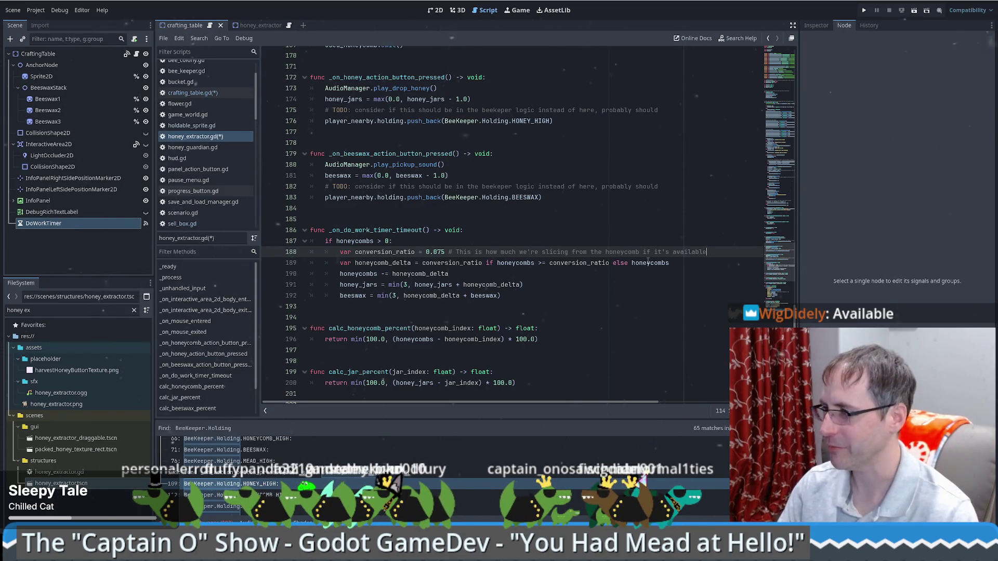
click(647, 242)
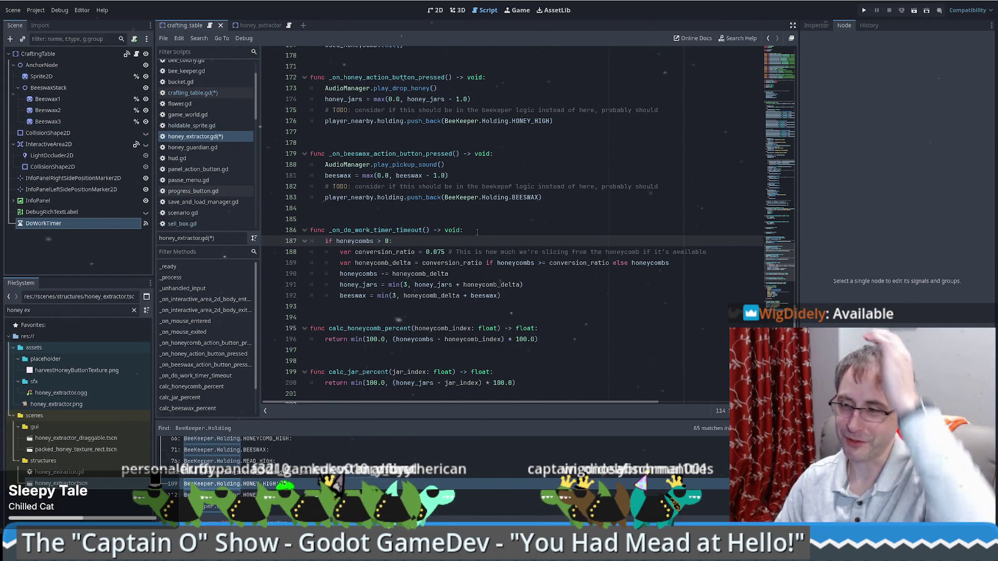
click(650, 275)
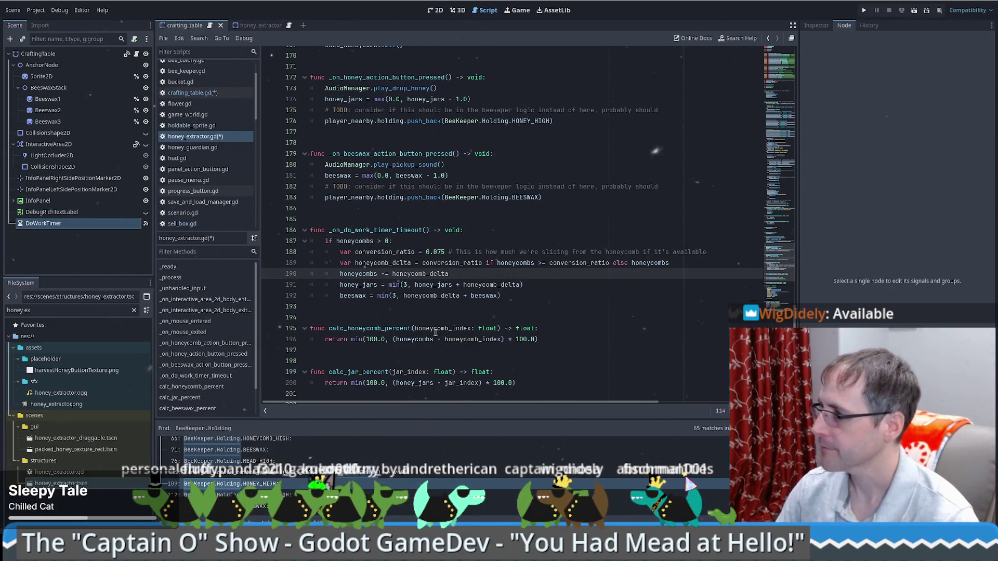
scroll(514, 312, down, 1)
scroll(514, 315, up, 1)
scroll(514, 315, down, 1)
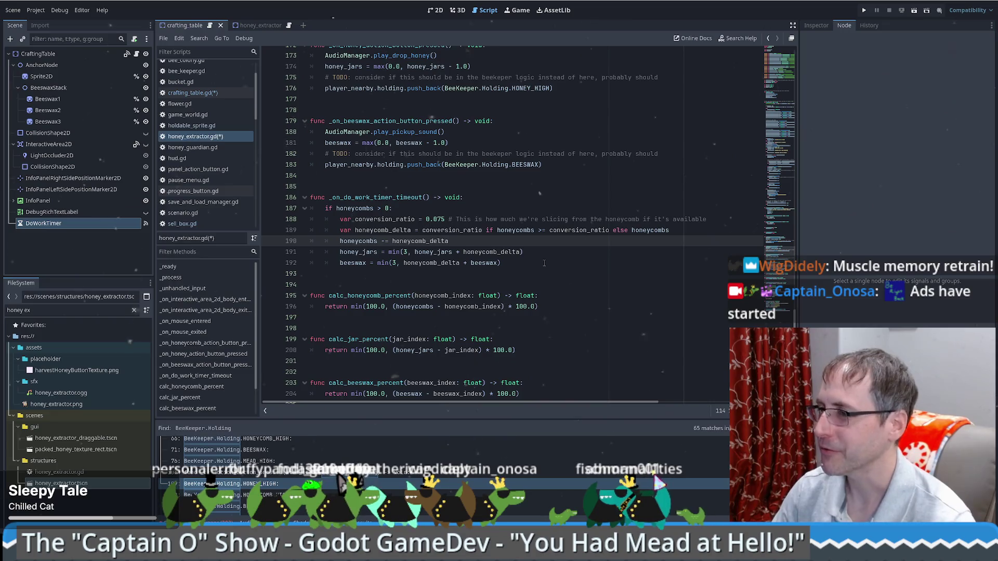
key(alt+Left)
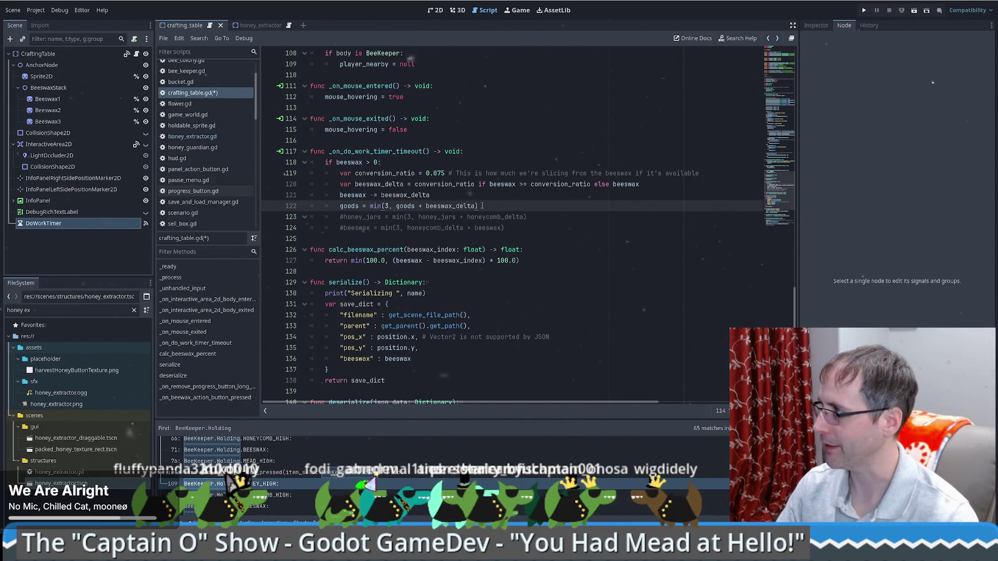
Delete the two commented-out honey jar and beeswax lines below the goods calculation.
scroll(499, 213, down, 2)
scroll(526, 227, up, 2)
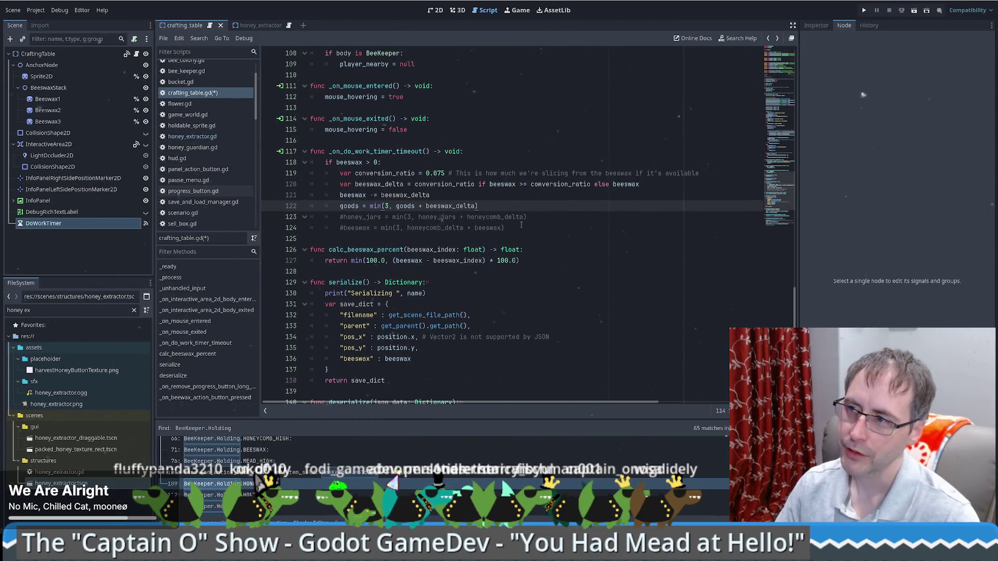
click(516, 225)
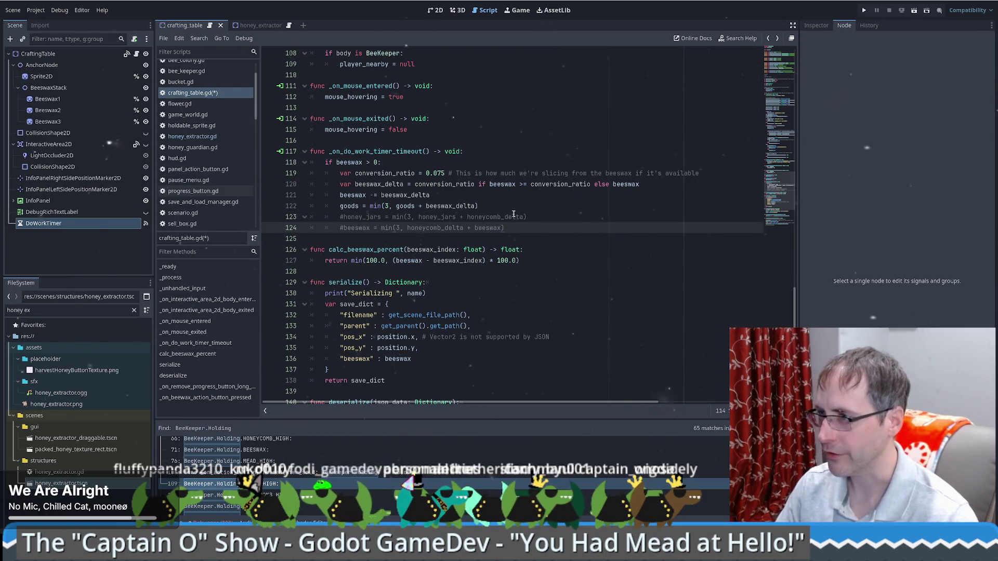
click(540, 206)
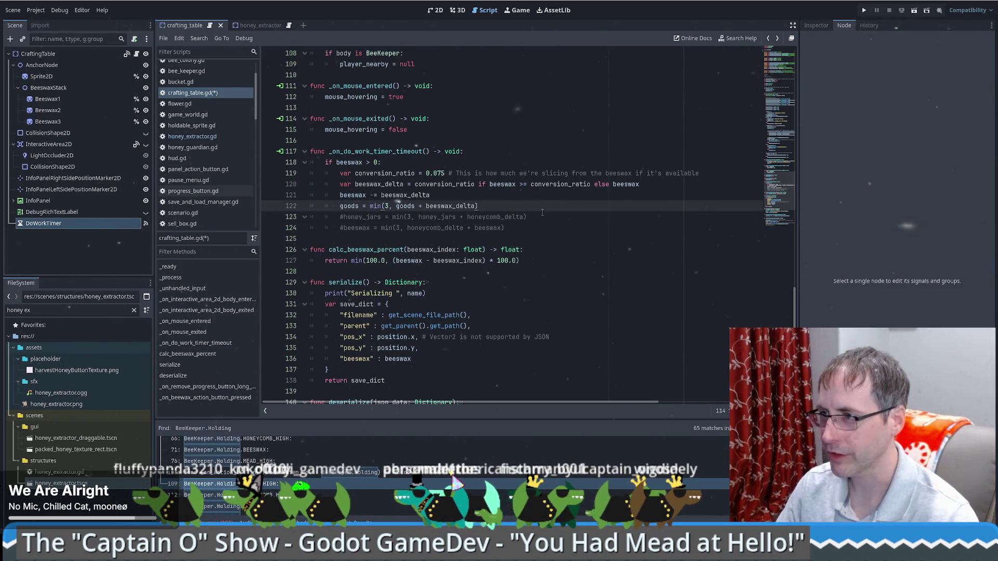
scroll(540, 208, down, 2)
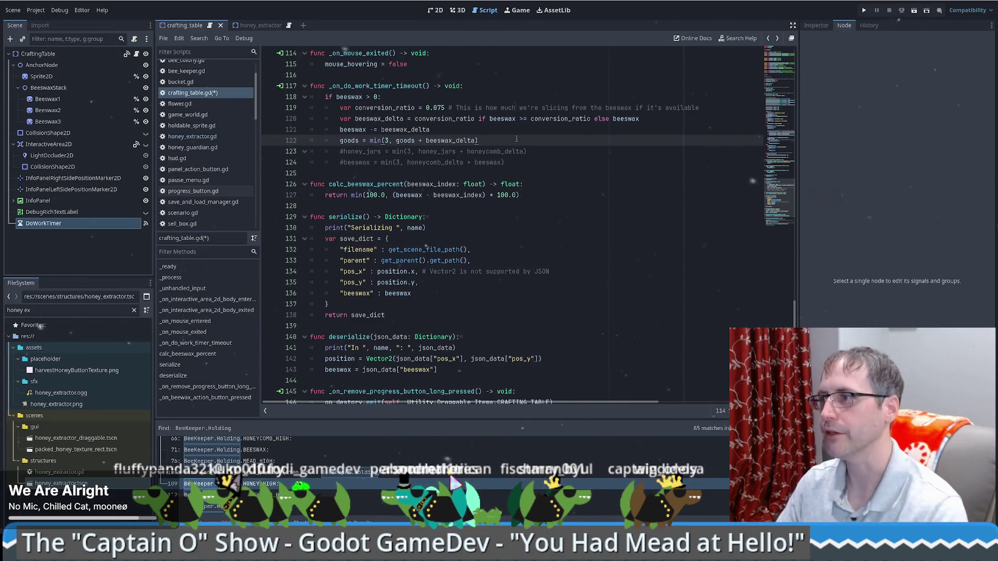
drag(523, 163, 235, 153)
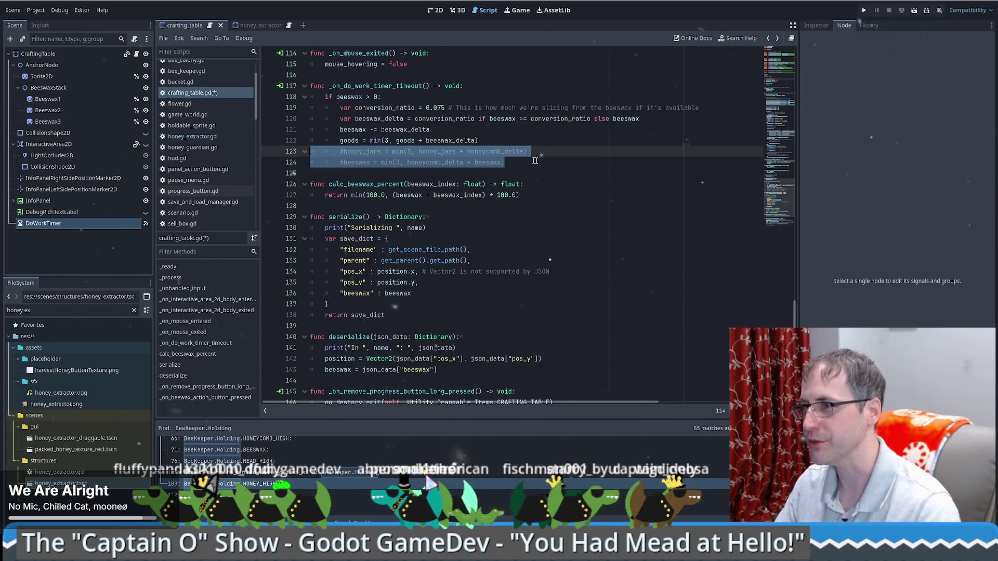
key(BackSpace)
key(BackSpace)
scroll(546, 167, up, 2)
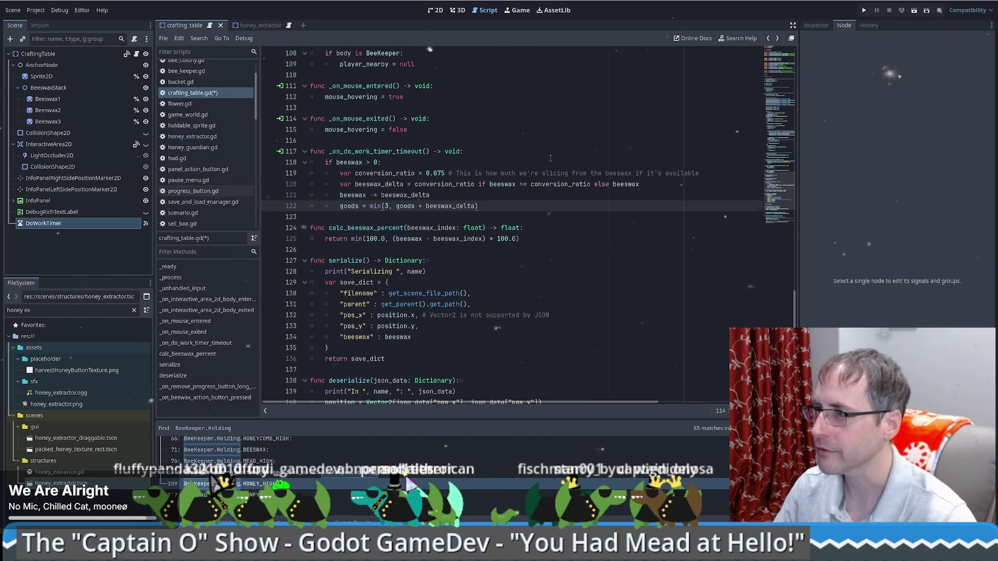
scroll(541, 172, down, 2)
scroll(532, 179, up, 2)
scroll(532, 179, down, 2)
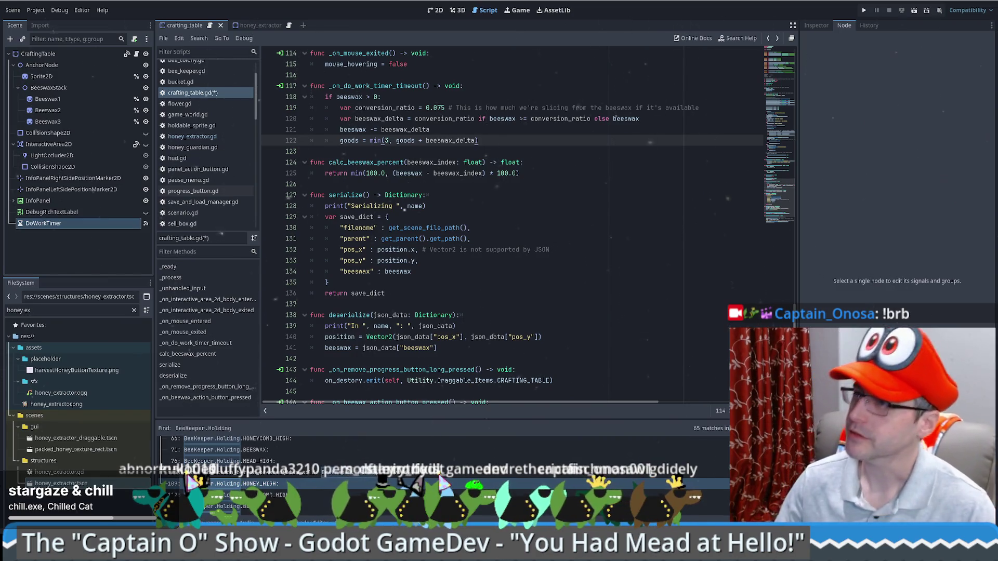
mouse_move(442, 324)
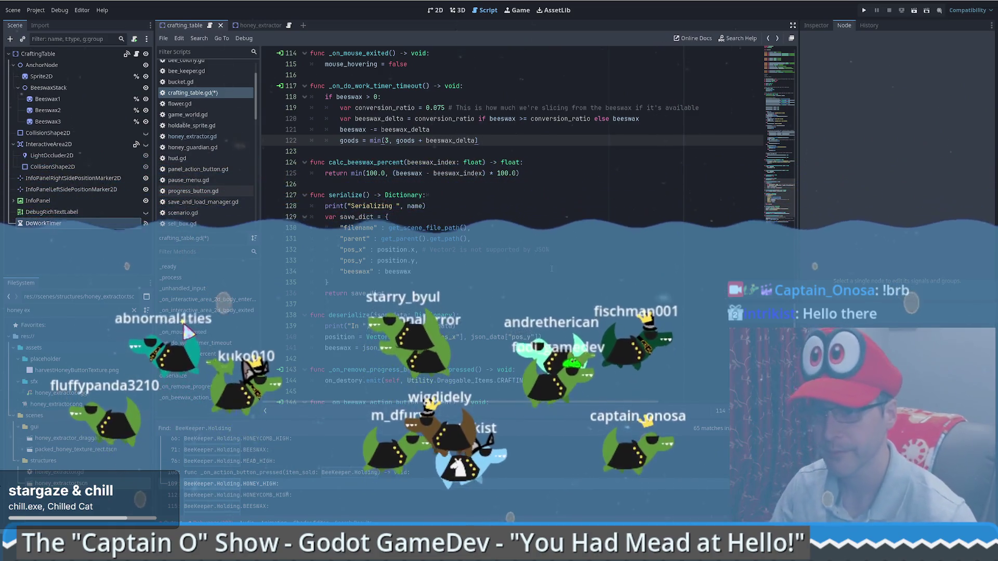
Add a "goods": goods entry to serialize's save dictionary and duplicate deserialize's beeswax line.
scroll(598, 265, down, 3)
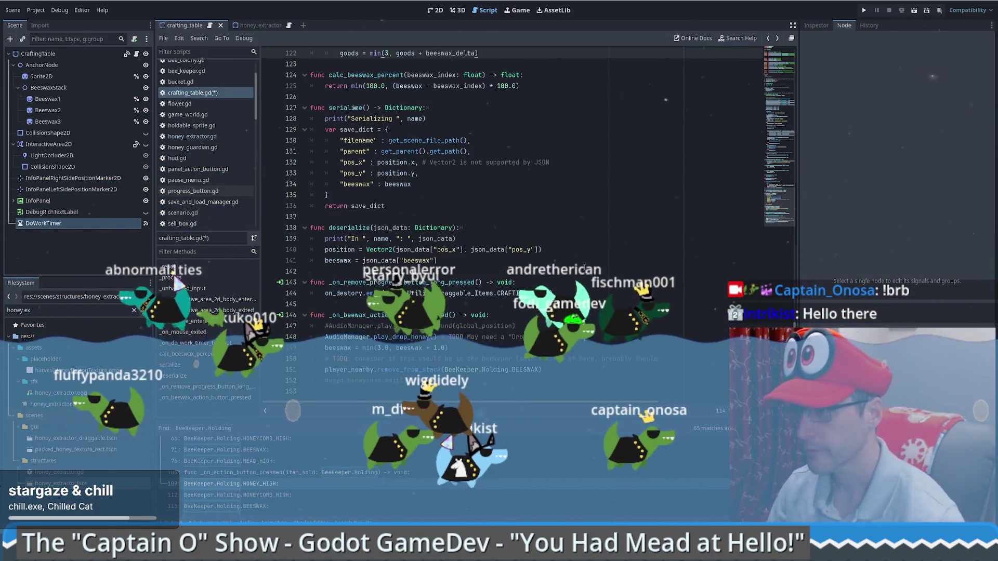
click(533, 261)
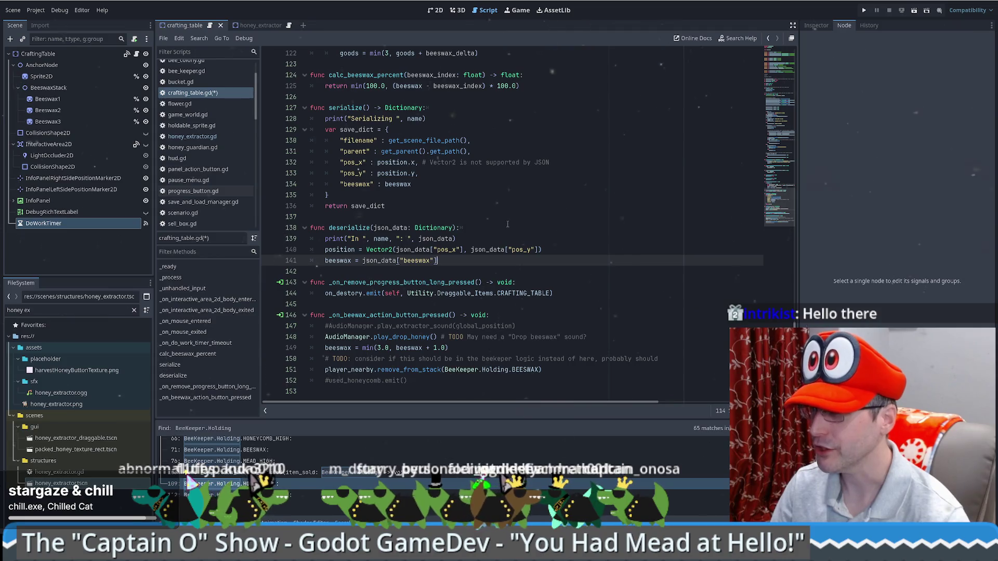
click(437, 185)
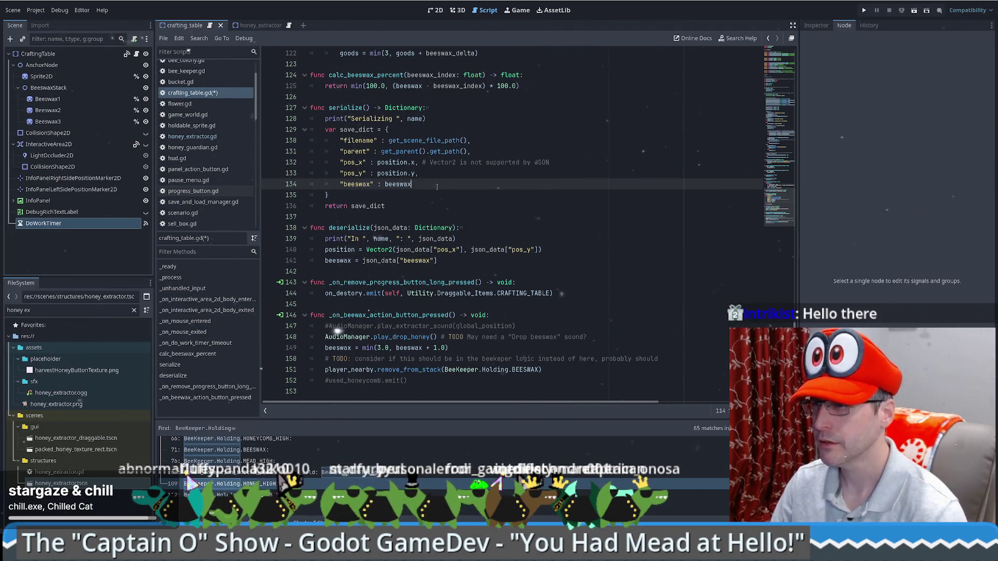
key(ctrl+shift+d)
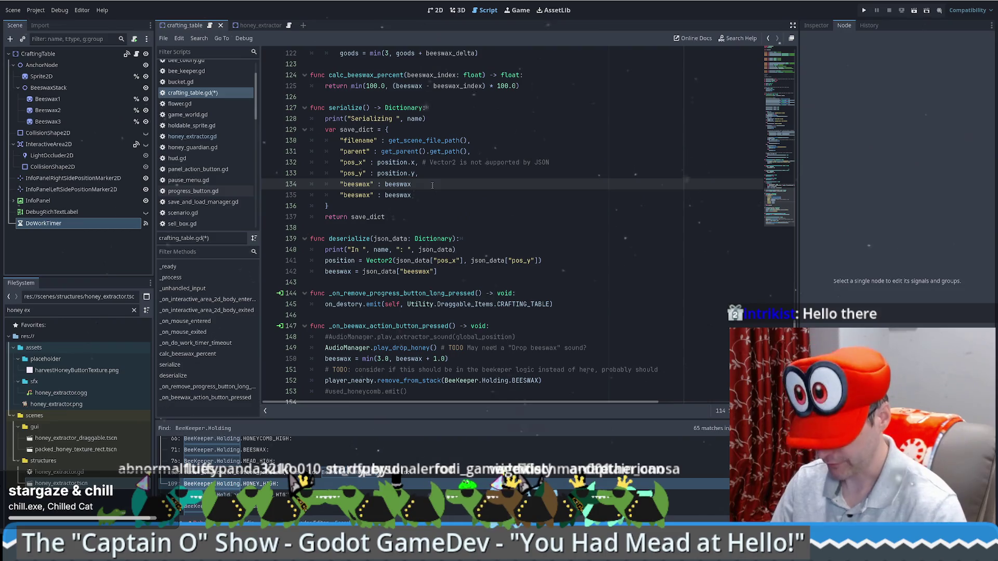
text(,)
double_click(358, 196)
text(goods)
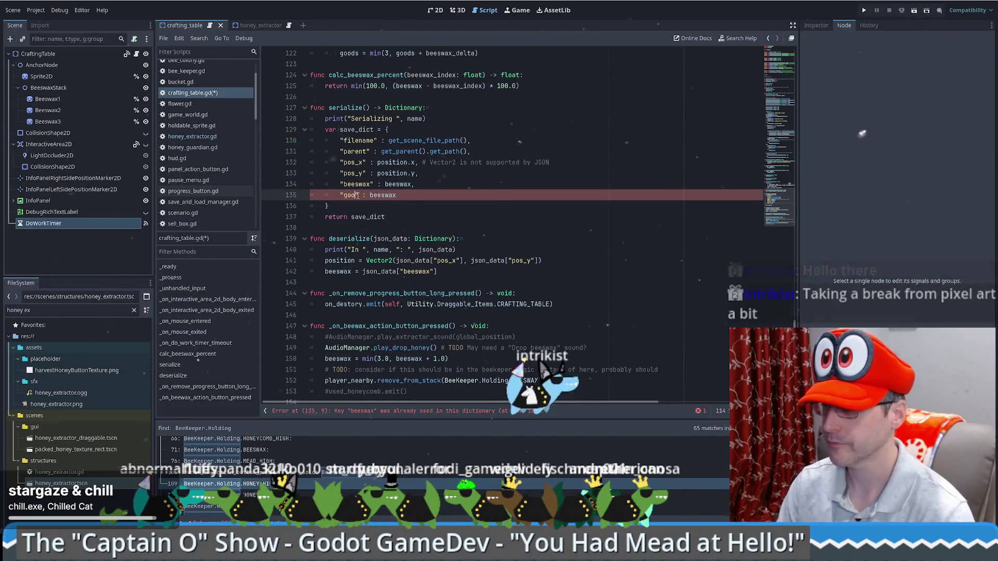
double_click(384, 195)
text(goods)
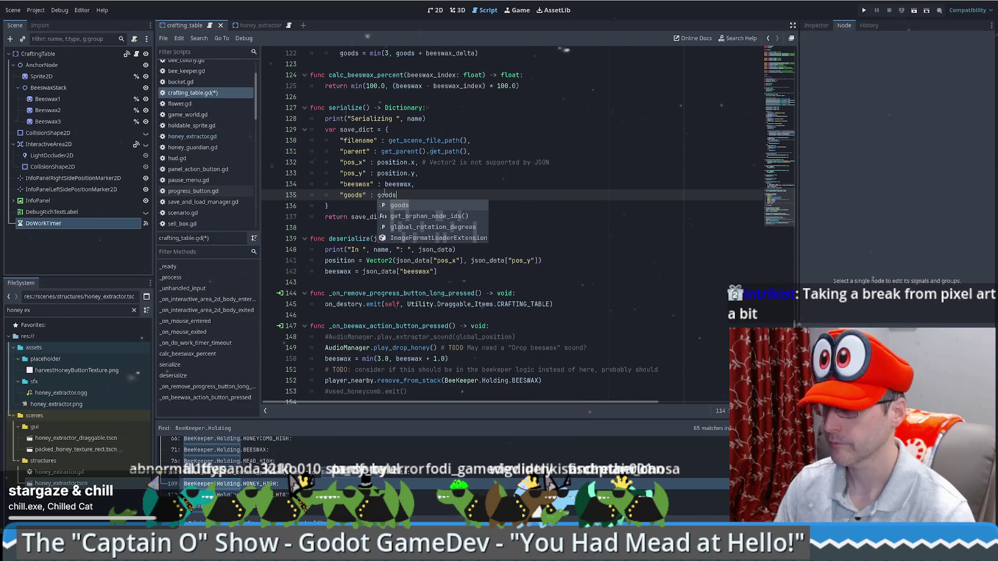
key(Escape)
click(439, 271)
key(ctrl+shift+d)
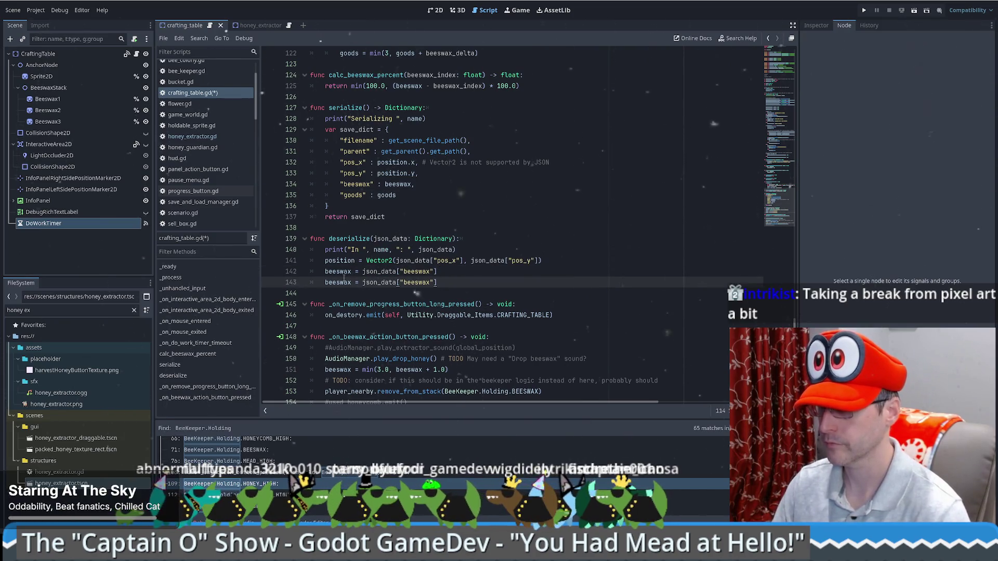
Change the duplicated deserialize line to read goods = json_data["goods"].
double_click(338, 283)
text(goods)
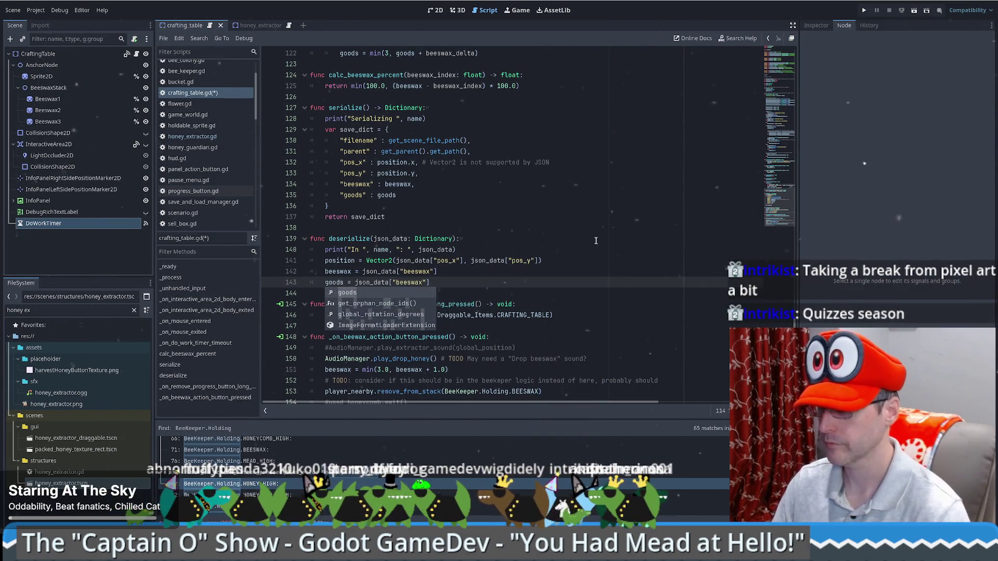
click(520, 249)
double_click(410, 282)
text(goods)
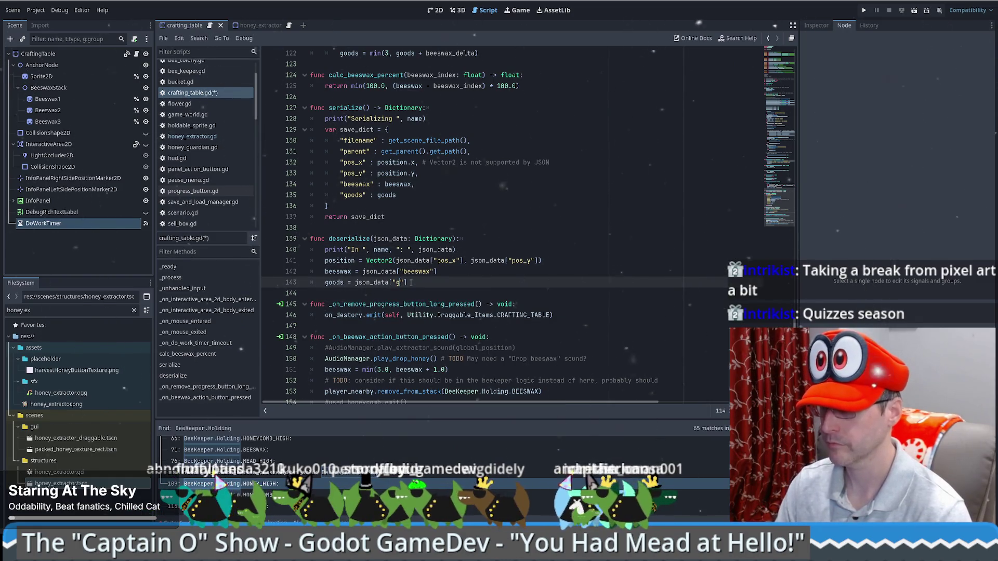
click(498, 263)
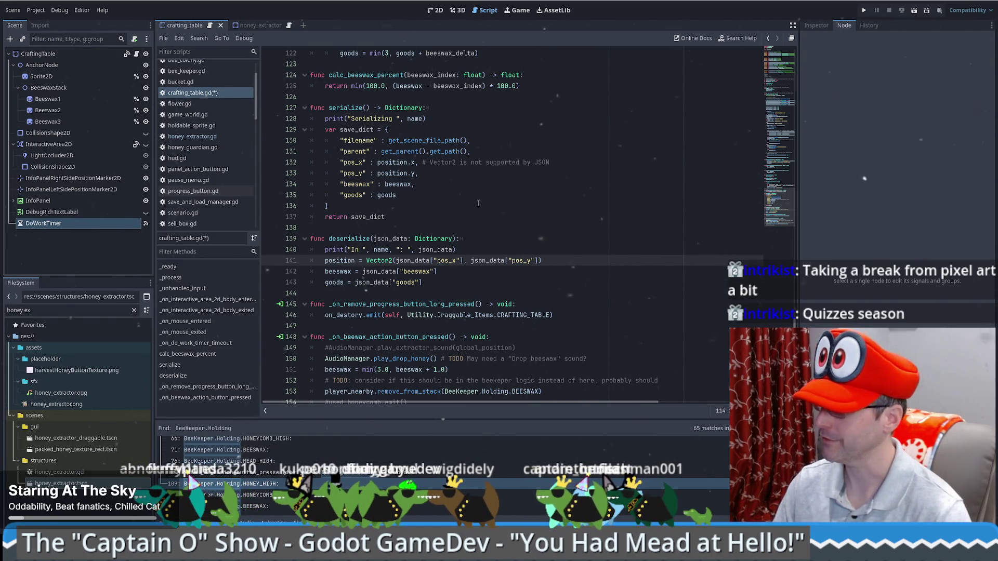
Save crafting_table.gd.
scroll(478, 203, down, 1)
key(Up)
key(Up)
key(Up)
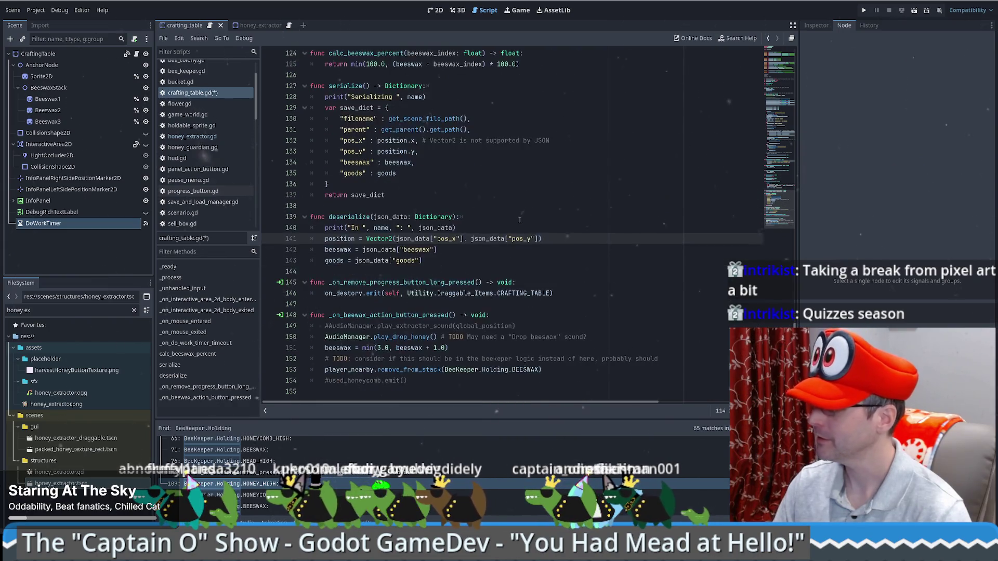
scroll(514, 219, up, 5)
scroll(502, 220, up, 3)
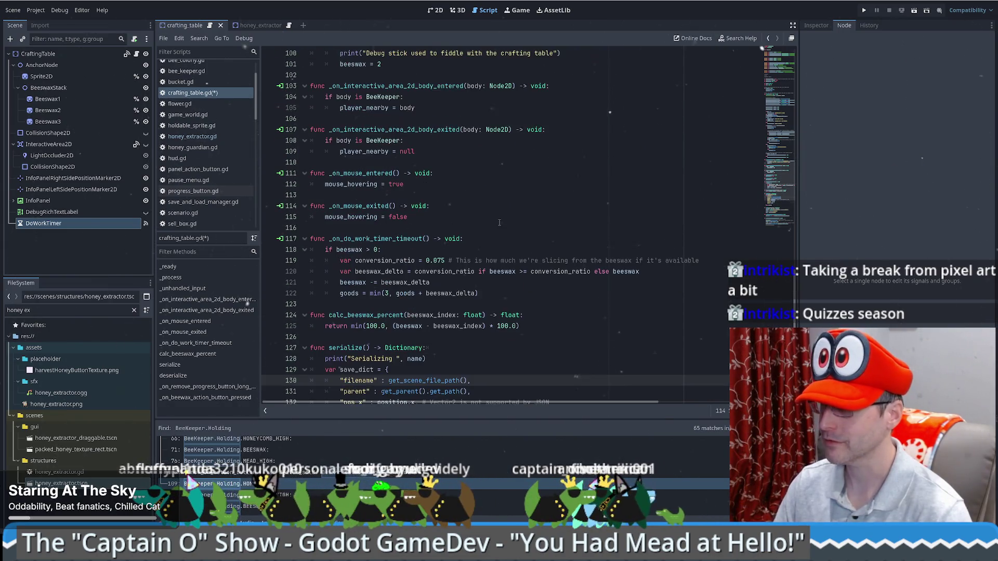
scroll(494, 217, up, 5)
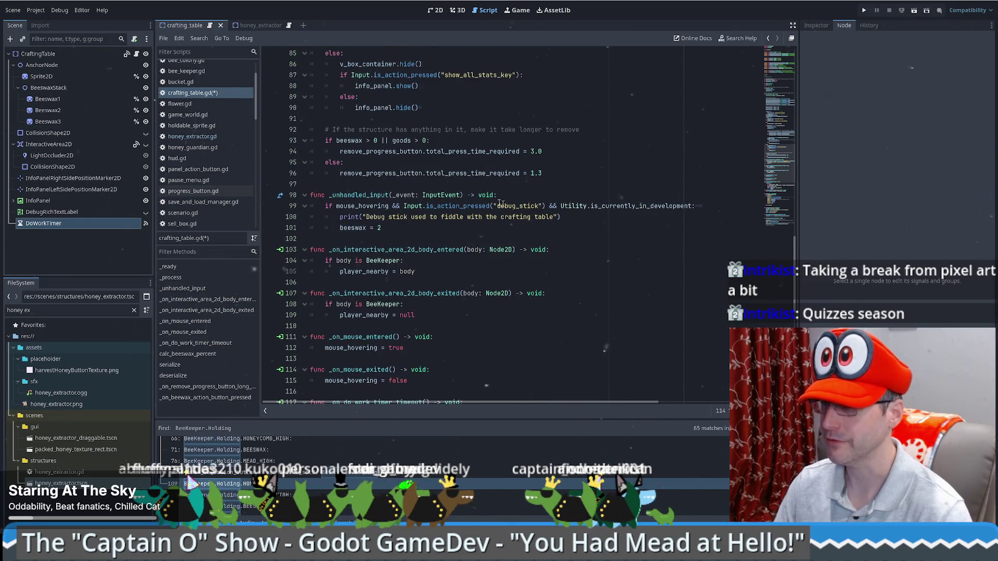
click(551, 213)
key(ctrl+s)
Insert an empty line below the 'var goods: float = 0' declaration at the top.
scroll(582, 201, up, 5)
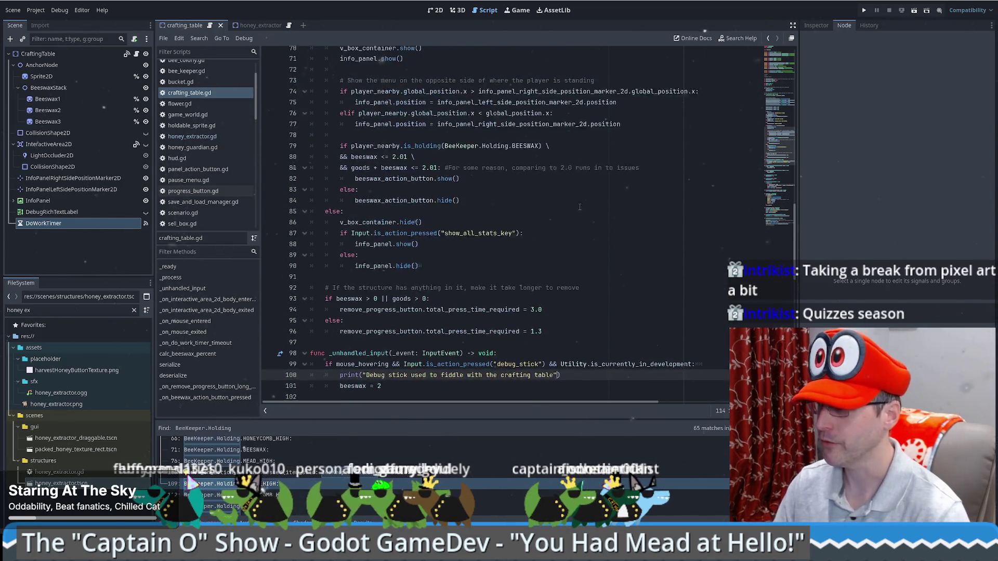
scroll(582, 201, up, 15)
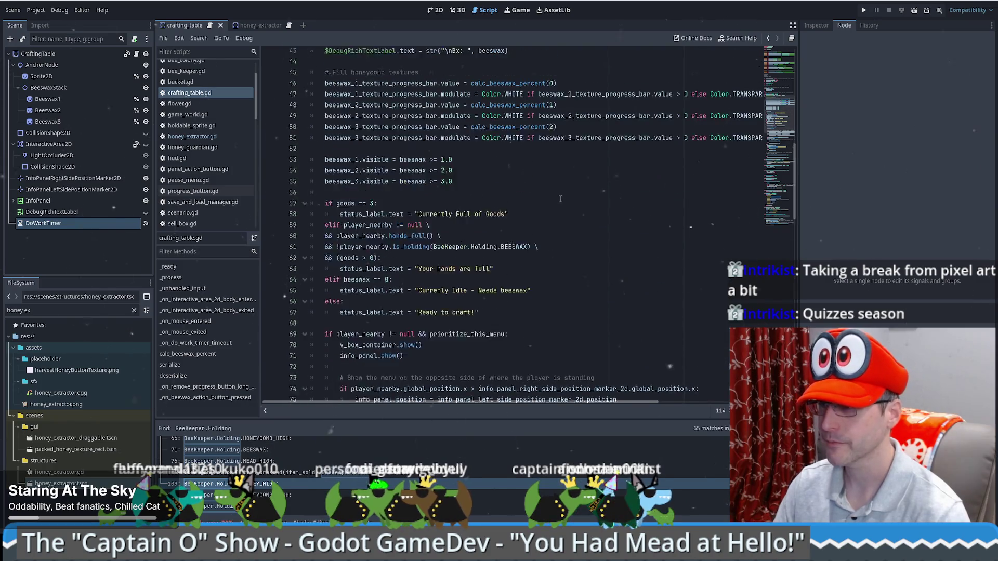
scroll(556, 197, up, 1)
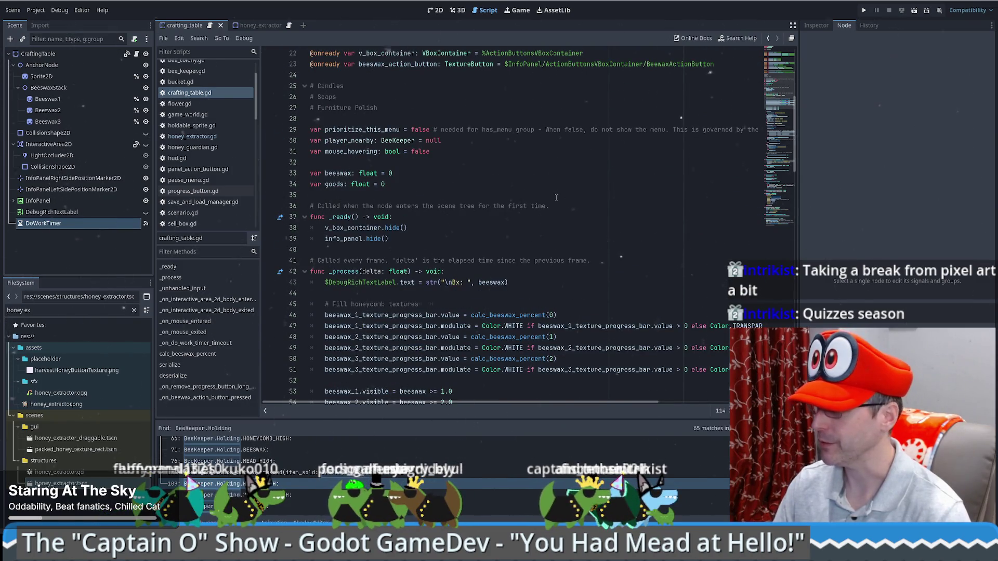
click(448, 181)
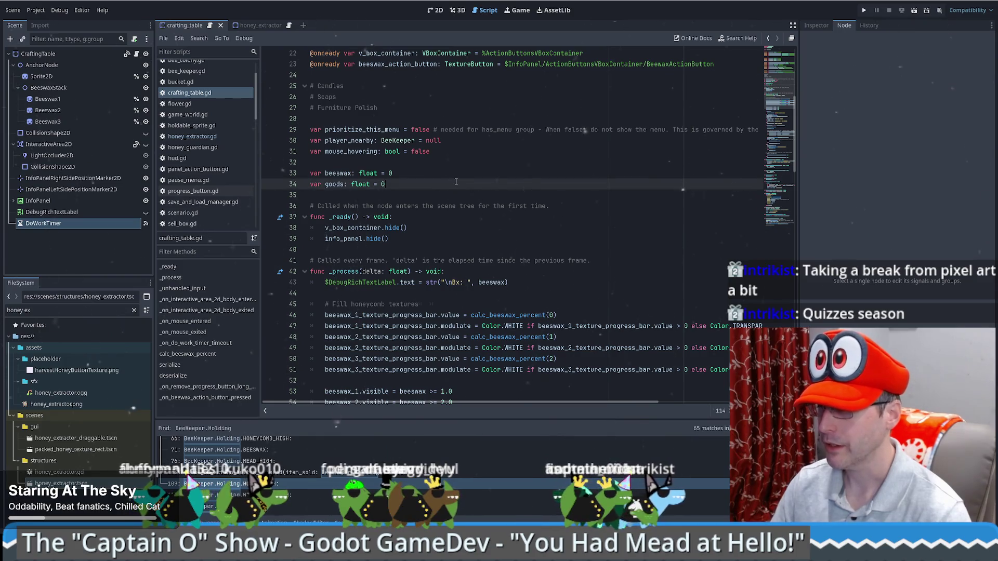
key(Return)
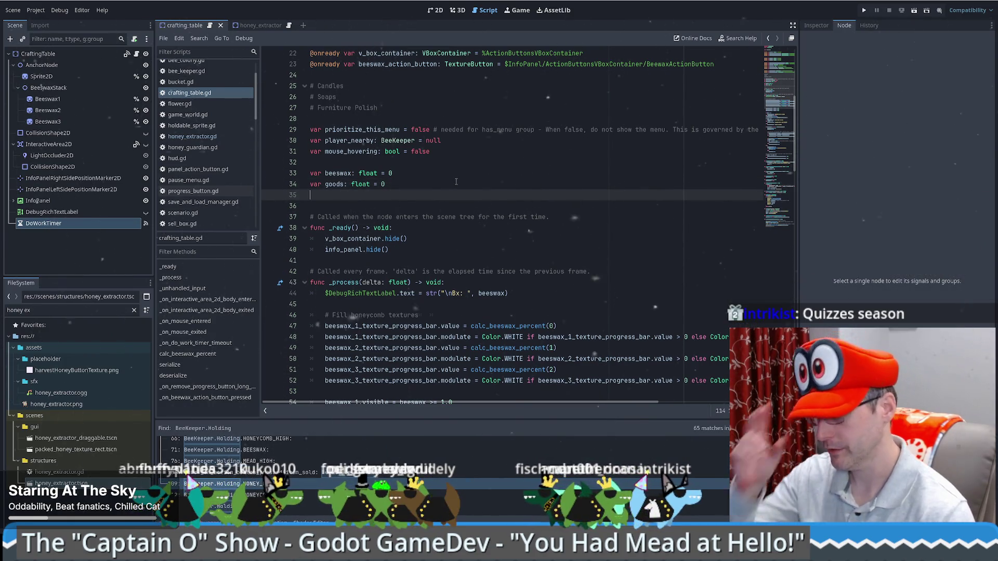
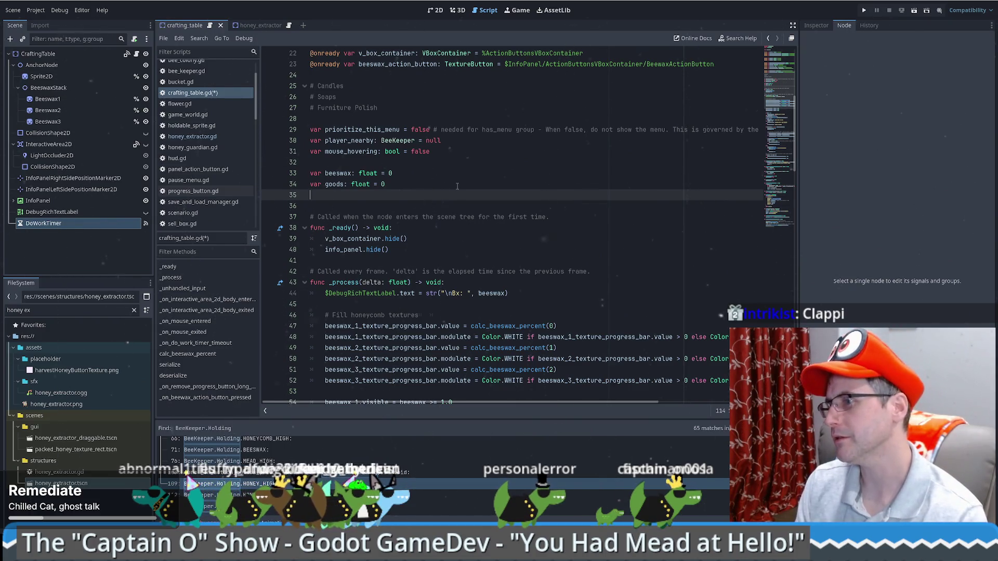
Declare a currently_crafting variable of type BeeKeeper.Holding on line 35.
text(var curre)
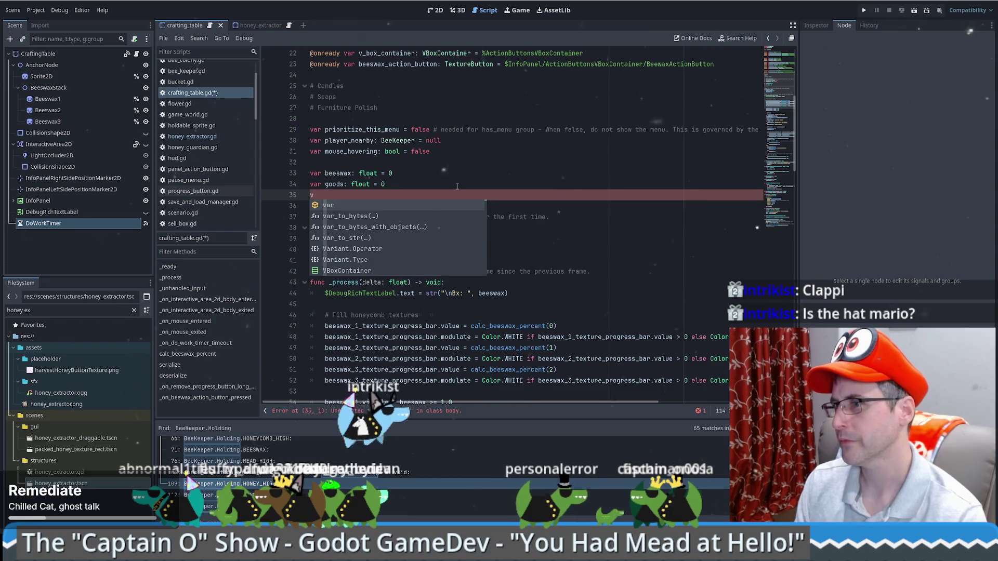
key(BackSpace)
key(BackSpace)
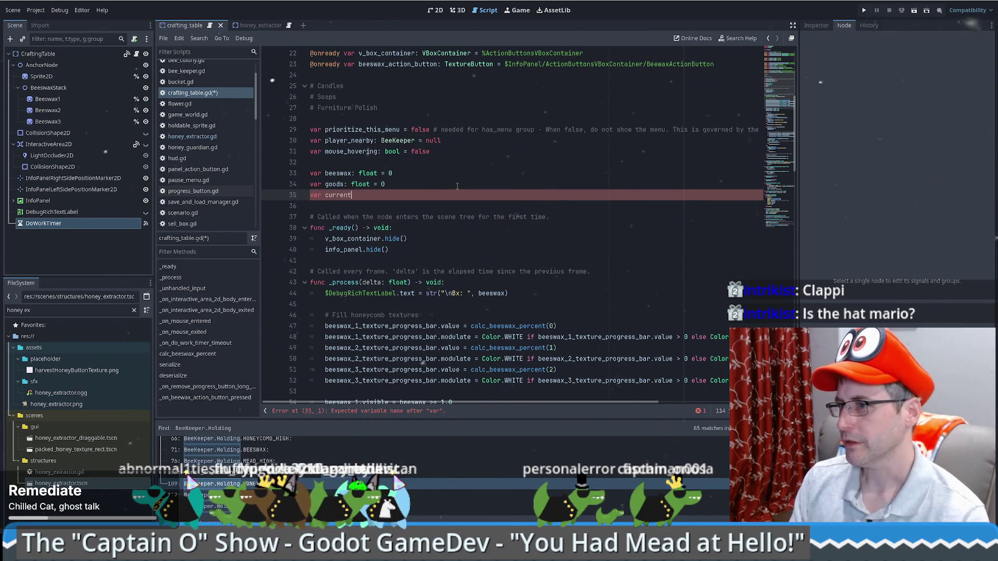
text(currently)
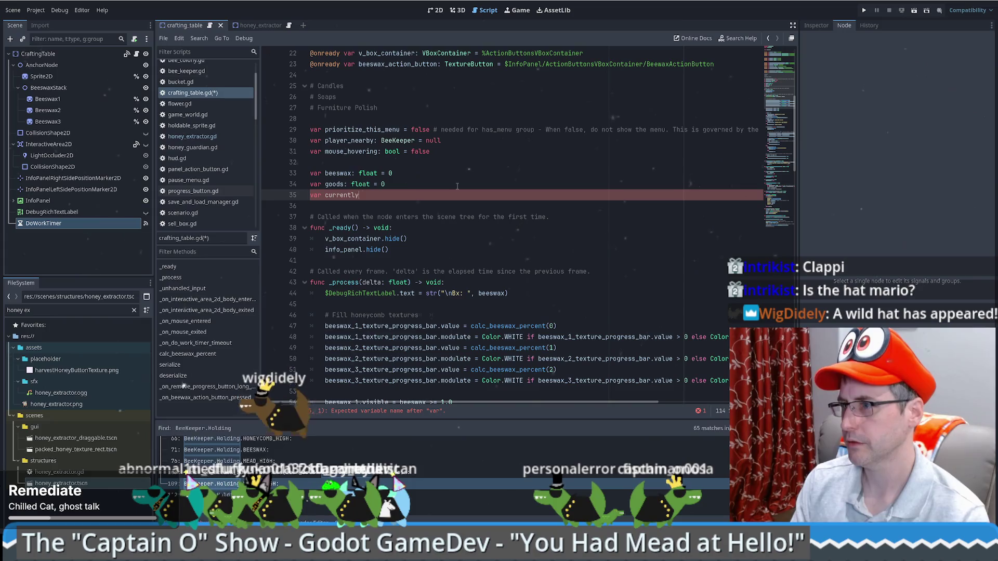
text(_crafting;)
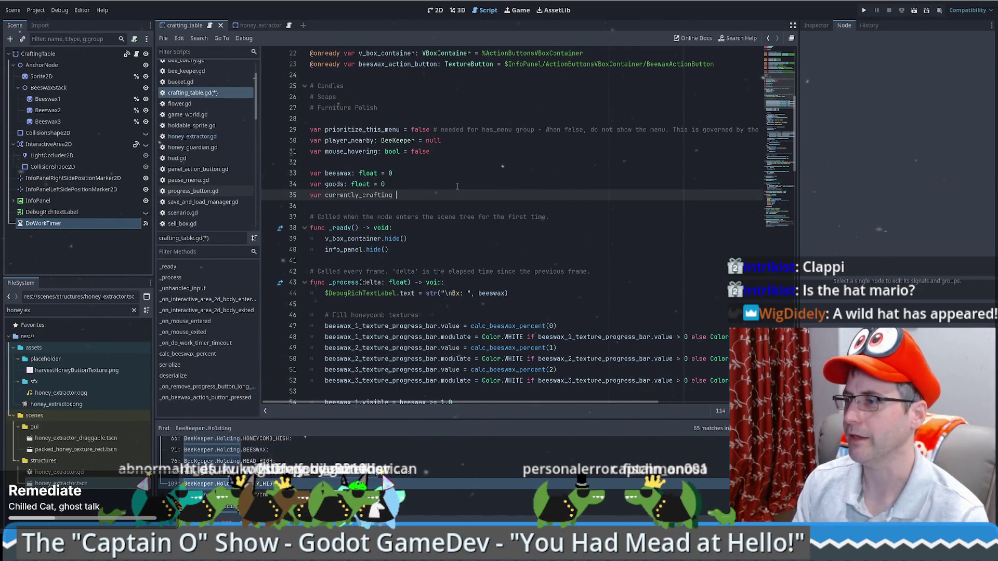
key(BackSpace)
key(BackSpace)
text(K)
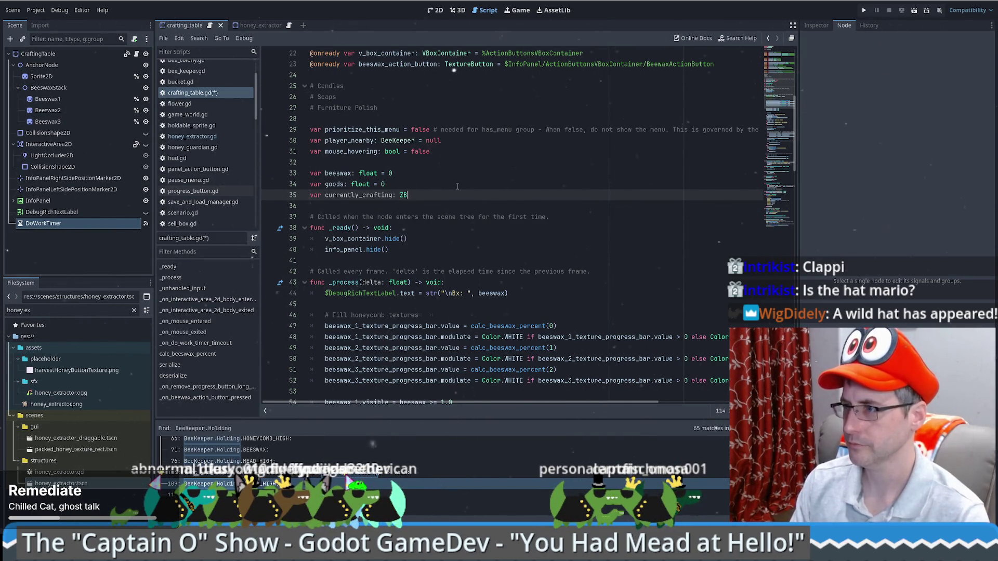
key(BackSpace)
key(BackSpace)
text(BeeKeeper.ho)
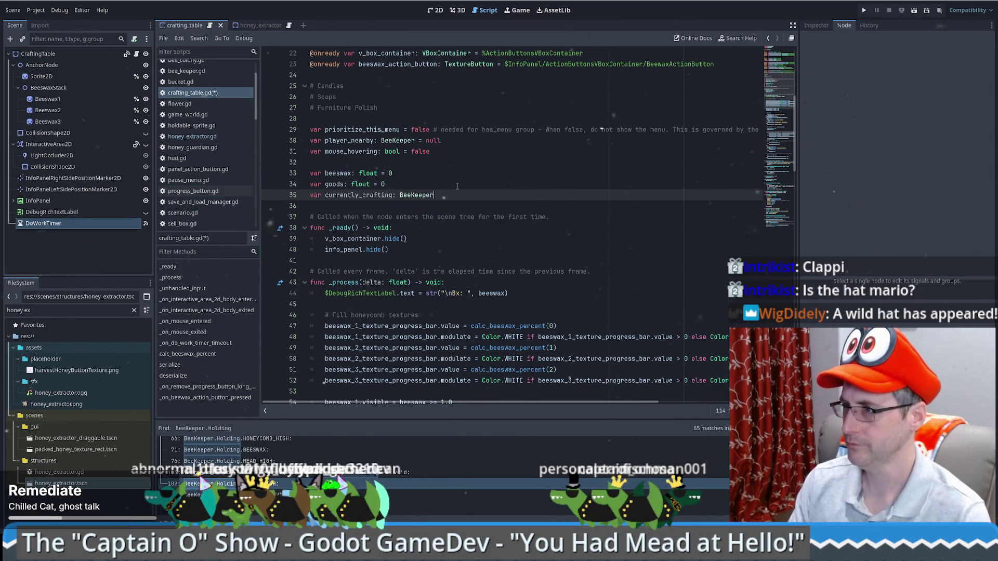
key(Return)
Give currently_crafting the default value BeeKeeper.Holding.NOTHING.
text(= )
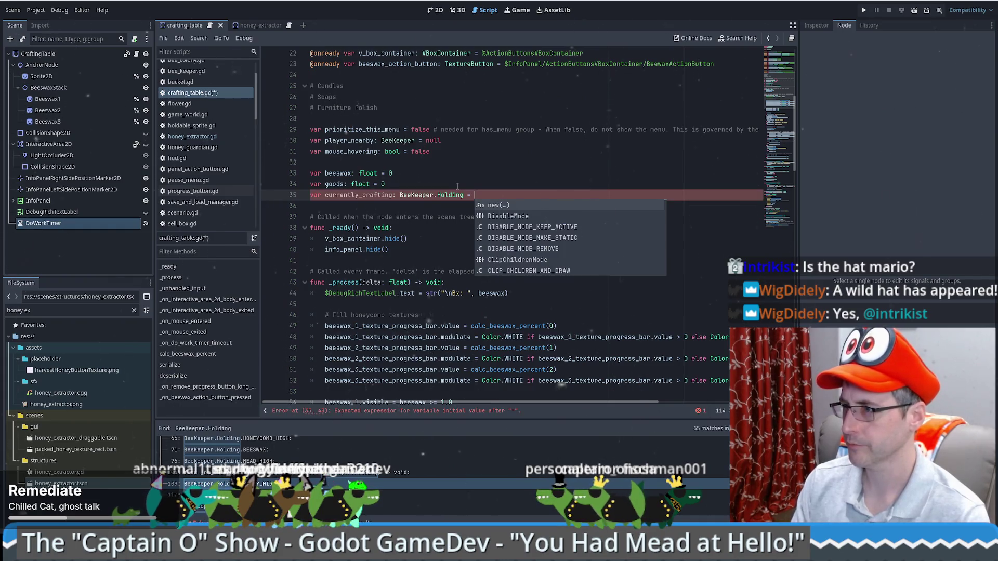
text(Bee)
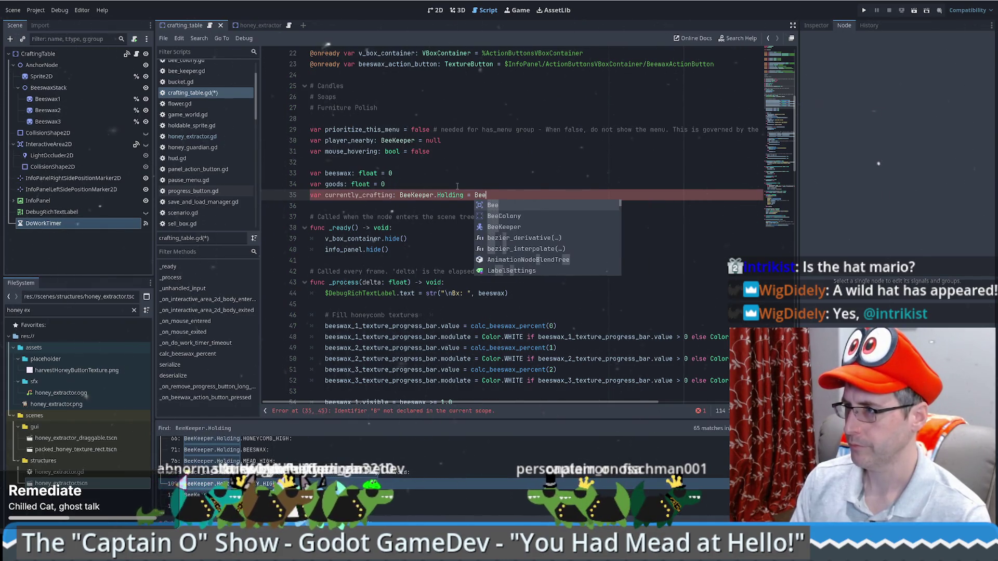
key(Down)
key(Return)
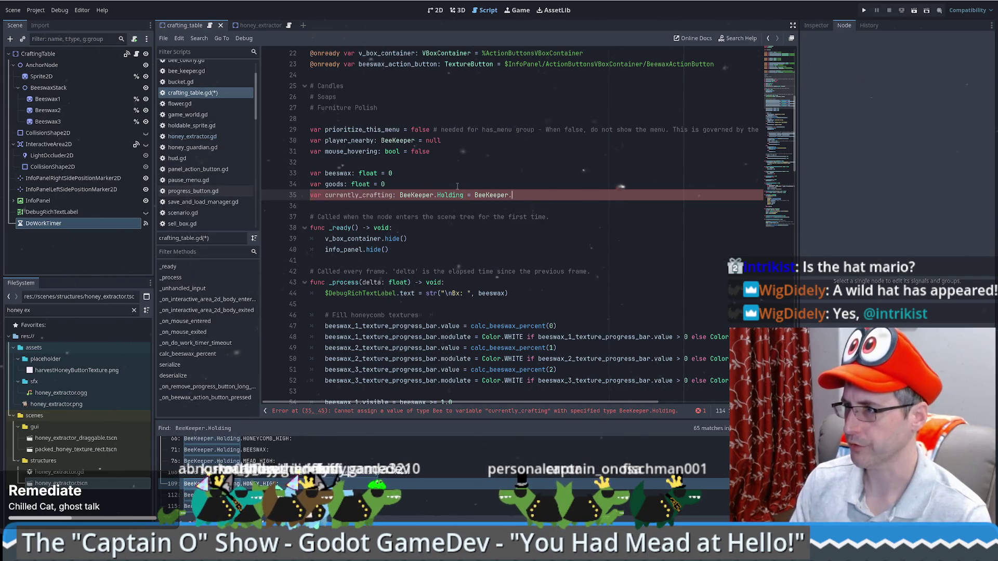
text(Ho)
key(Return)
text(.no)
key(Return)
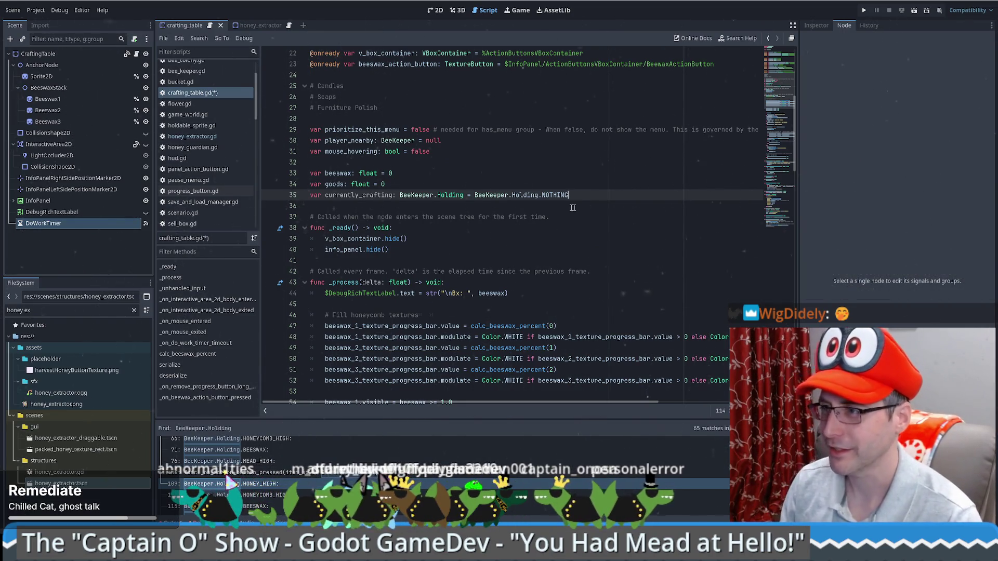
scroll(569, 206, down, 1)
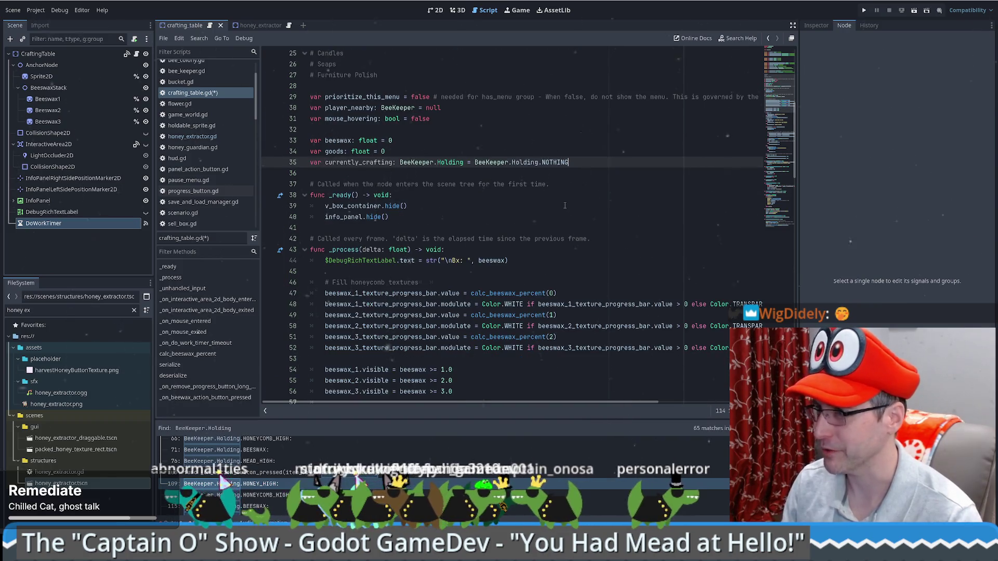
scroll(565, 206, up, 2)
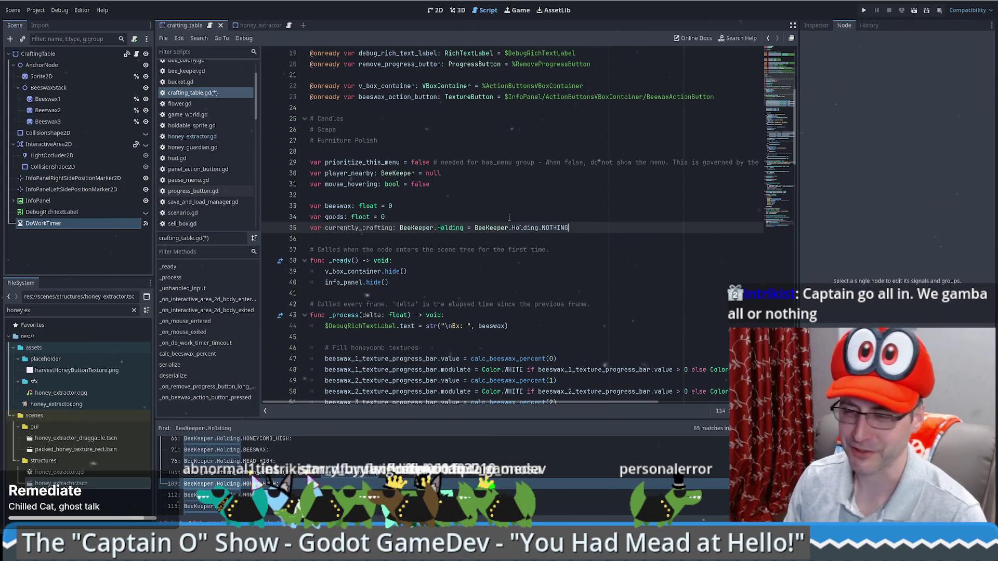
scroll(509, 217, down, 7)
scroll(555, 237, up, 7)
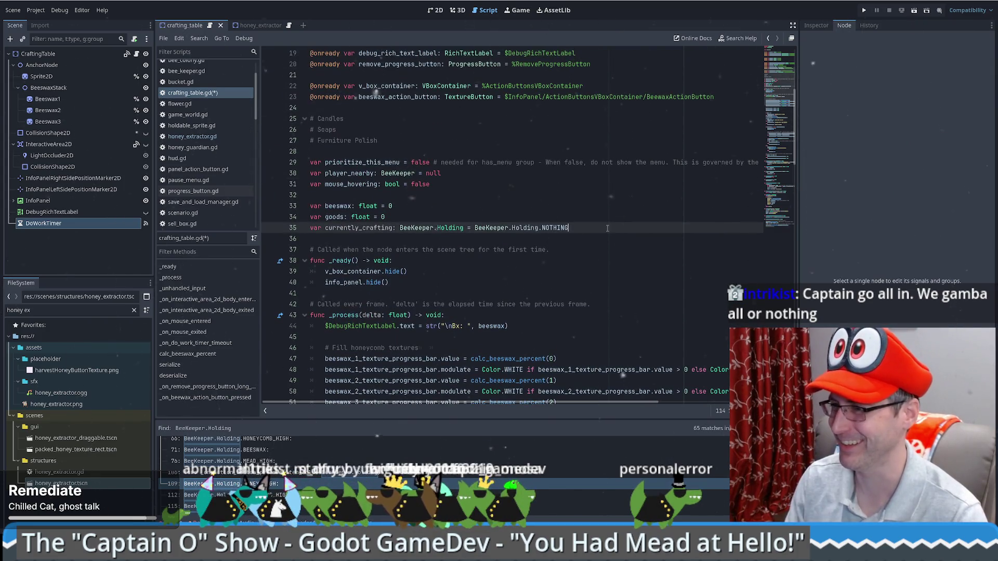
scroll(603, 228, up, 3)
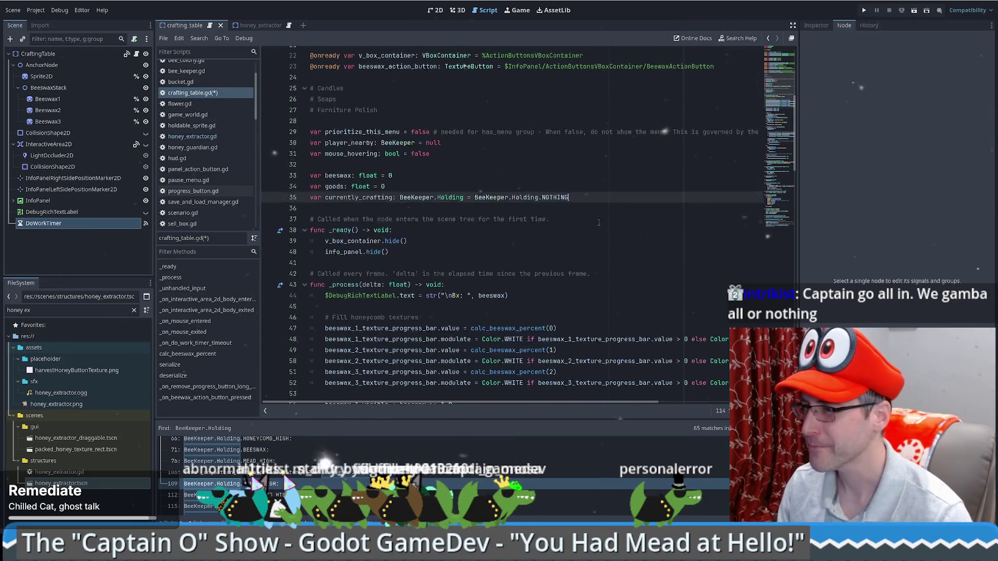
scroll(598, 228, down, 5)
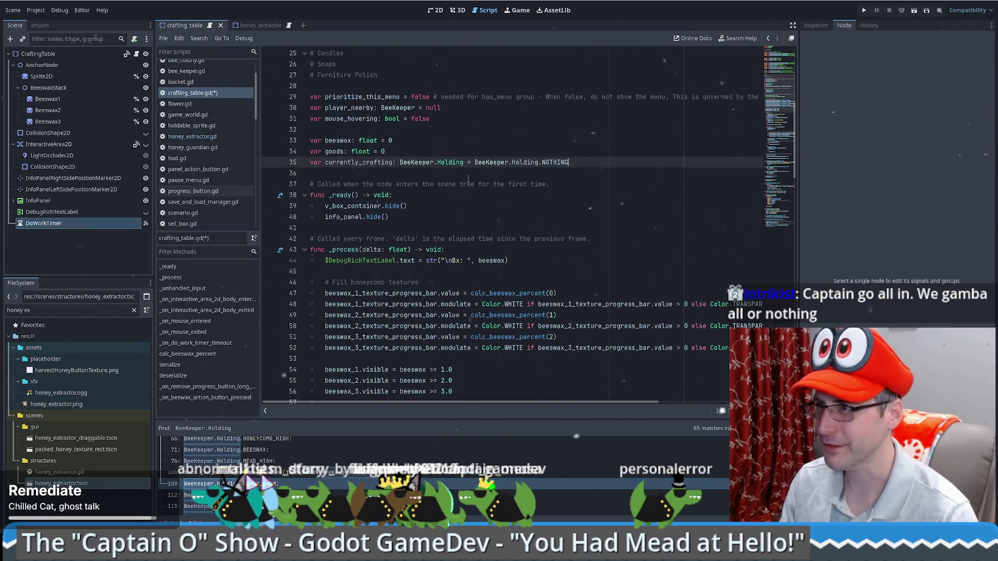
scroll(467, 175, up, 2)
drag(348, 111, 406, 142)
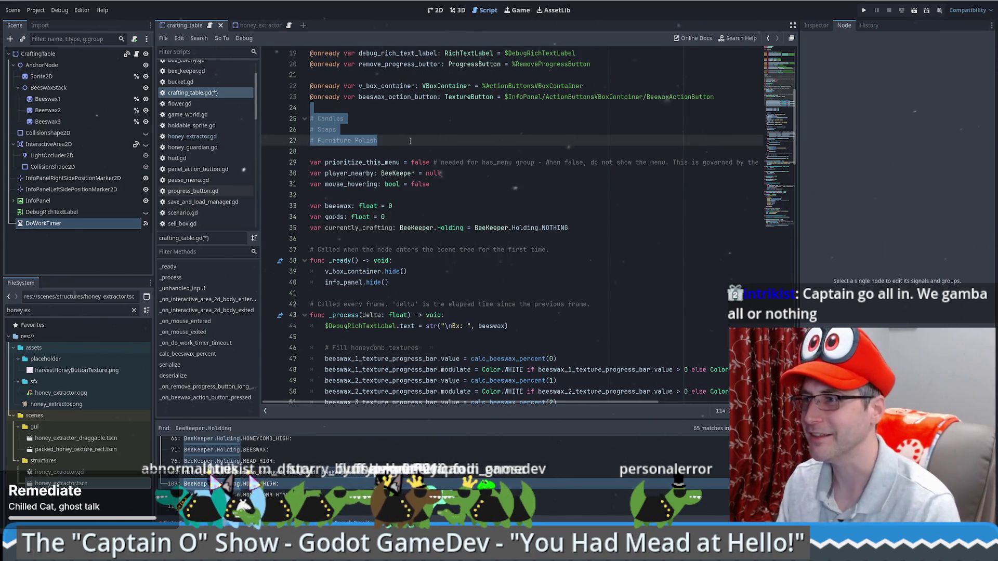
click(410, 141)
click(370, 228)
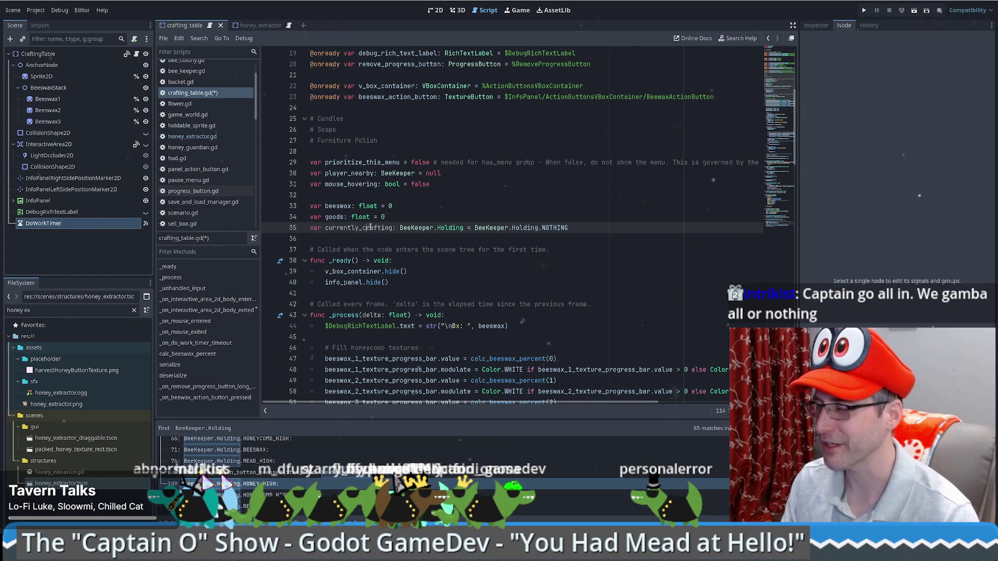
double_click(391, 228)
scroll(526, 228, down, 3)
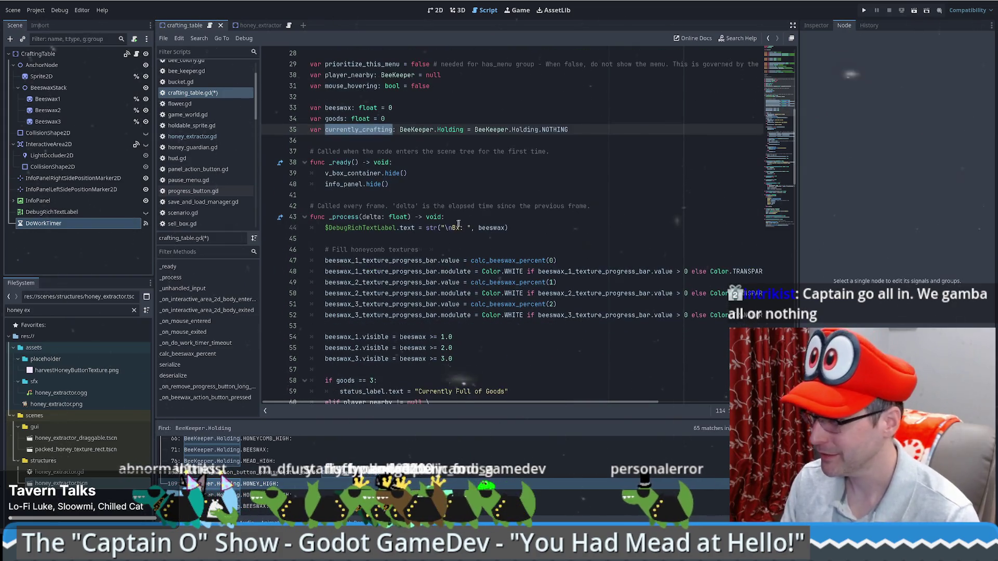
click(531, 215)
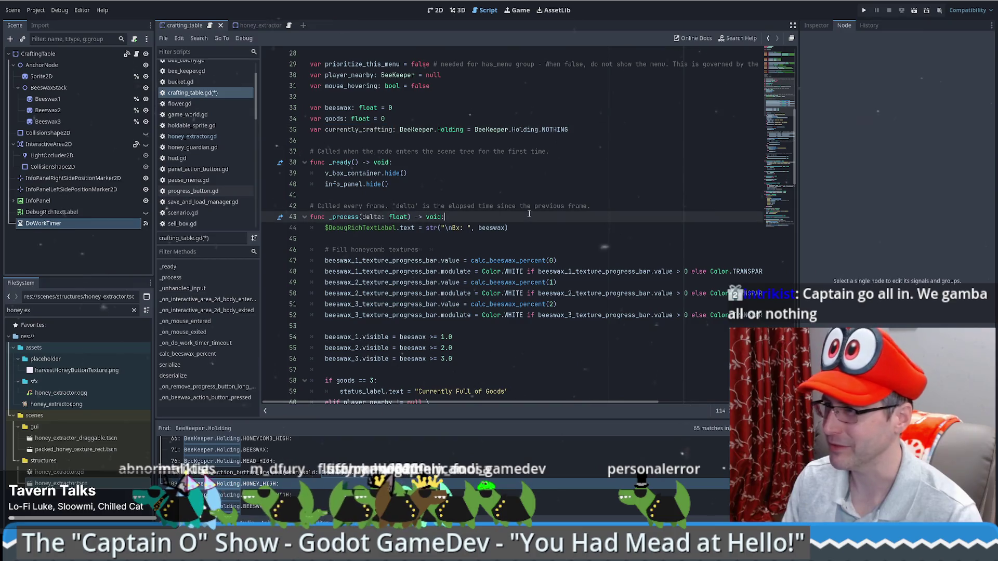
scroll(532, 221, down, 5)
click(553, 206)
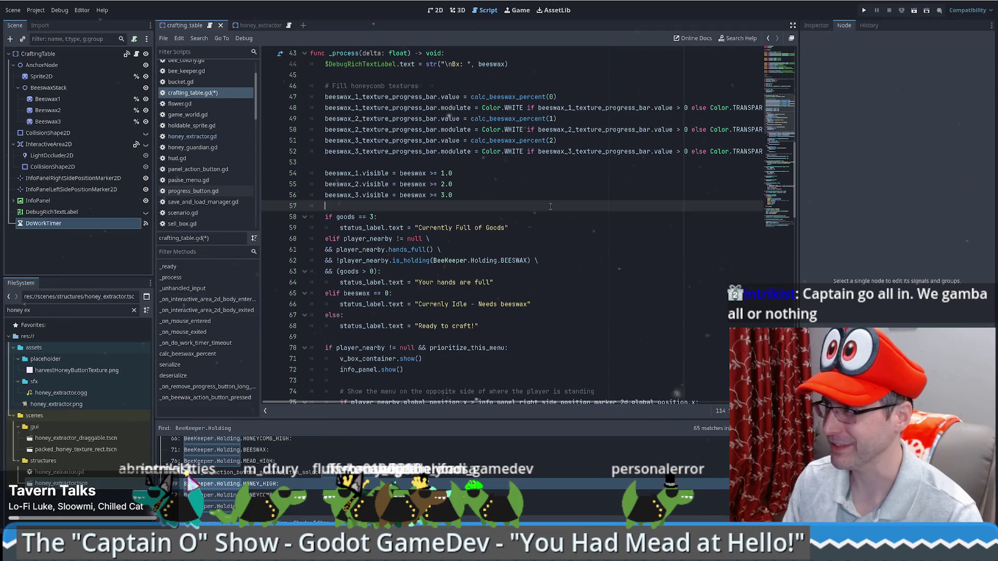
scroll(520, 223, down, 10)
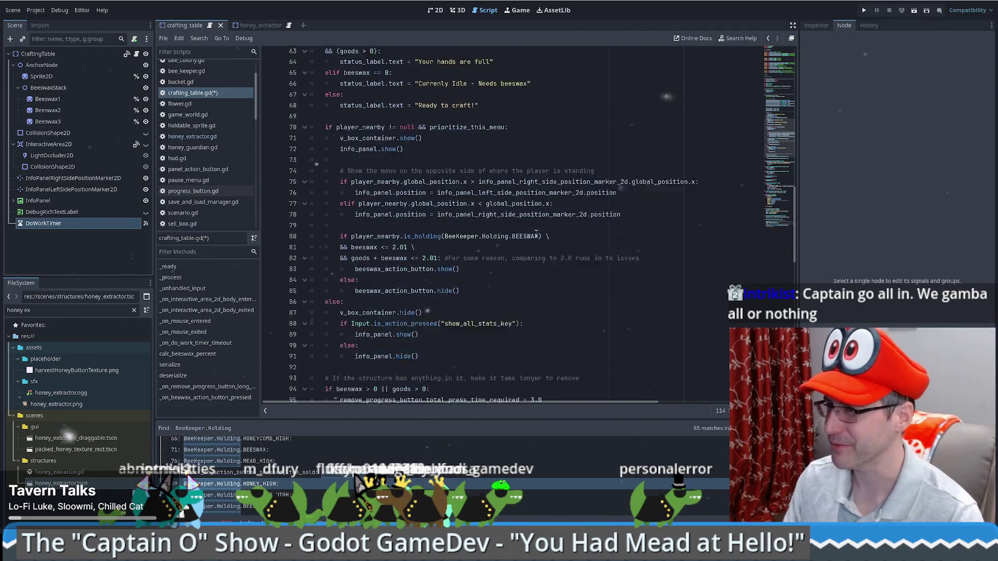
scroll(476, 237, up, 17)
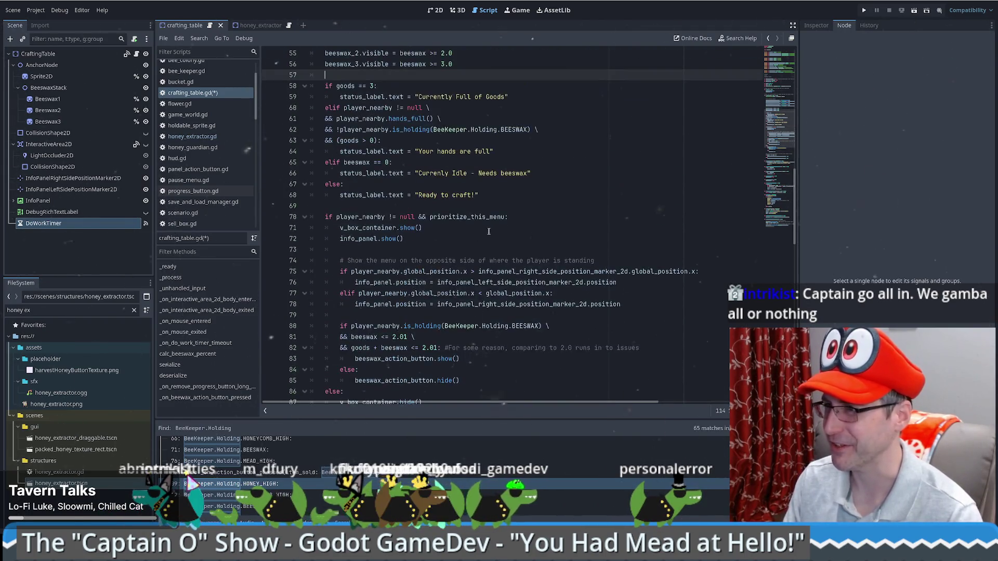
scroll(479, 241, down, 20)
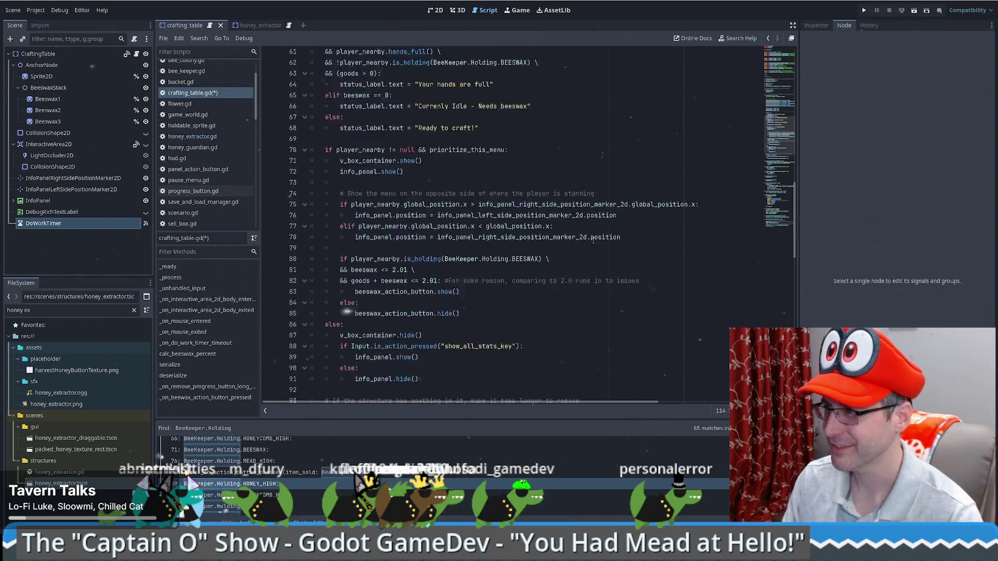
scroll(578, 251, up, 4)
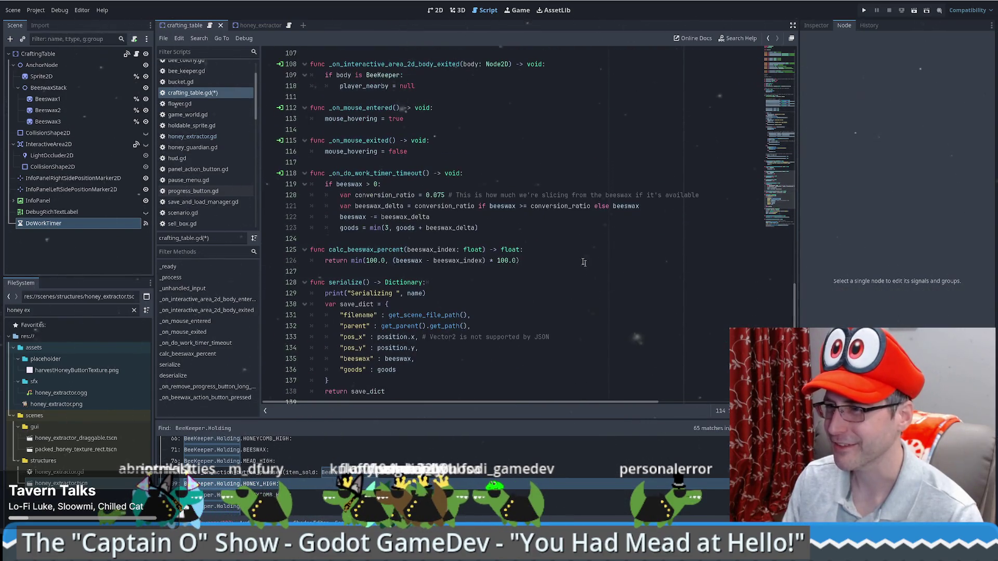
scroll(540, 222, up, 10)
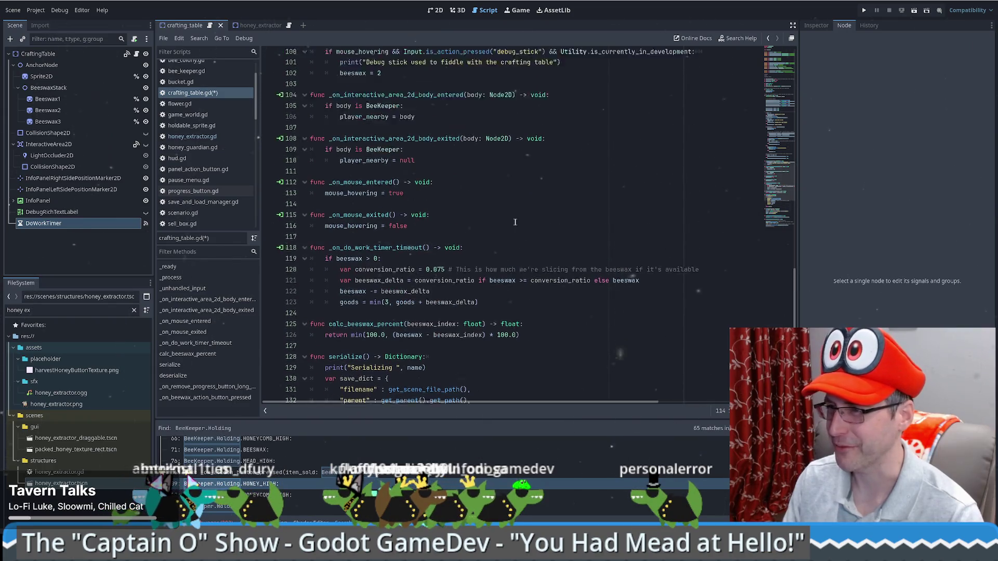
scroll(495, 216, up, 5)
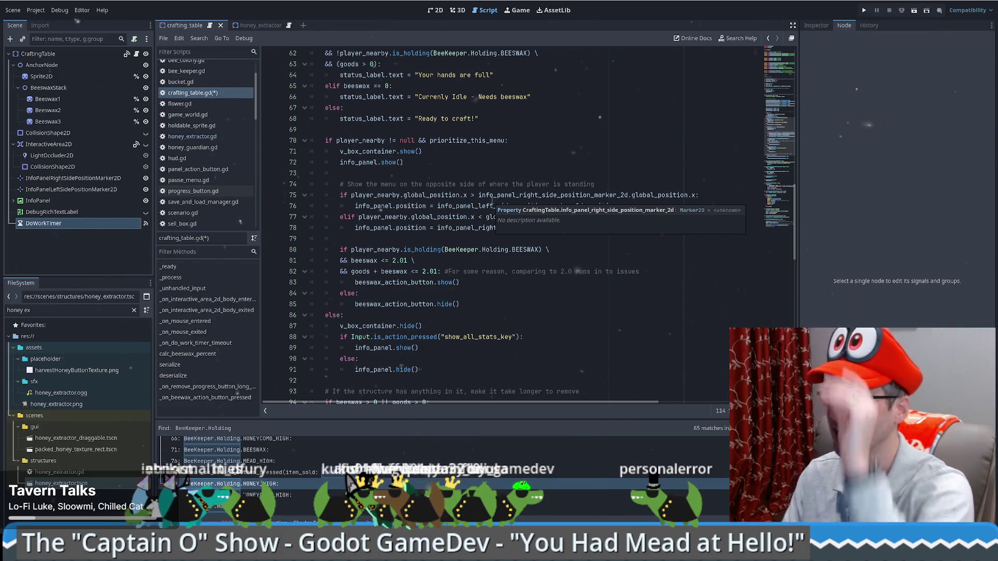
scroll(526, 184, up, 5)
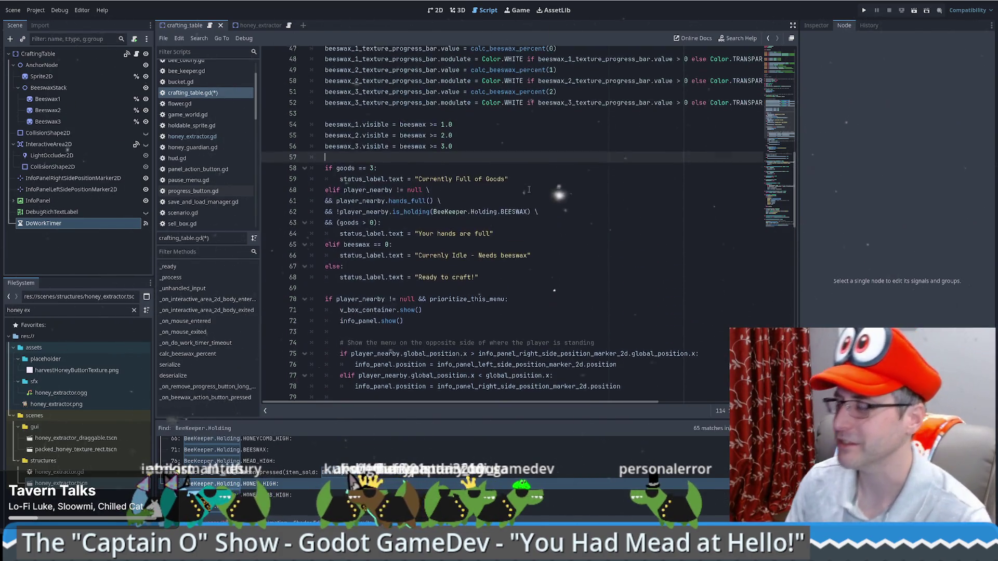
scroll(526, 184, up, 4)
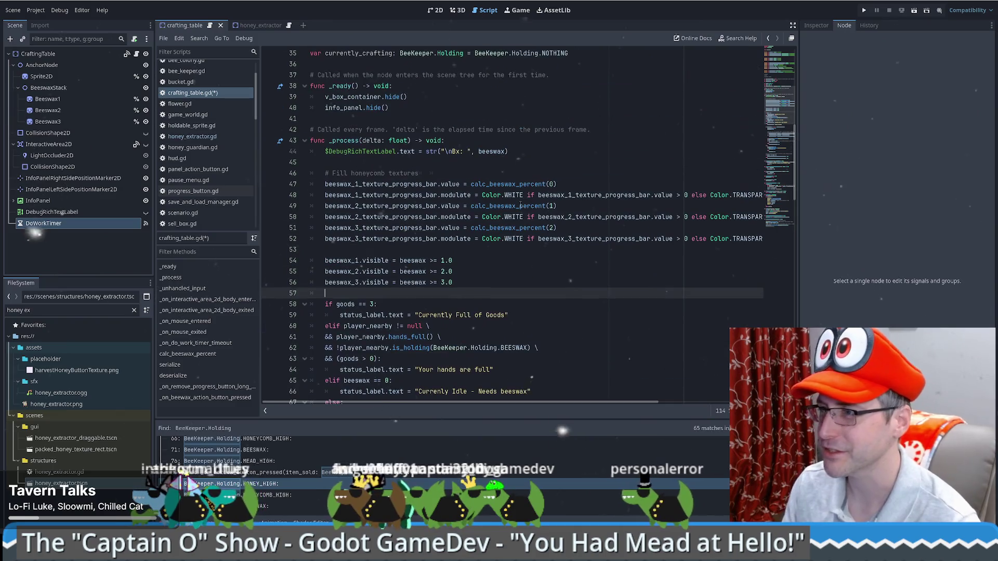
Select the currently_crafting variable name on line 35 of crafting_table.gd.
click(542, 151)
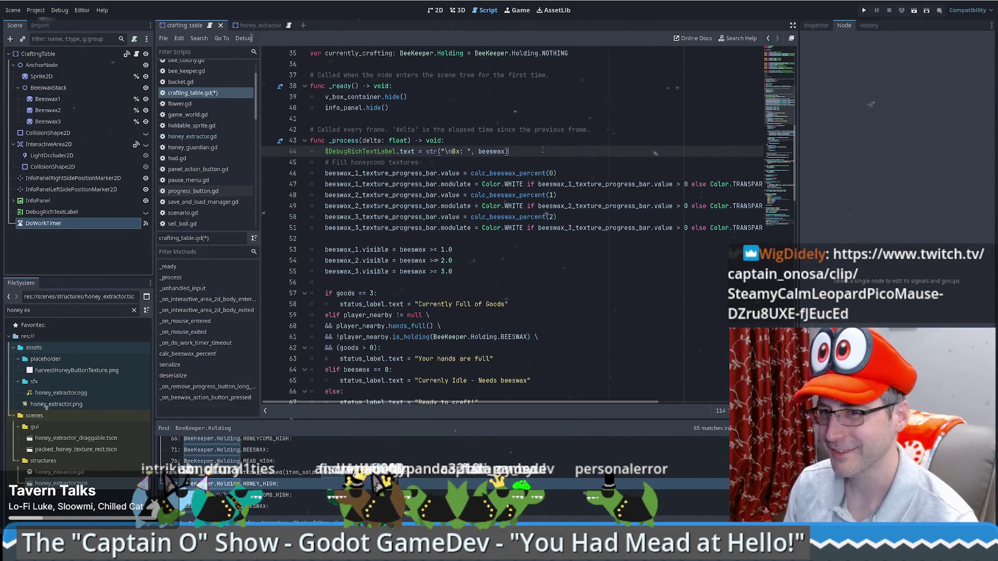
key(Down)
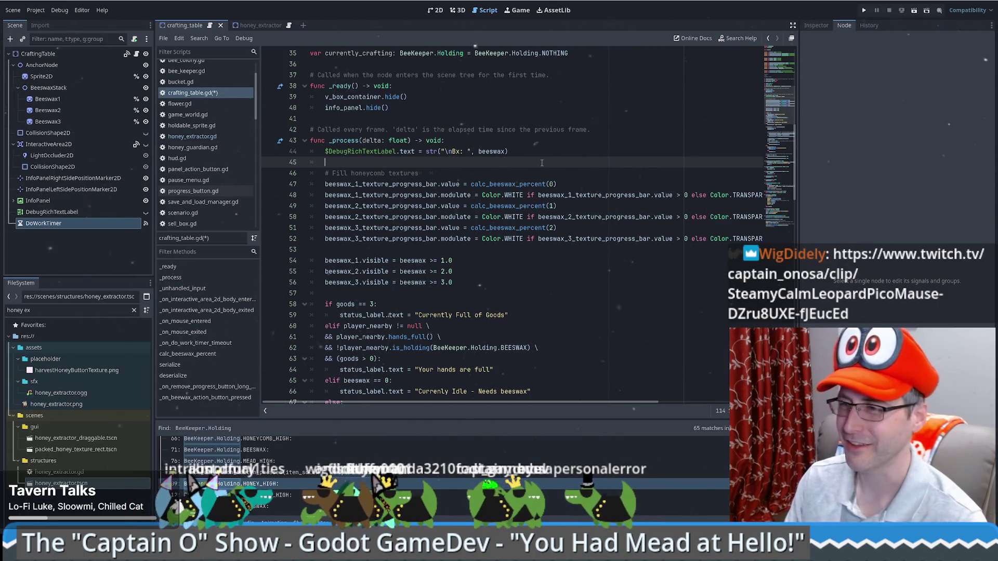
scroll(536, 163, up, 4)
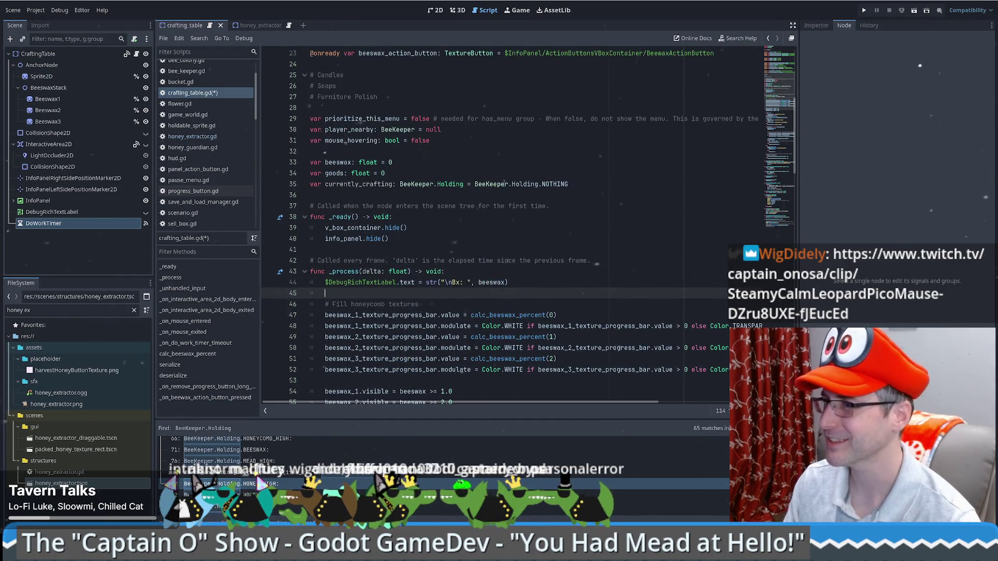
scroll(504, 184, up, 5)
scroll(505, 194, down, 8)
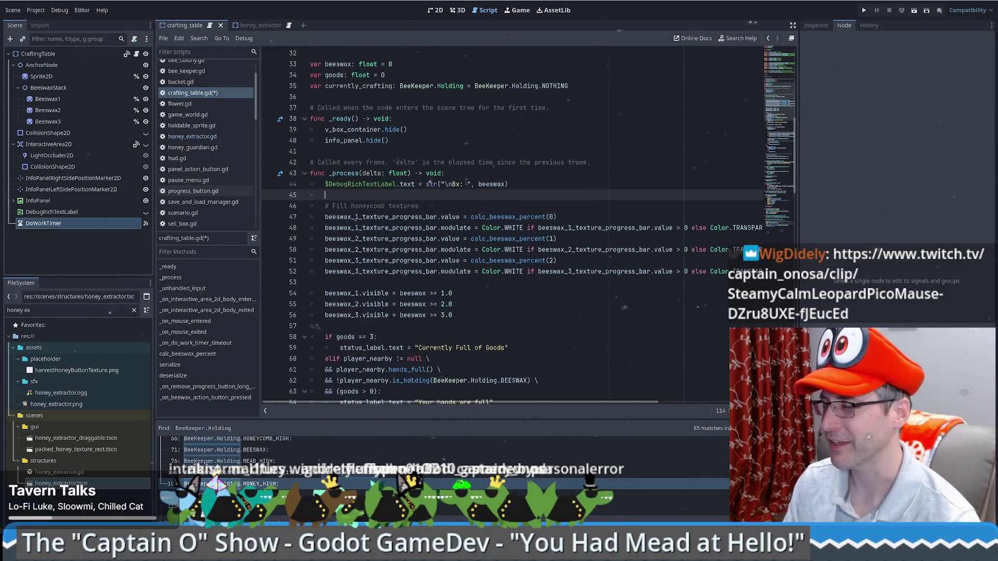
scroll(466, 182, down, 10)
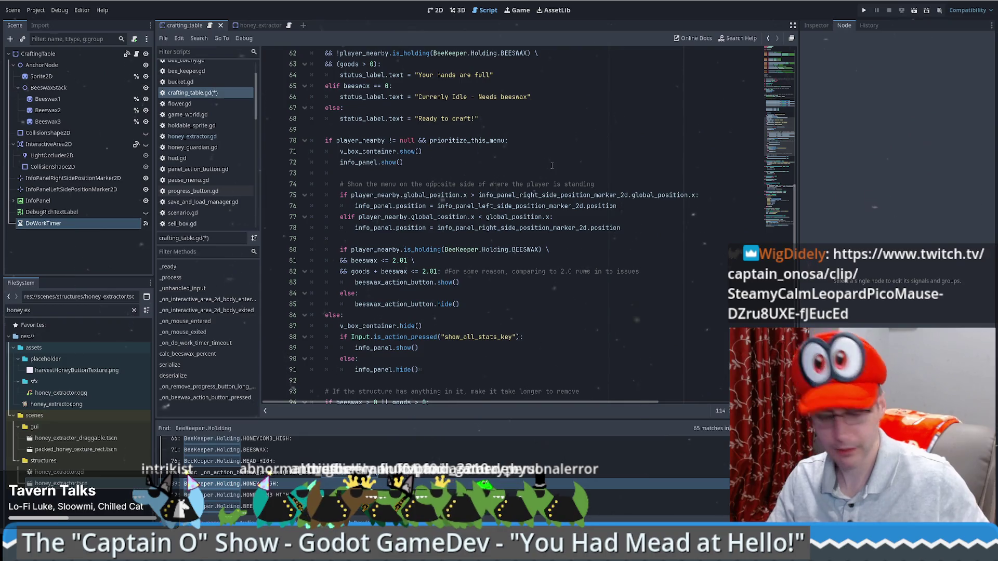
scroll(722, 105, up, 10)
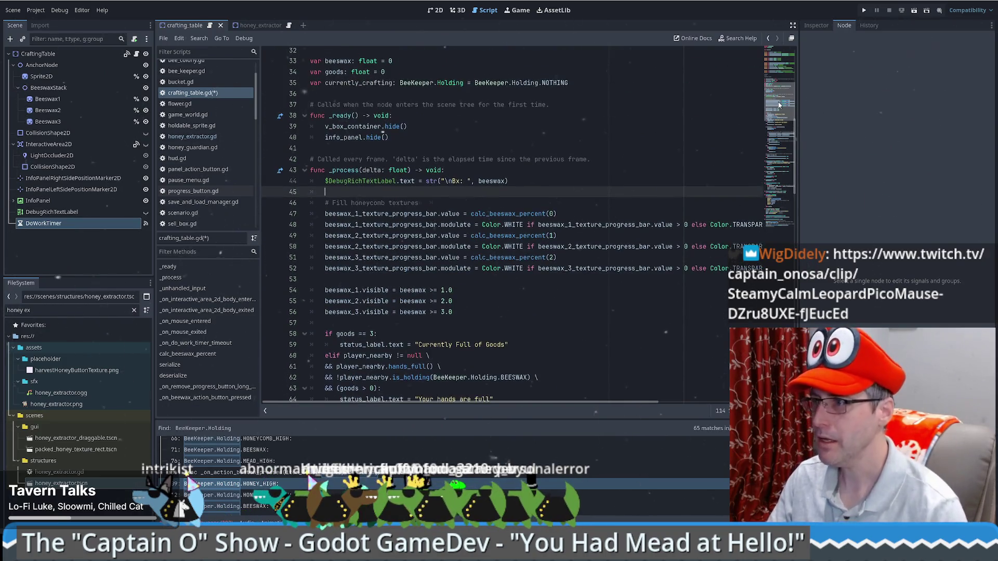
double_click(359, 148)
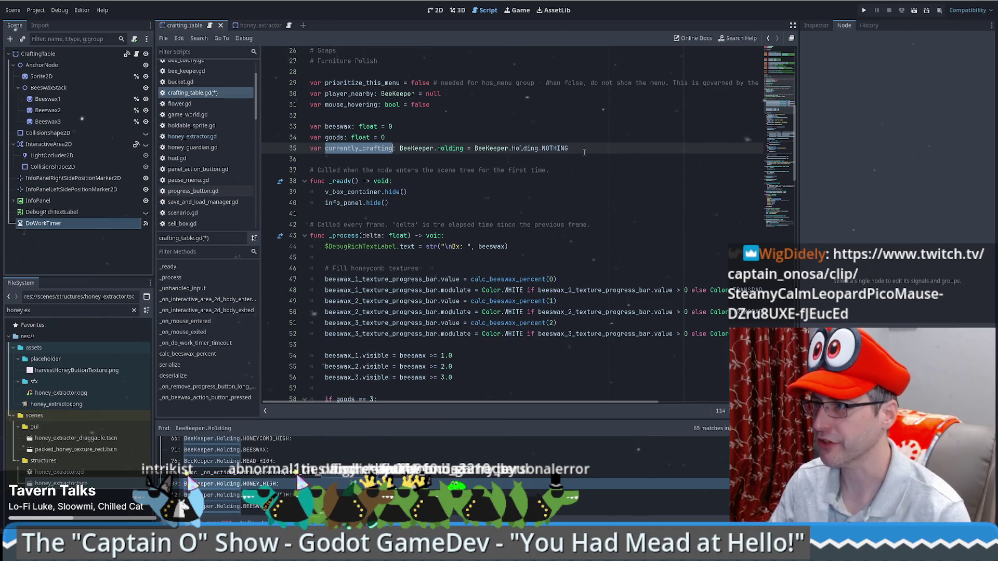
mouse_move(564, 149)
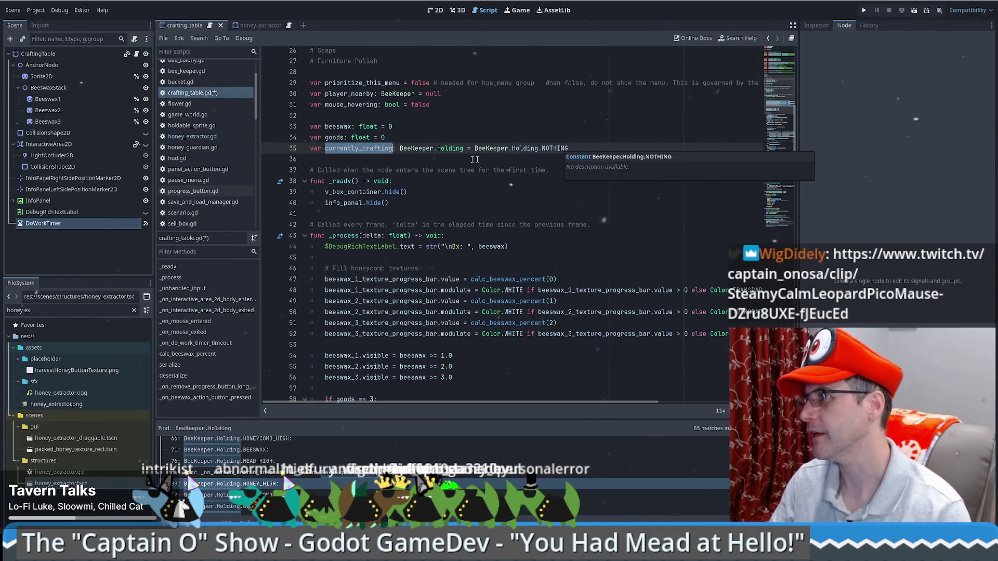
Insert an empty line at the top of _on_do_work_timer_timeout.
scroll(566, 234, down, 4)
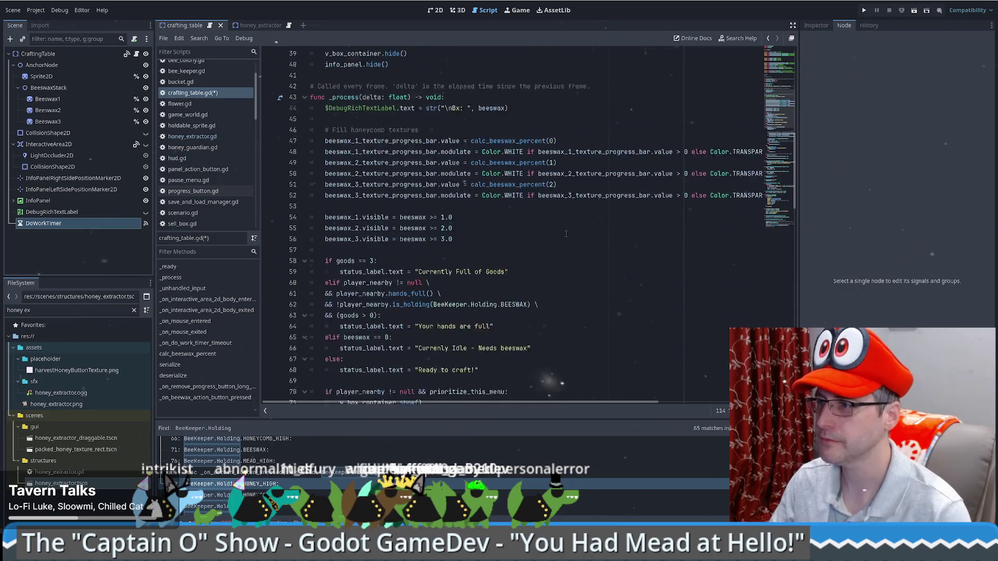
scroll(566, 234, down, 10)
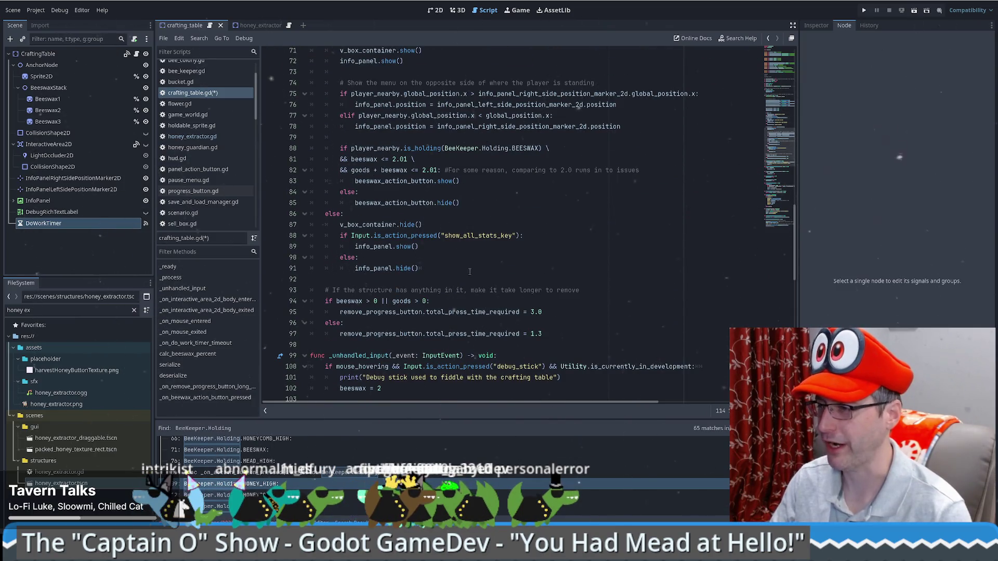
scroll(470, 271, down, 17)
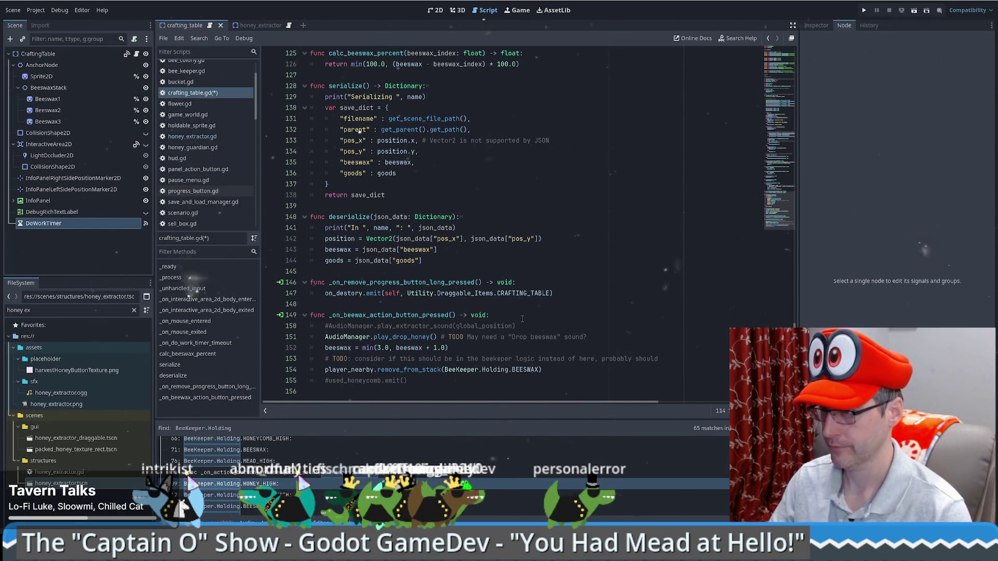
scroll(518, 317, up, 5)
scroll(518, 317, up, 3)
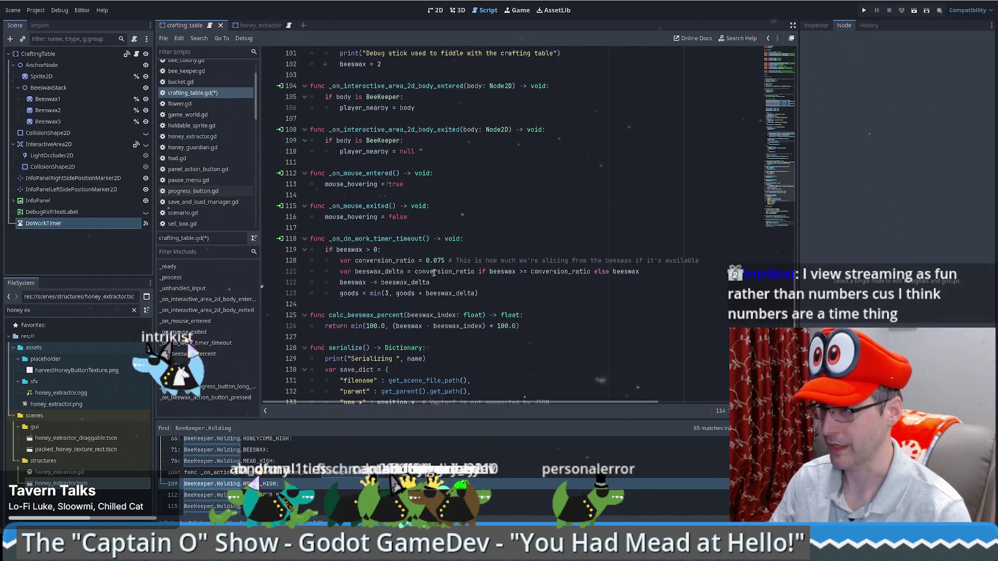
key(Return)
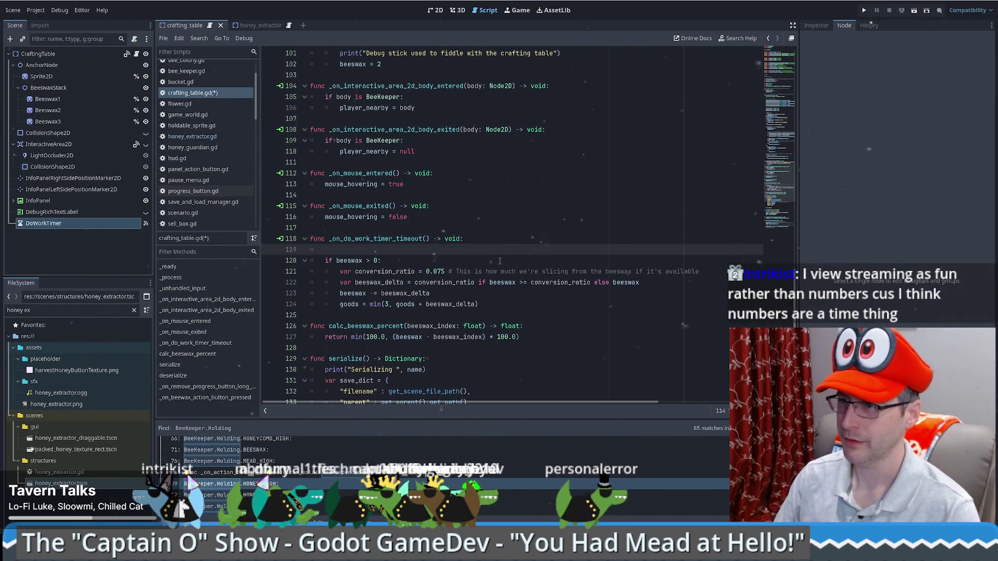
text(i)
Extend the beeswax > 0 check with currently_crafting != BeeKeeper.Holding.NOTHING and player_nearby != null.
key(Delete)
key(Delete)
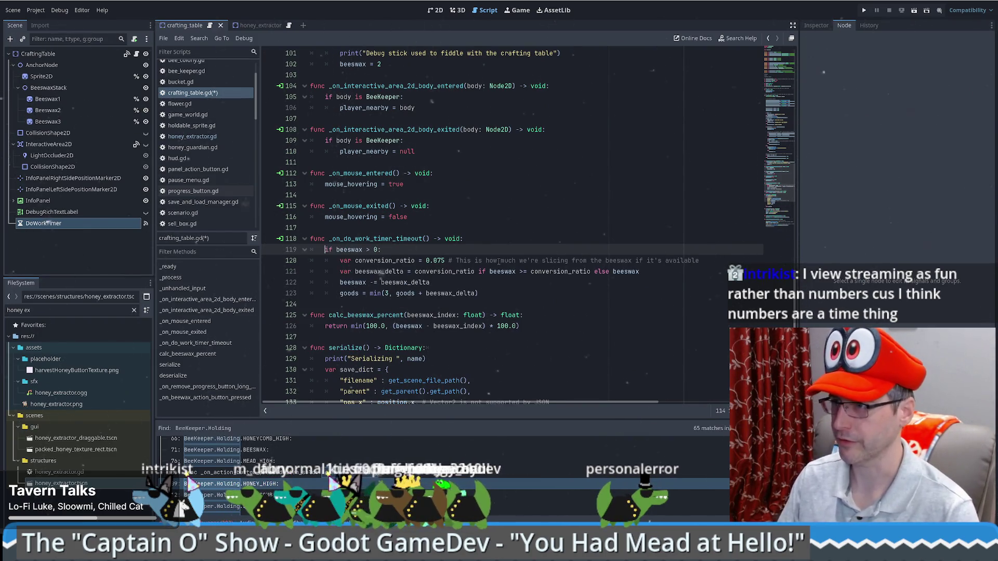
click(419, 254)
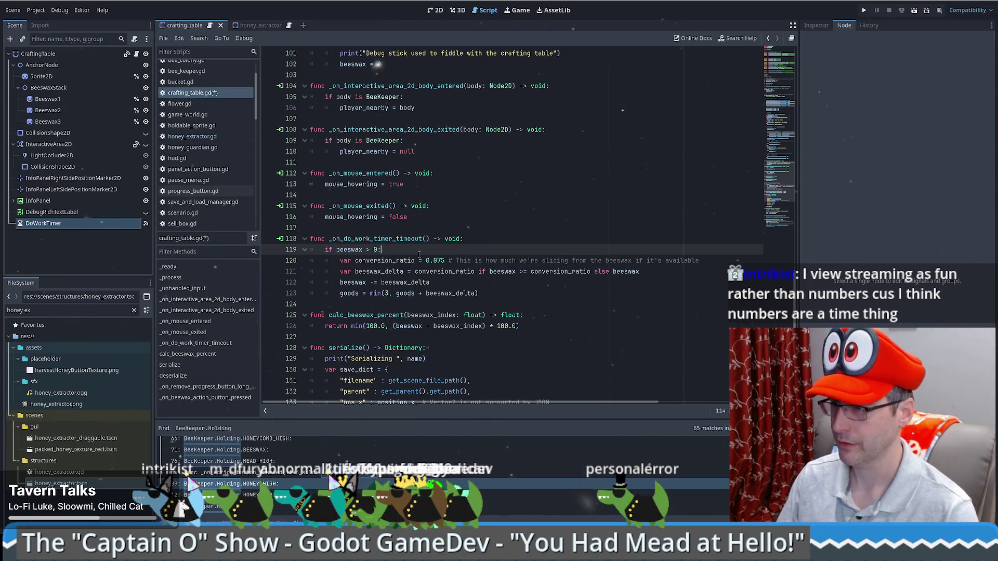
text(& currently_crafting !)
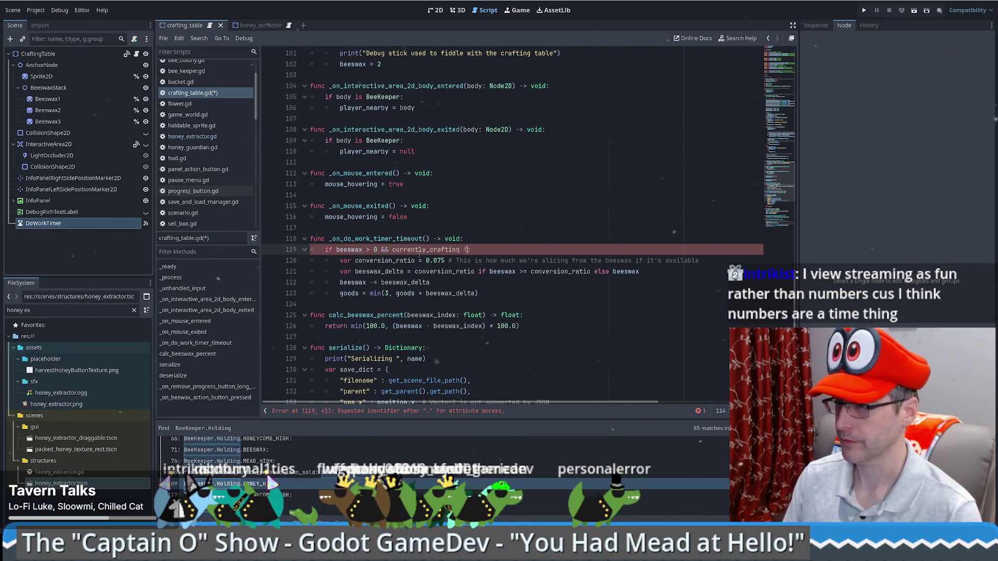
text(B)
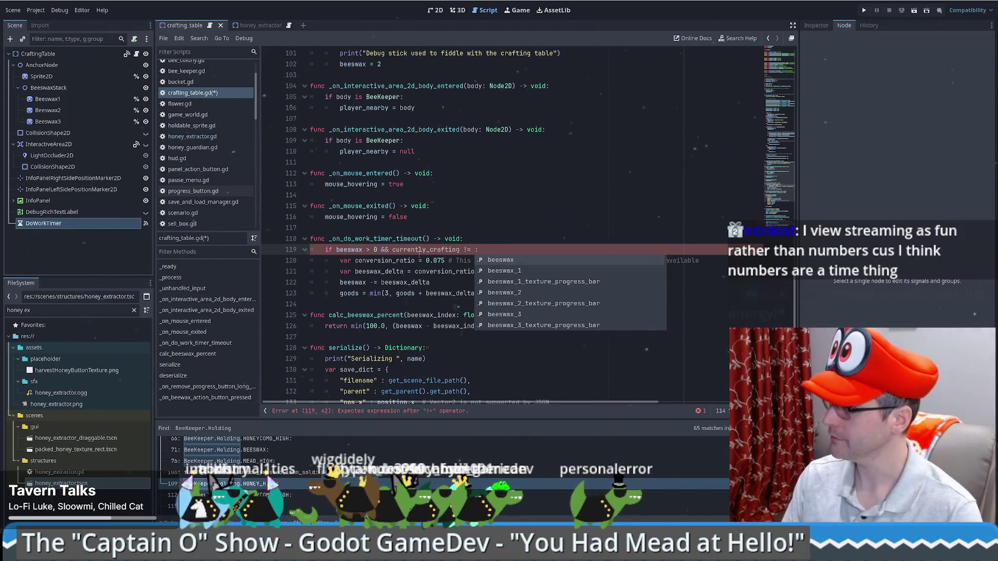
text(eeKeeper./)
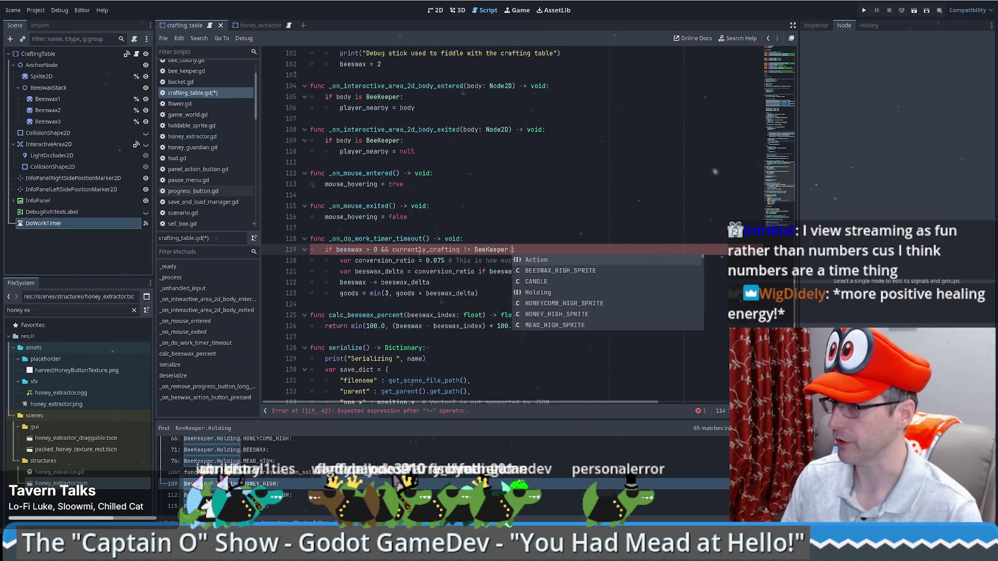
text(.Holding.NO)
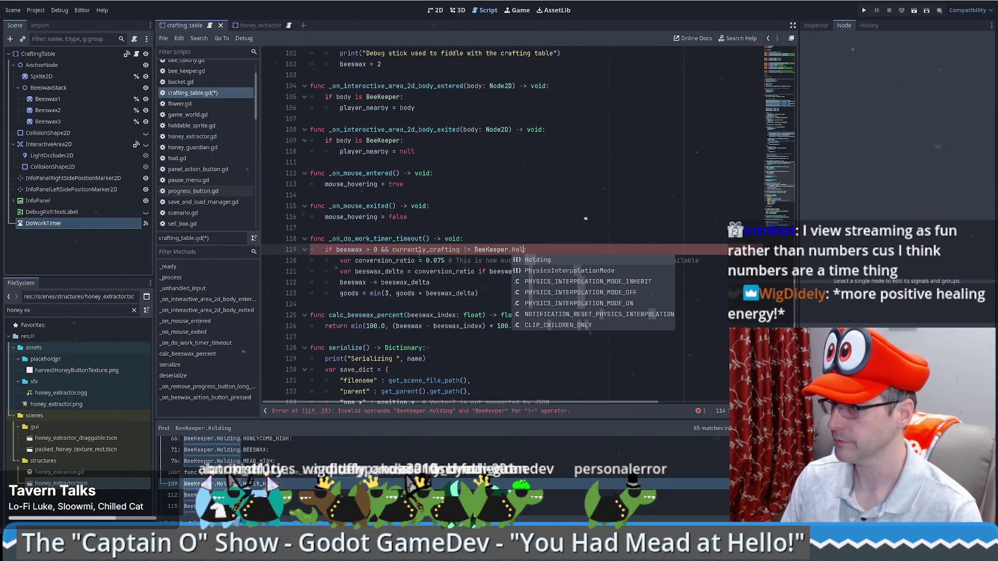
text(THING &&)
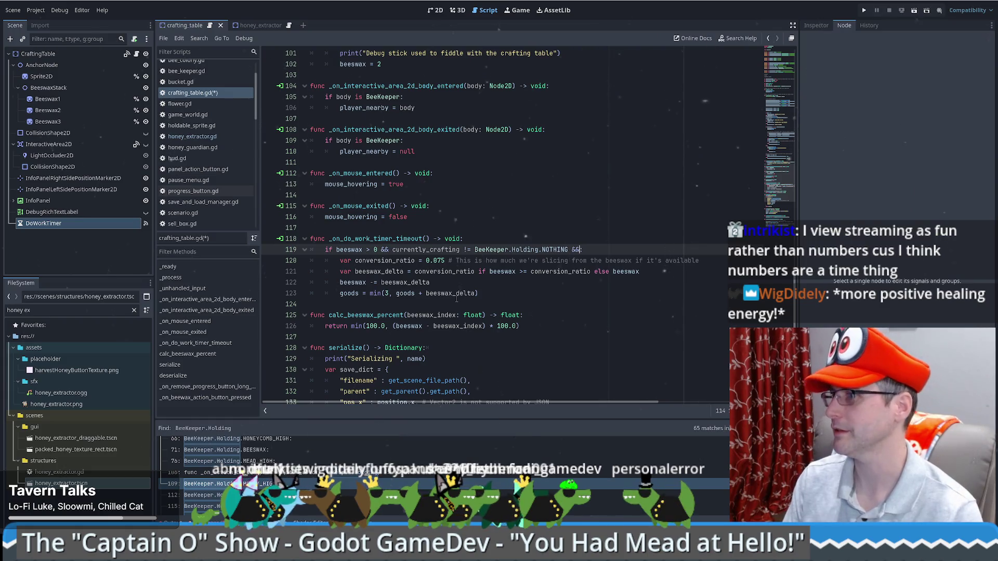
text(player_nearby != )
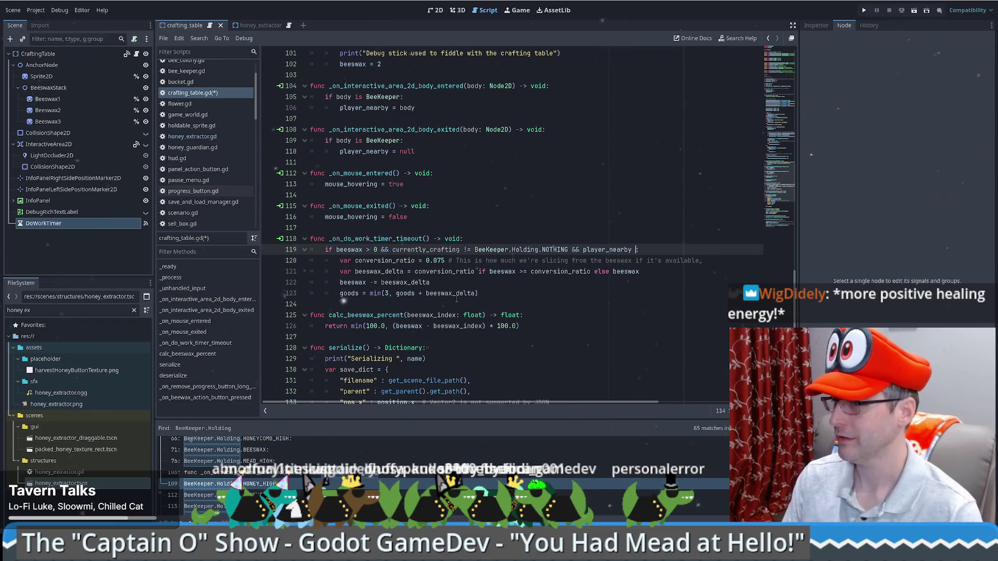
text(null)
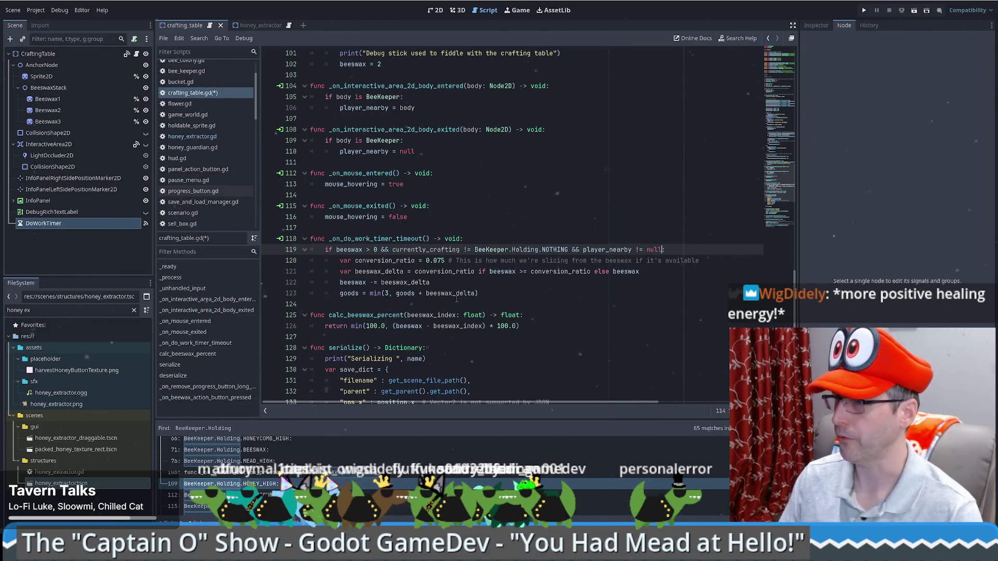
text(-)
click(549, 284)
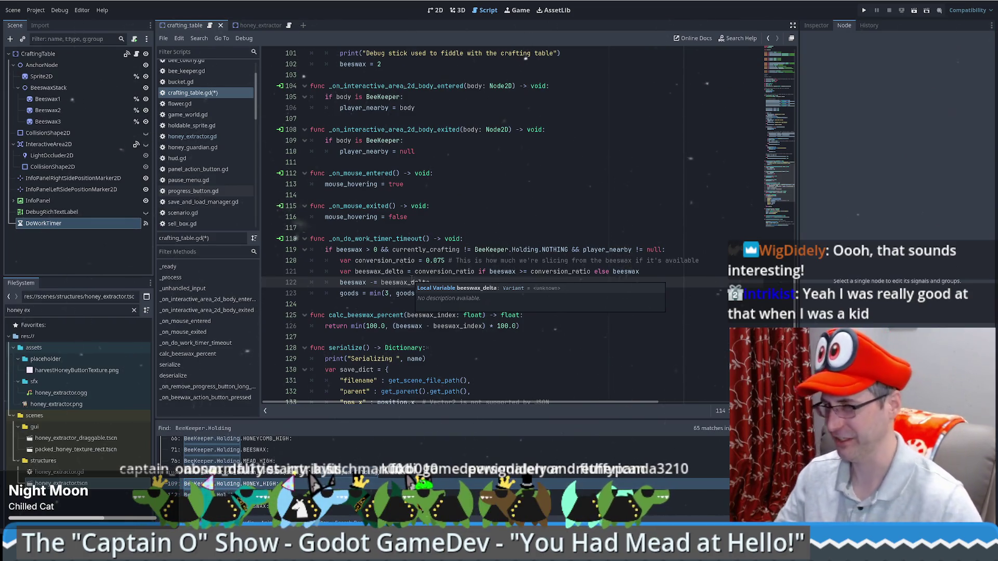
click(651, 271)
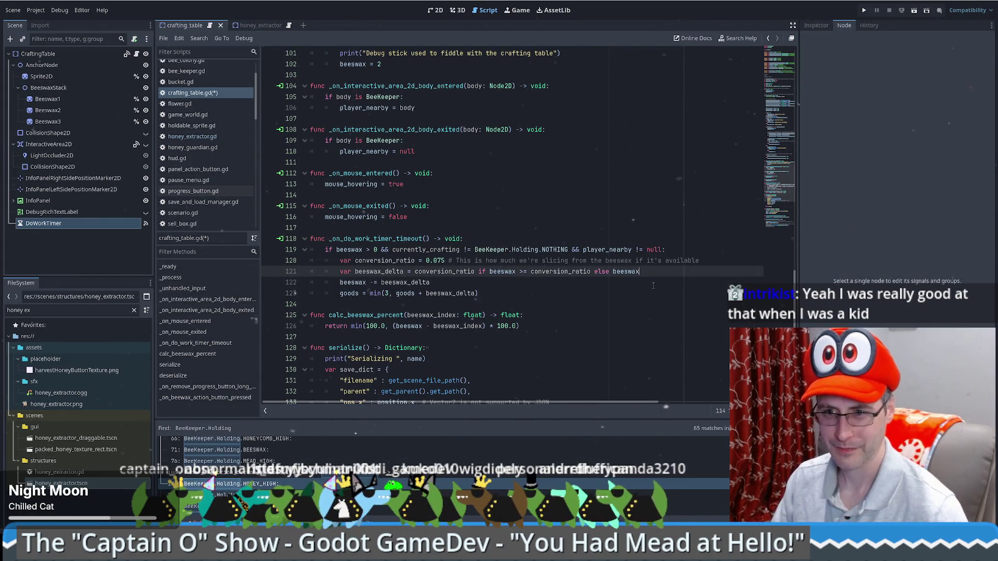
click(578, 292)
click(567, 284)
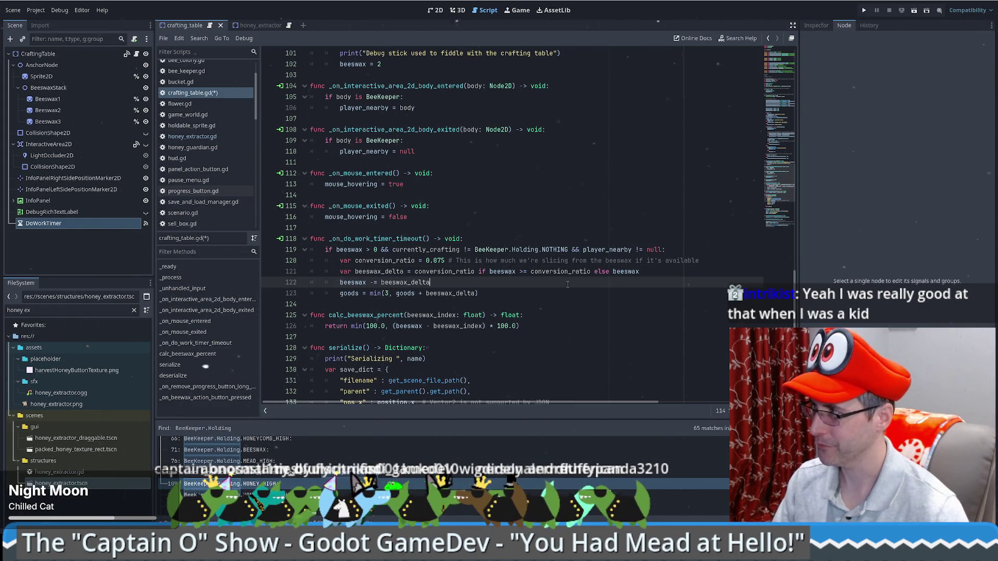
scroll(569, 285, down, 1)
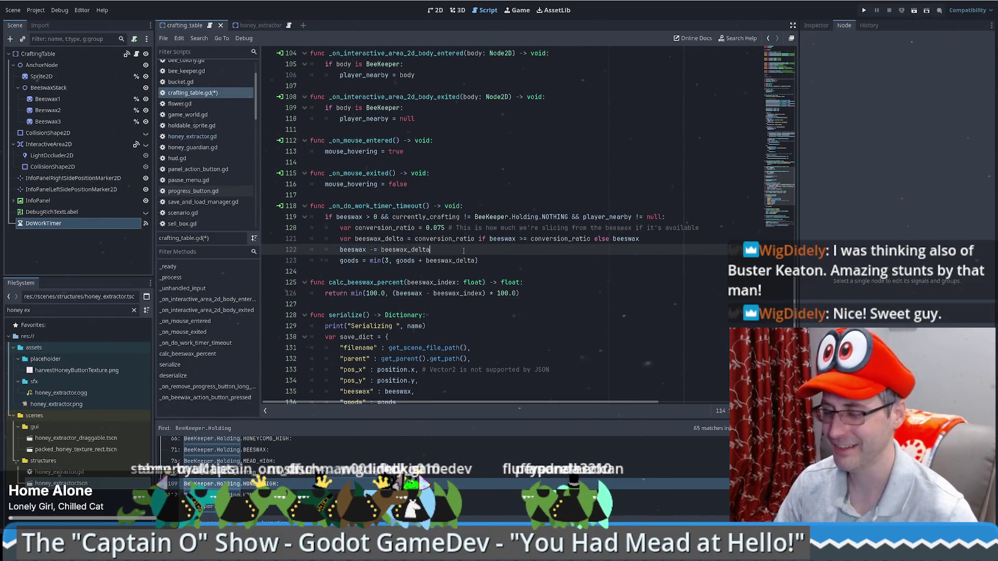
click(641, 239)
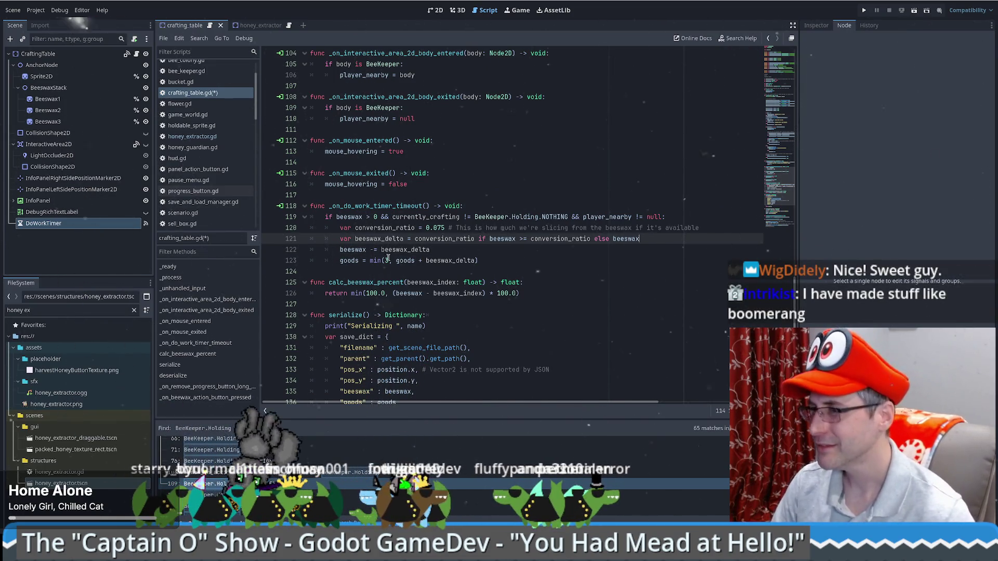
mouse_move(440, 258)
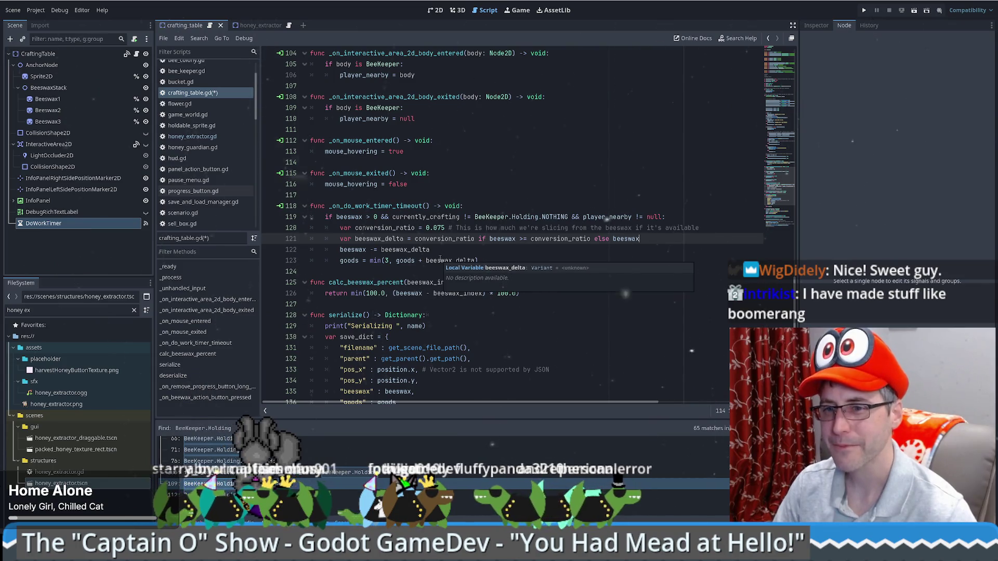
click(512, 254)
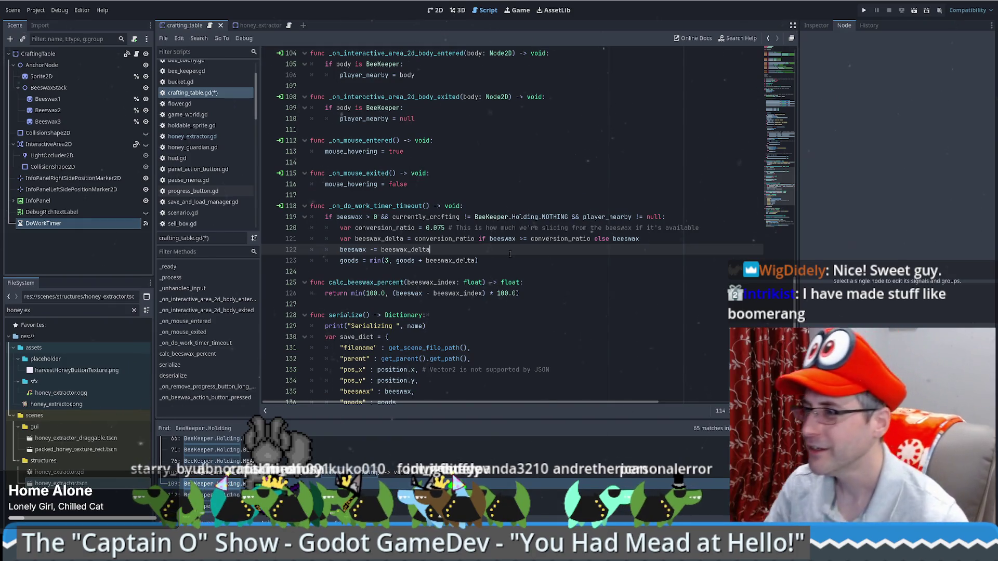
scroll(538, 252, up, 2)
scroll(539, 252, down, 4)
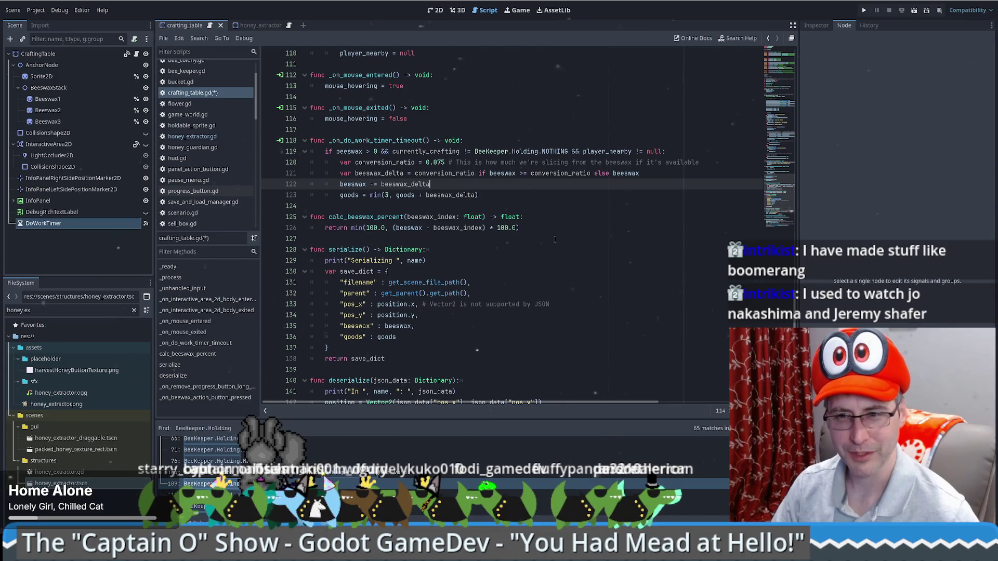
scroll(483, 253, up, 2)
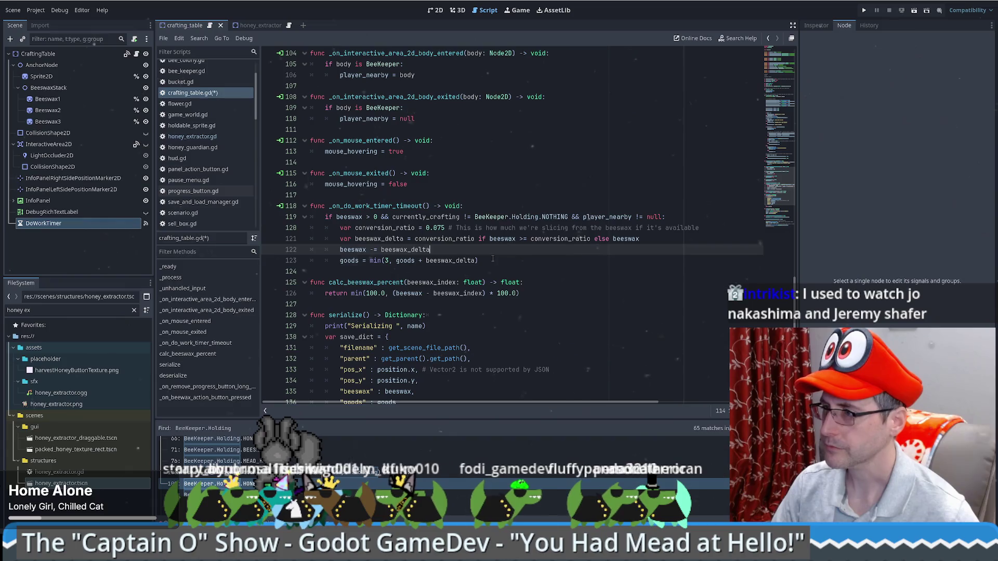
click(493, 259)
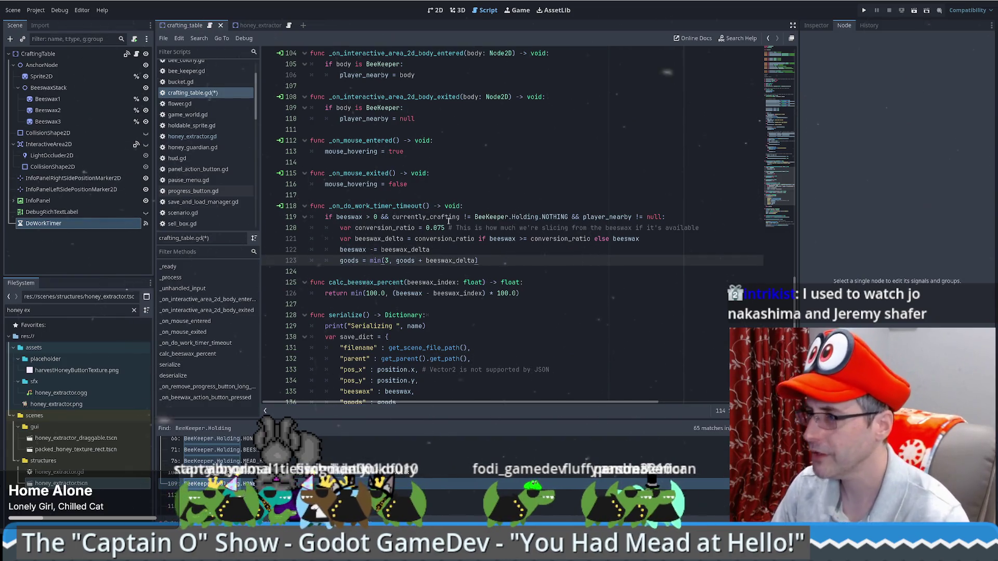
click(446, 217)
double_click(438, 217)
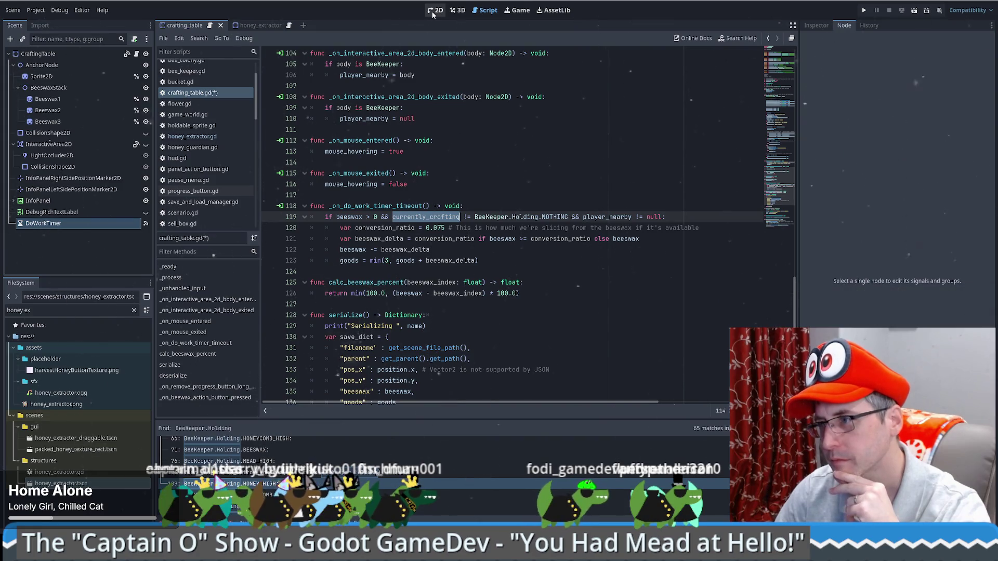
Show the crafting_table scene in 2D and select the Use Beeswax button's Label to see its signals.
click(435, 10)
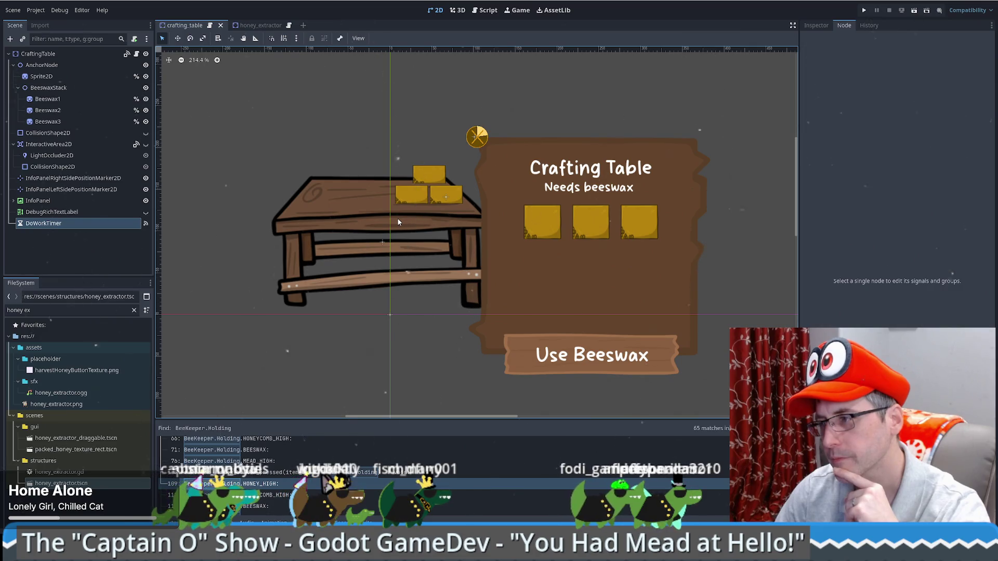
scroll(398, 222, down, 4)
scroll(398, 226, up, 3)
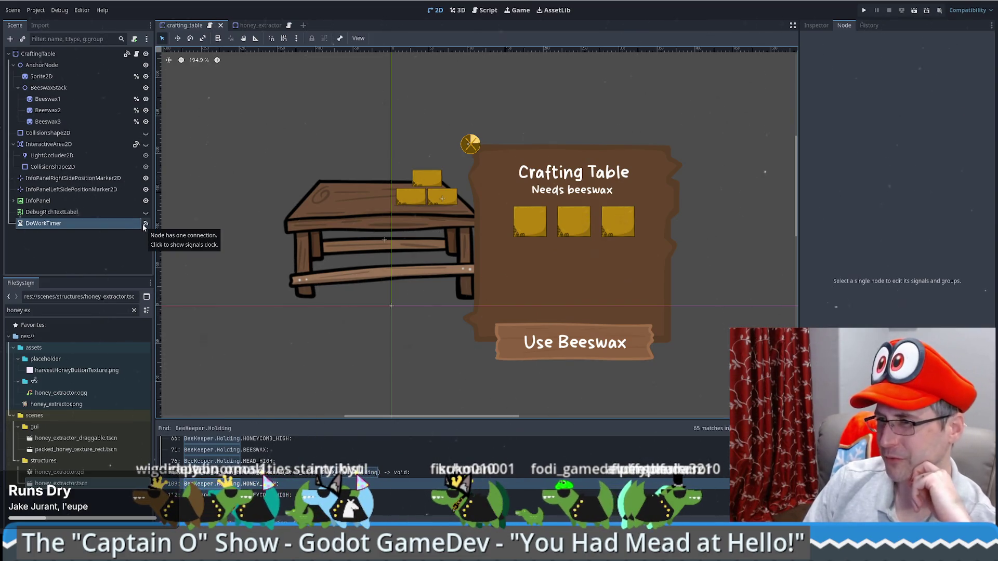
click(533, 338)
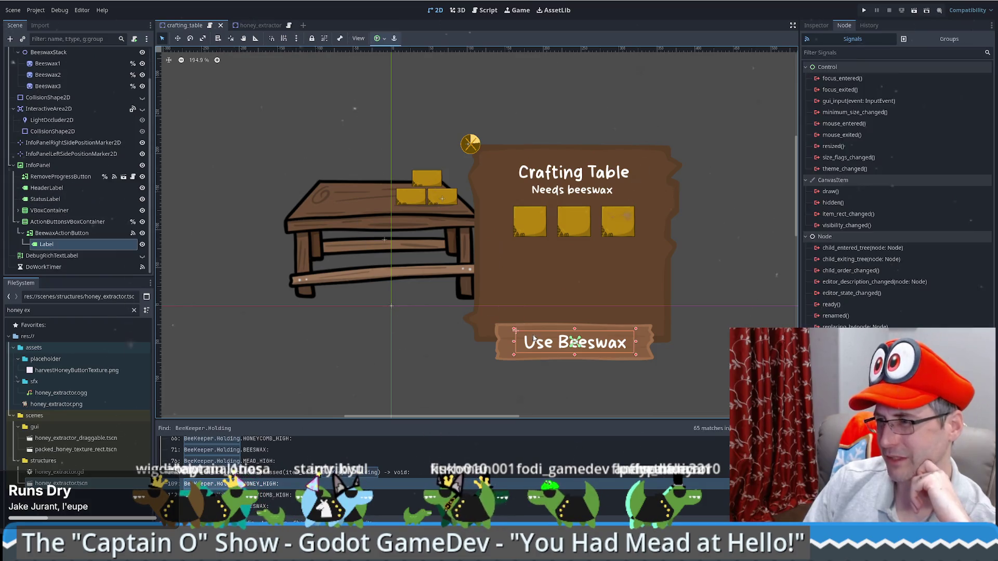
Inspect the BeewaxActionButton's pressed signal connection.
click(502, 339)
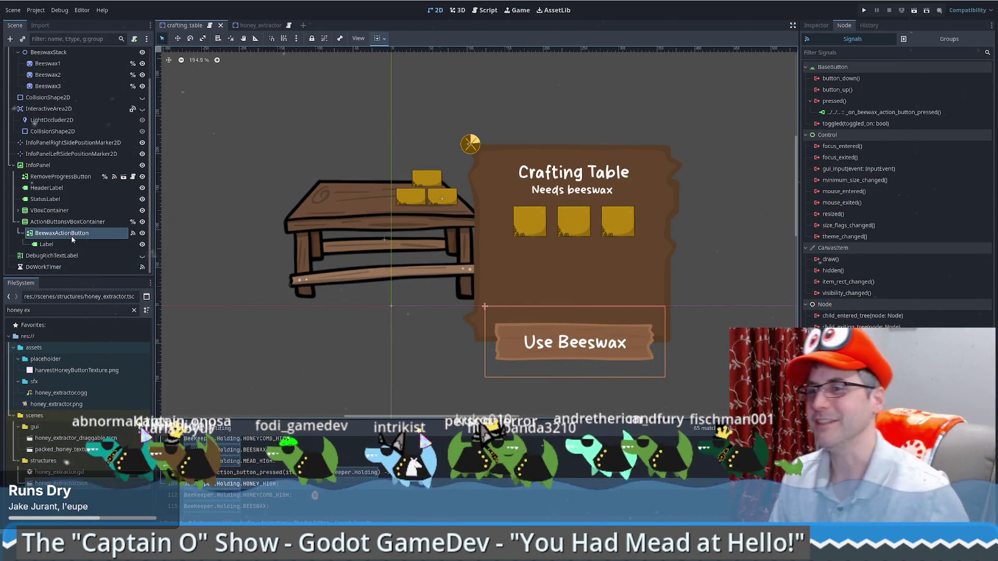
click(83, 223)
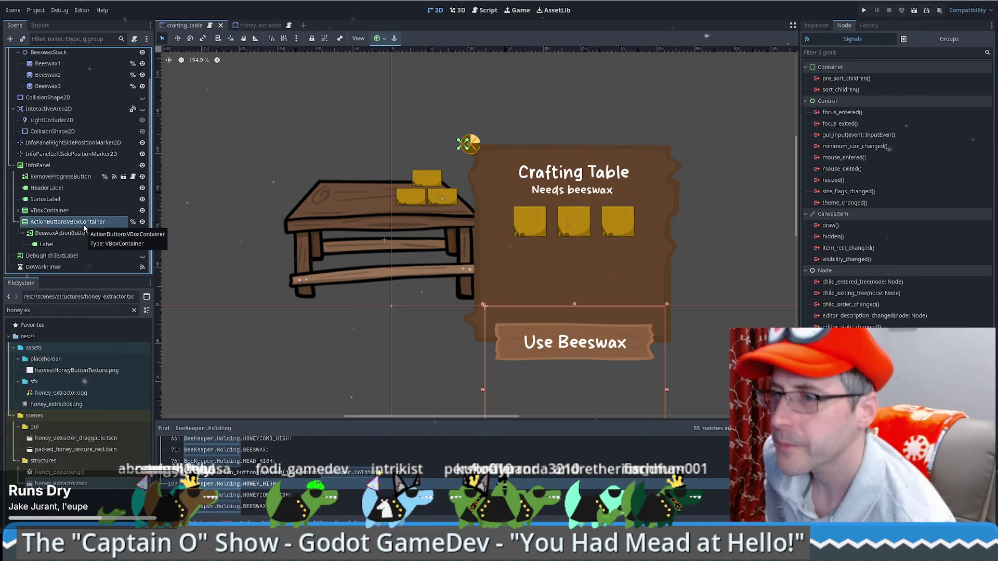
click(78, 233)
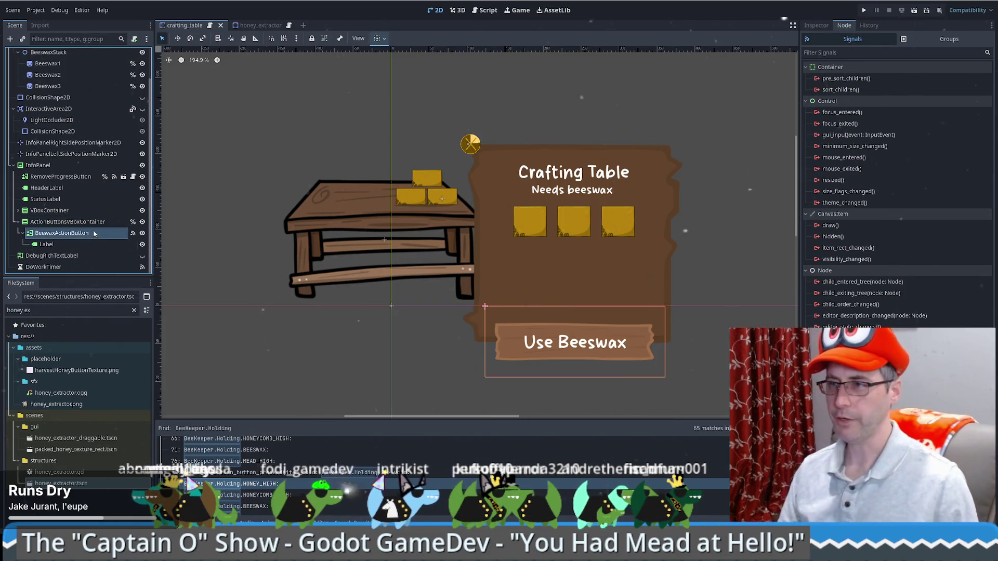
Filter FileSystem for 'bear ts' and open bear.tscn.
triple_click(78, 310)
text(bear ts)
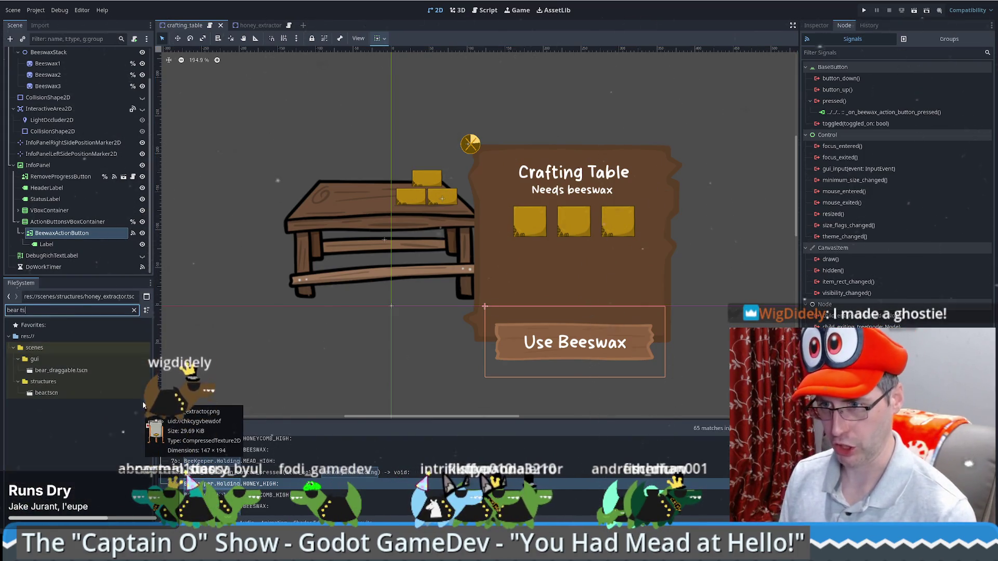
double_click(48, 394)
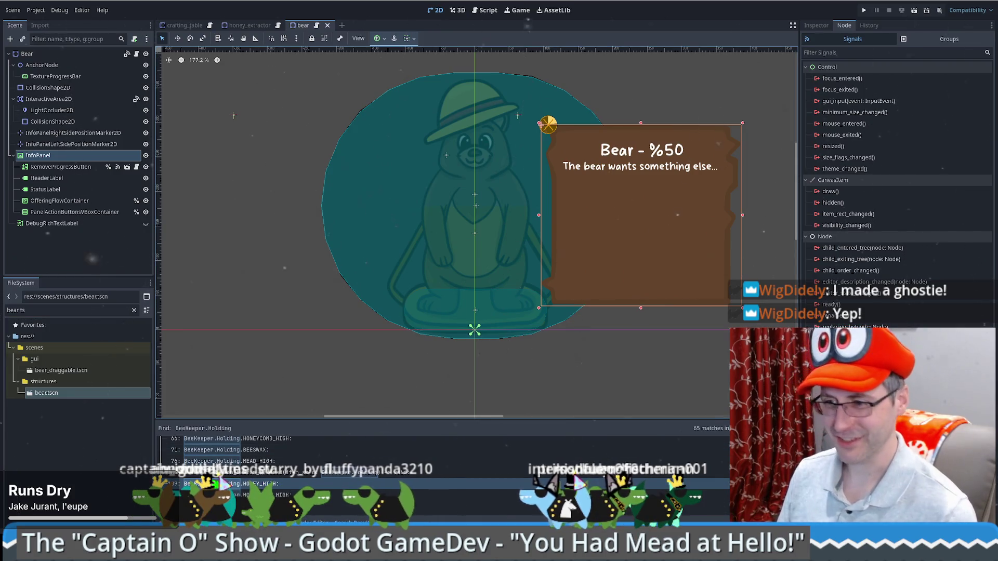
Paste the pink ghost image link into the browser's address bar.
key(alt+Tab)
key(ctrl+l)
key(ctrl+v)
Zoom in and out on the pink ghost drawing, then close Chrome to return to Godot.
key(Return)
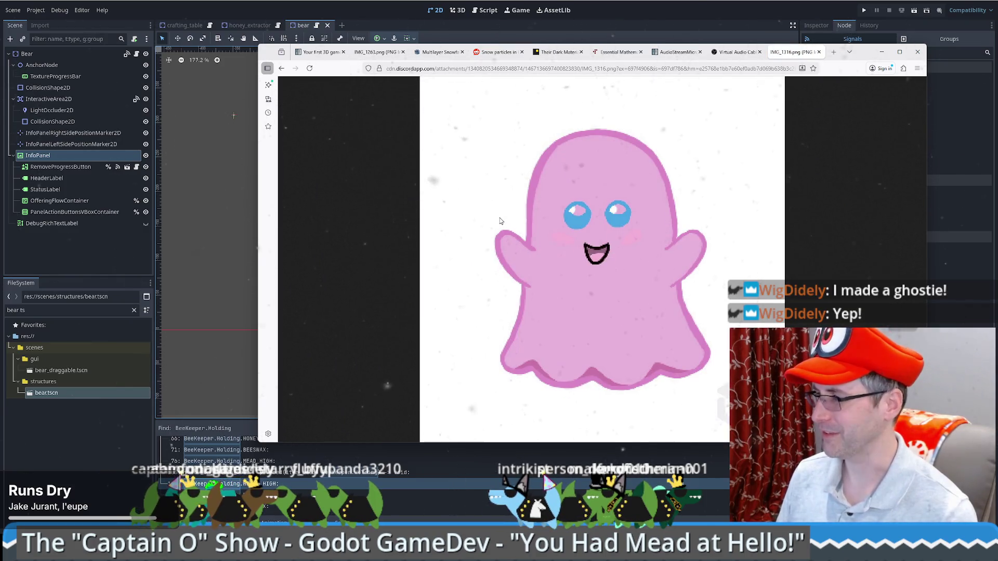
ctrl+scroll(638, 282, up, 2)
ctrl+scroll(639, 282, down, 1)
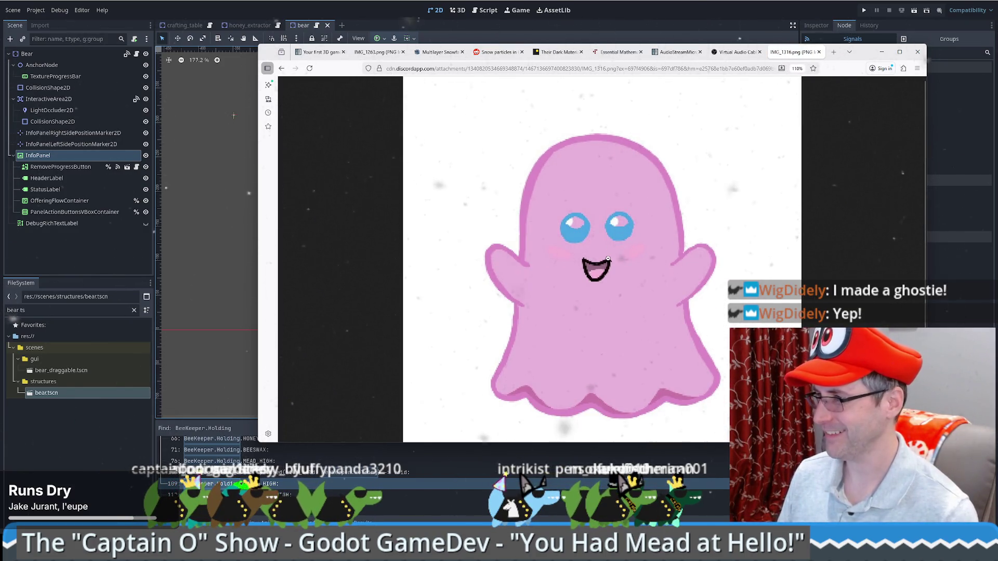
ctrl+scroll(607, 255, up, 2)
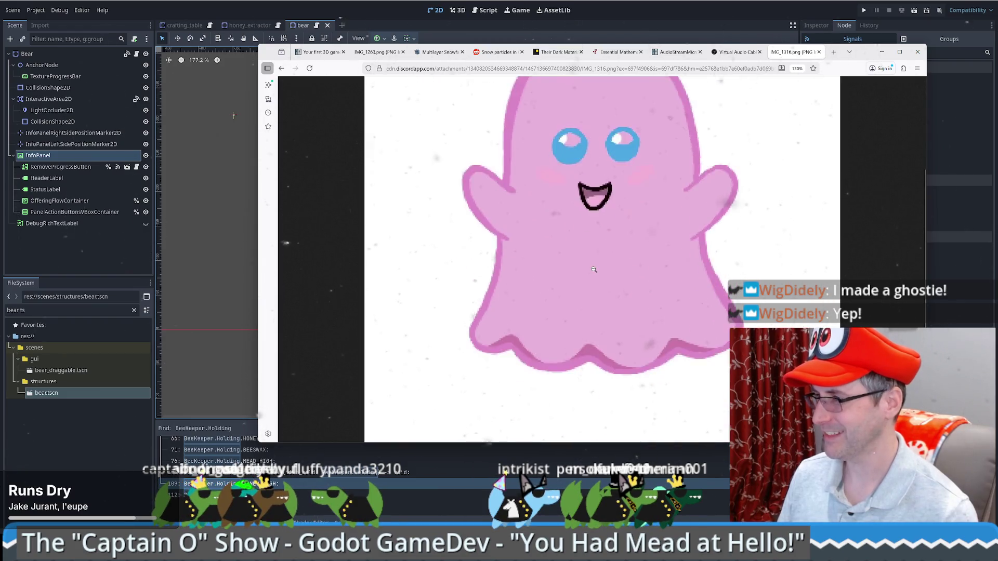
ctrl+scroll(599, 271, up, 2)
ctrl+scroll(600, 271, up, 1)
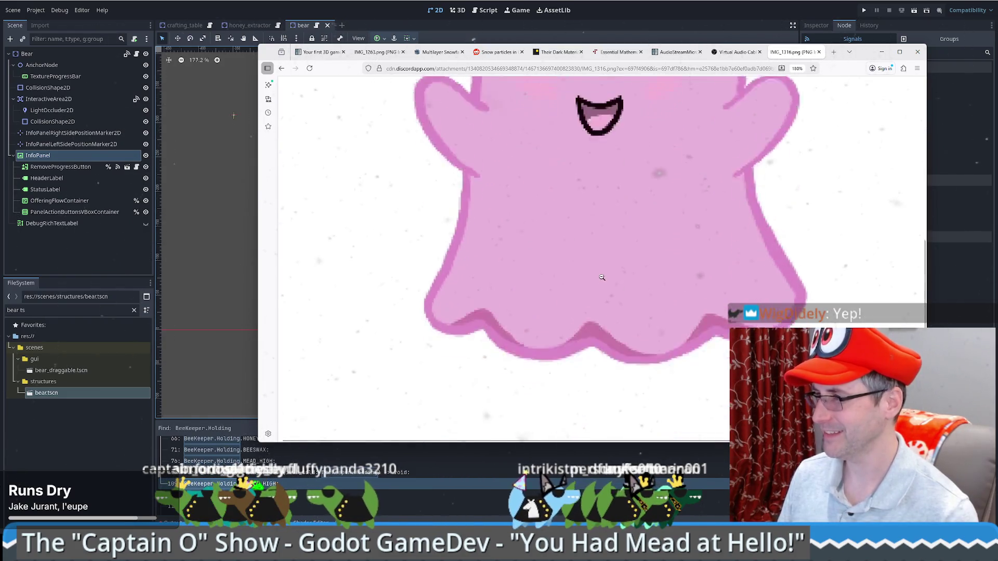
ctrl+scroll(607, 272, up, 1)
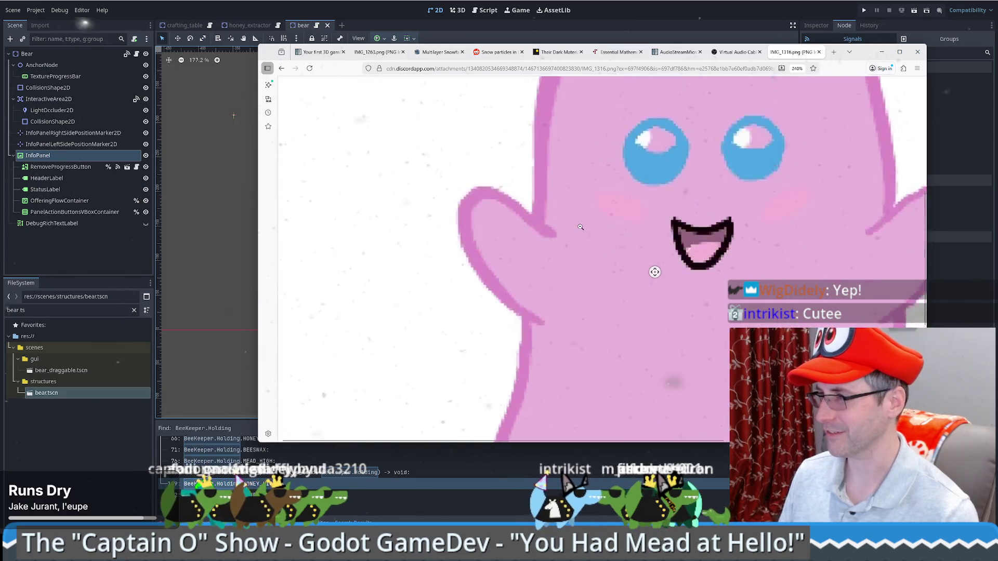
ctrl+scroll(581, 227, up, 1)
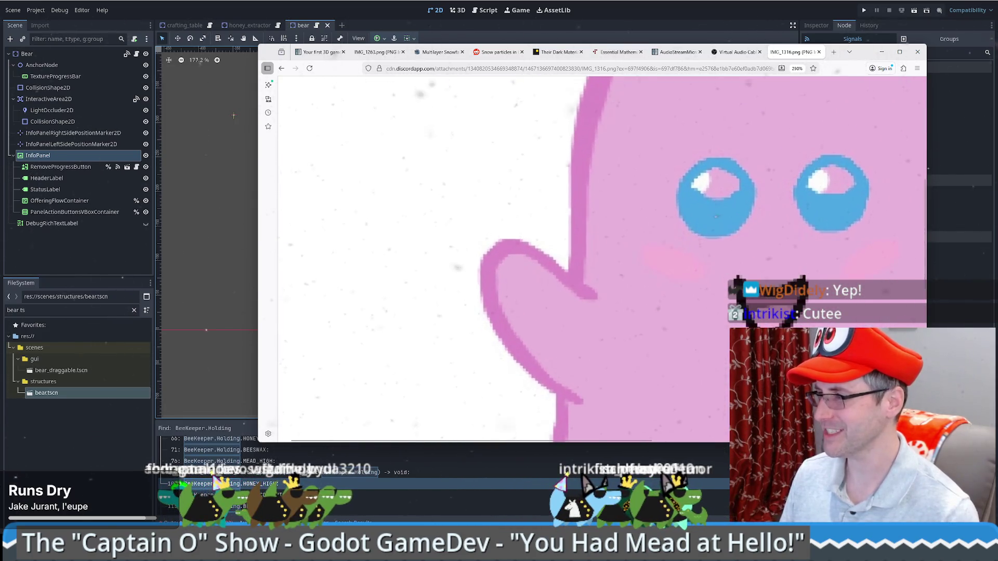
ctrl+scroll(680, 265, down, 9)
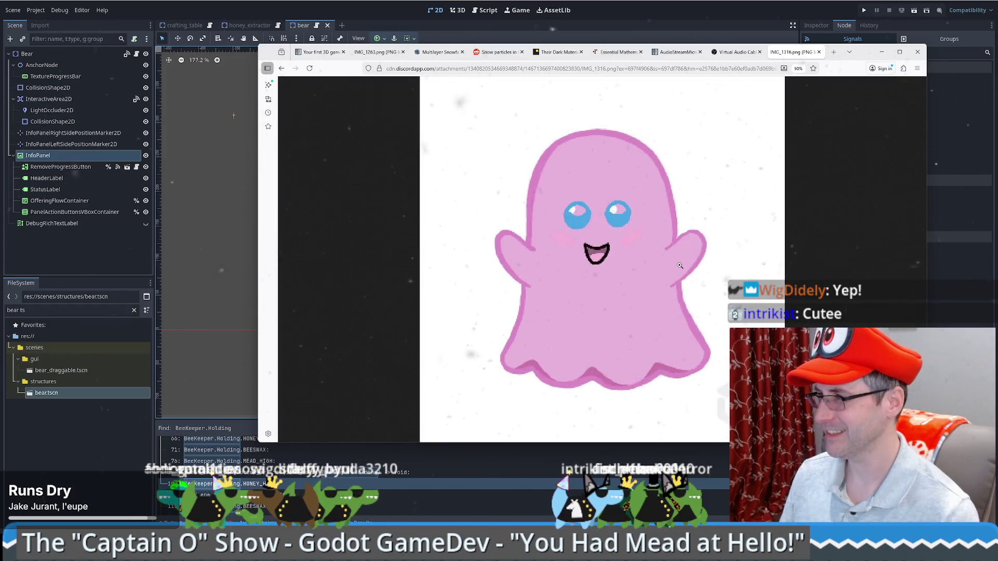
ctrl+scroll(649, 266, up, 3)
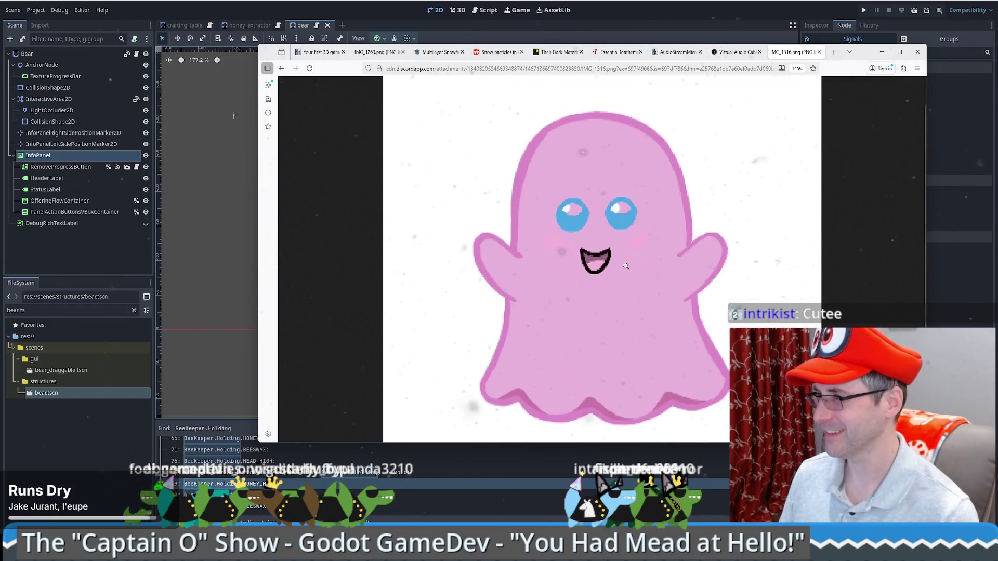
ctrl+scroll(626, 265, up, 1)
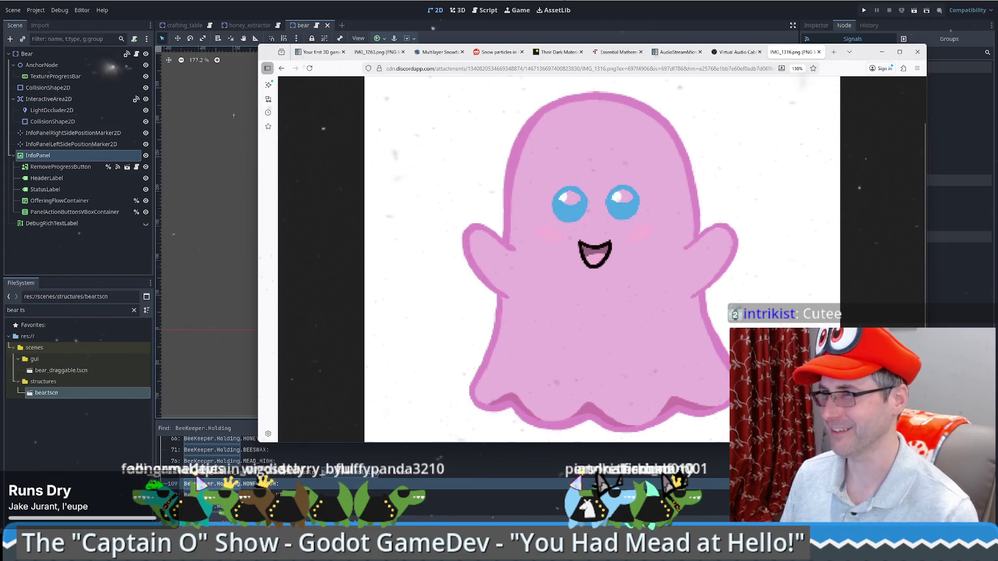
click(186, 303)
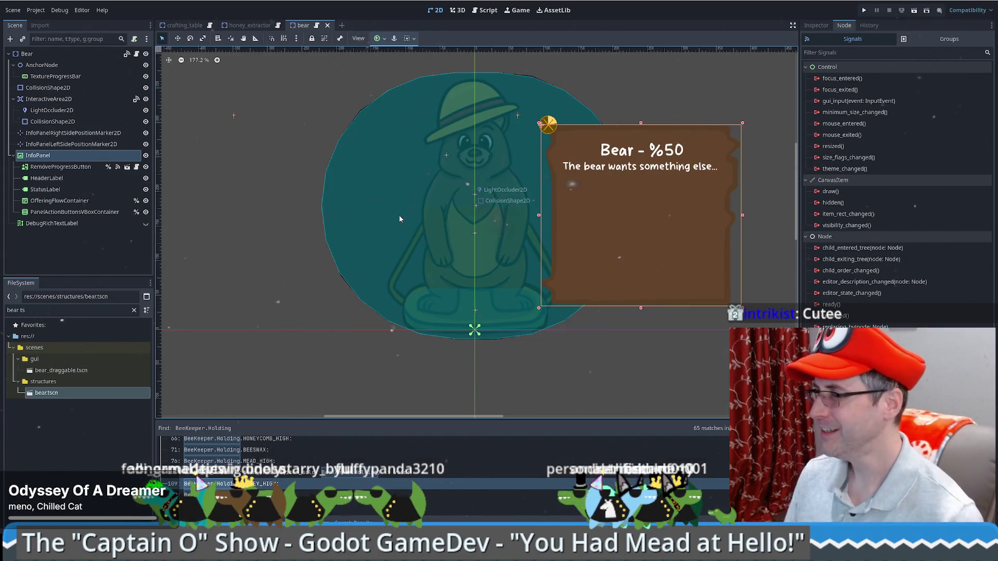
Compare the bear and crafting_table PanelActionButtonsVBoxContainer nodes, then open bear.gd.
click(80, 214)
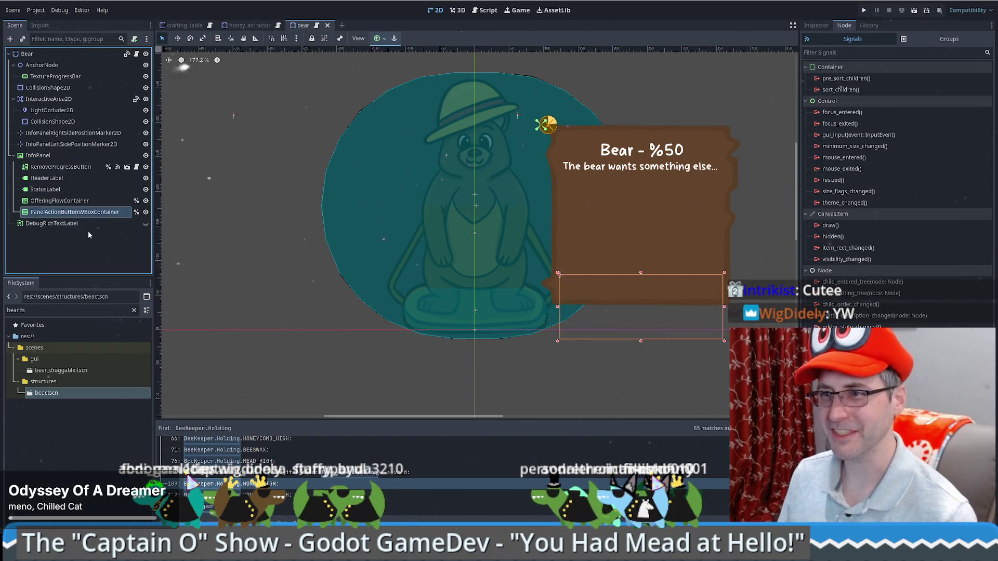
click(135, 167)
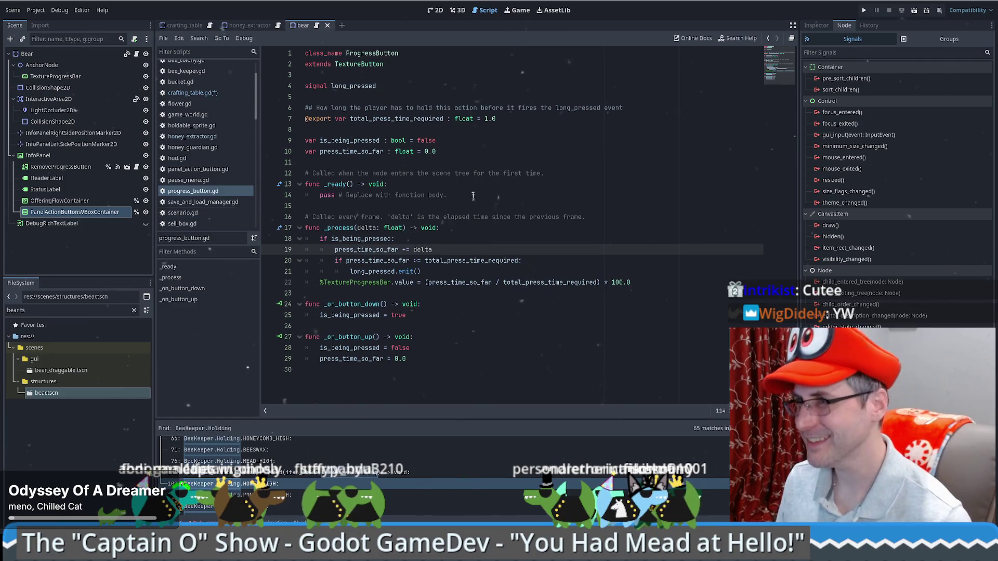
click(208, 25)
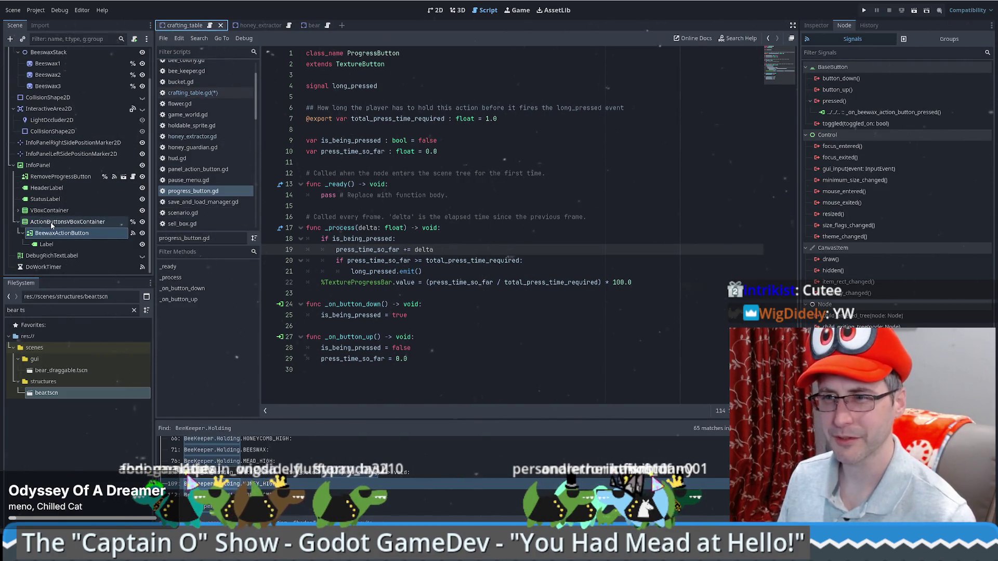
click(70, 222)
click(312, 26)
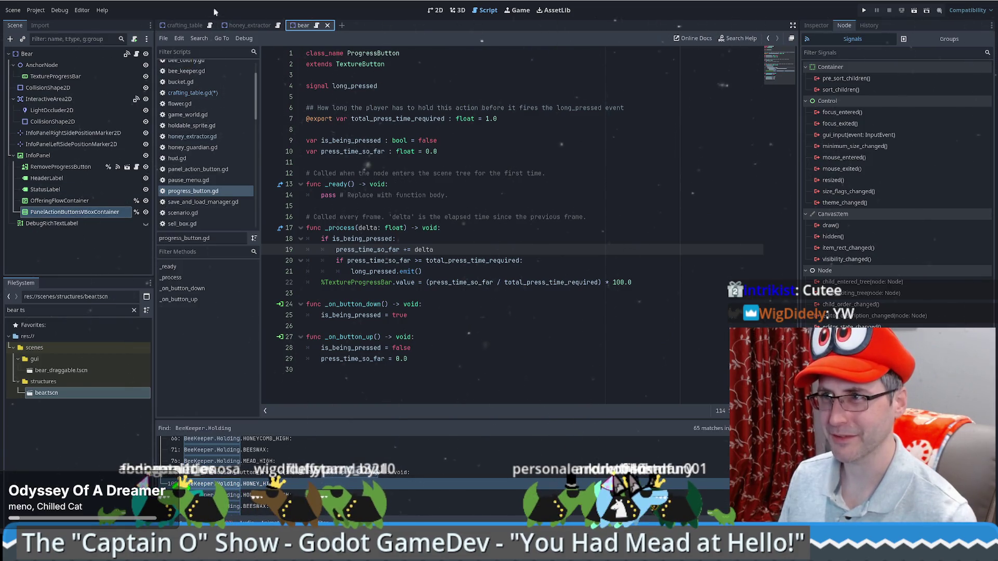
click(181, 26)
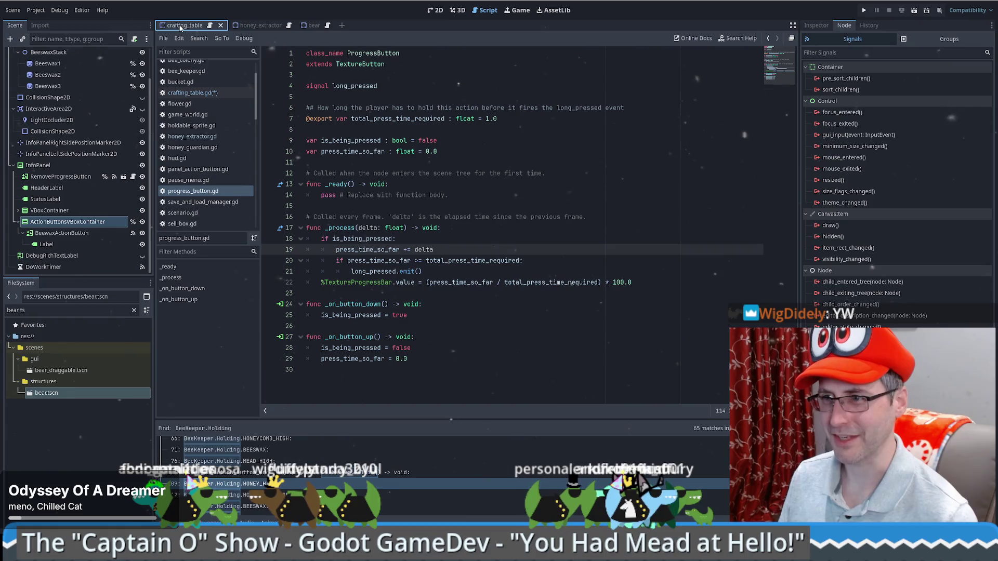
click(314, 26)
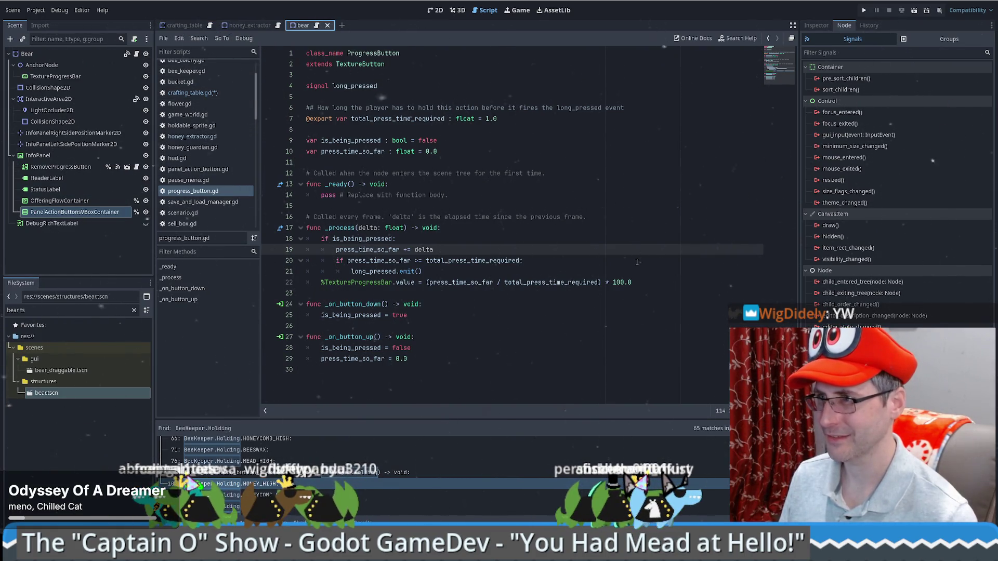
click(316, 26)
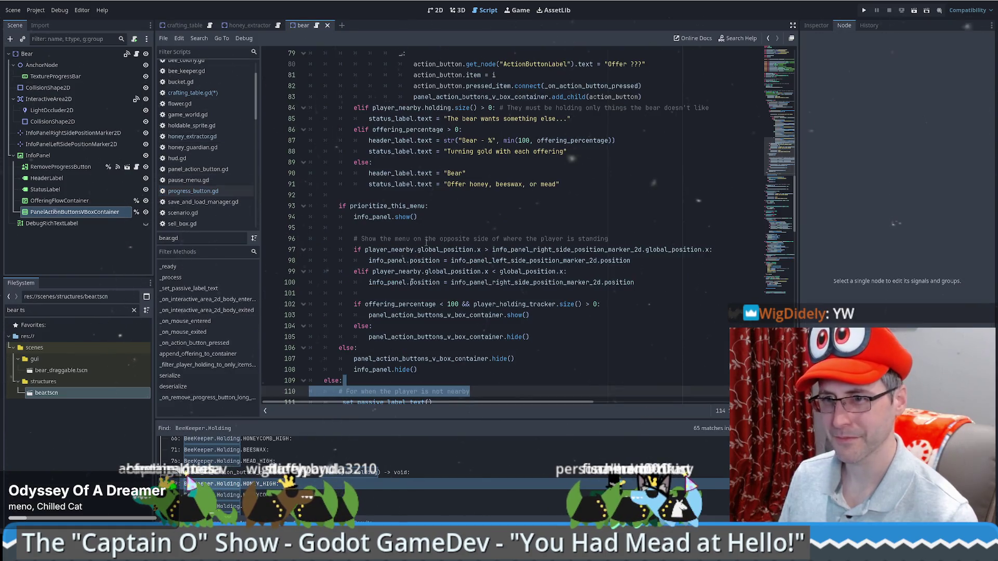
drag(344, 249, 534, 258)
click(500, 272)
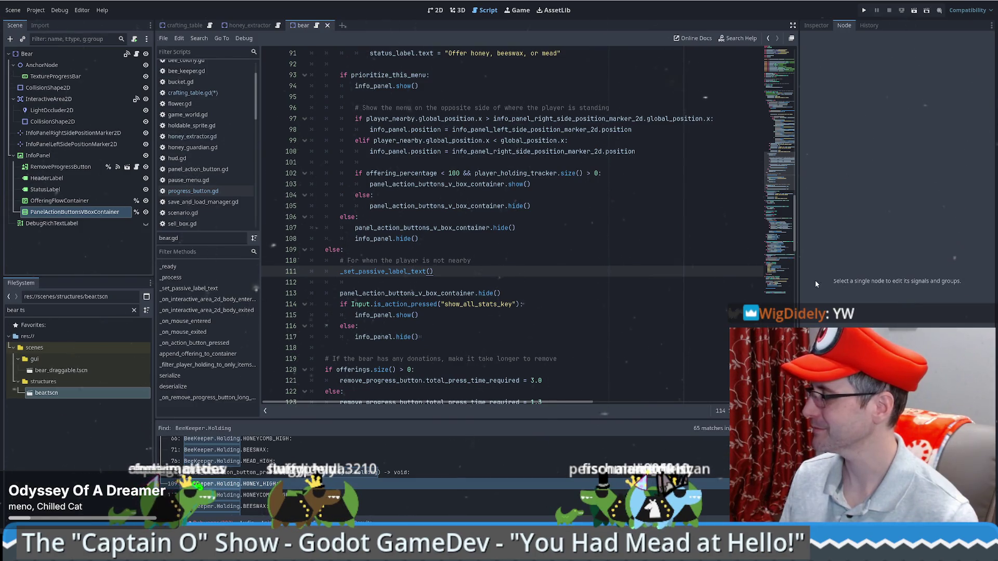
scroll(620, 336, down, 6)
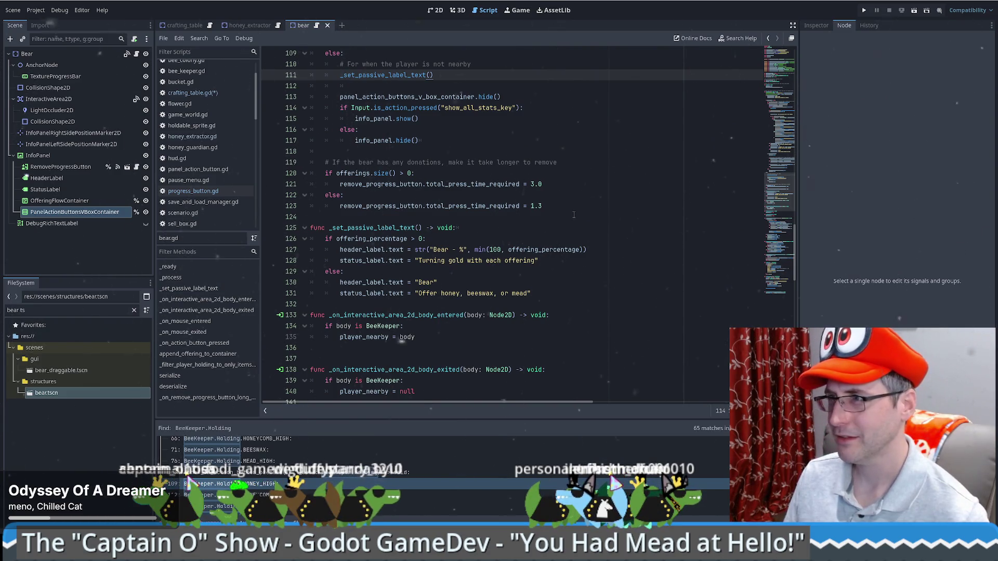
scroll(549, 212, down, 3)
scroll(598, 223, up, 8)
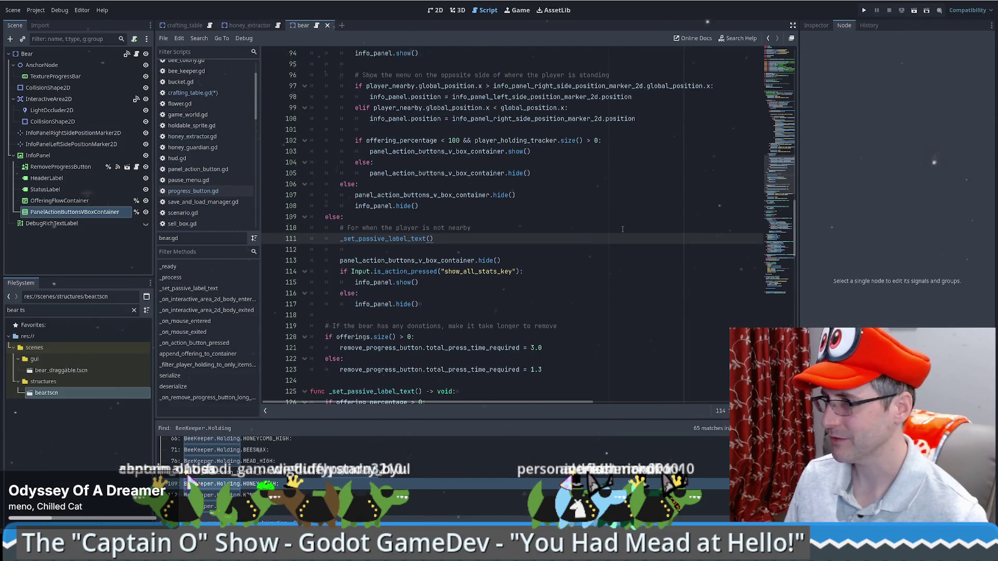
click(779, 180)
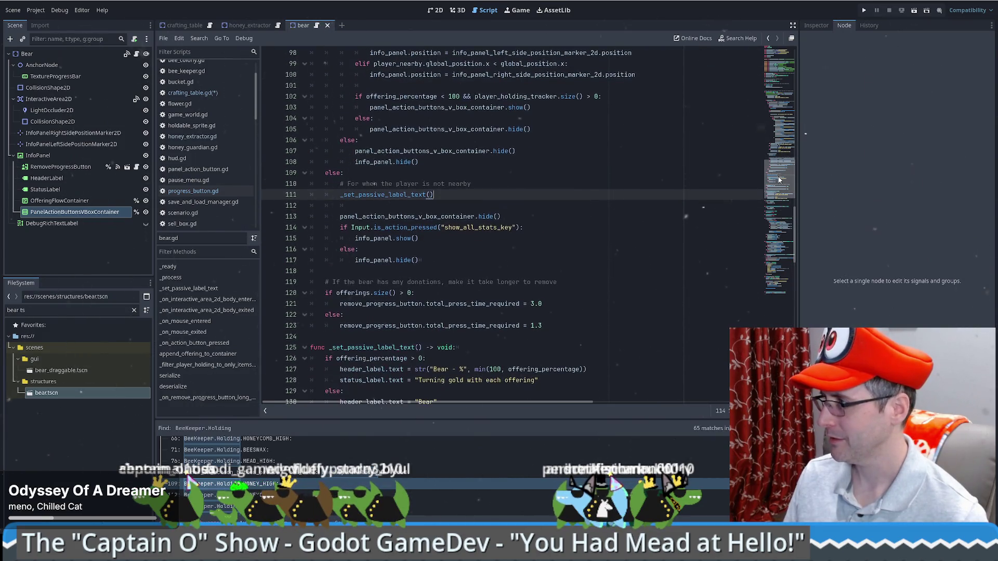
mouse_move(779, 180)
mouse_down()
mouse_move(780, 162)
mouse_move(784, 179)
mouse_up()
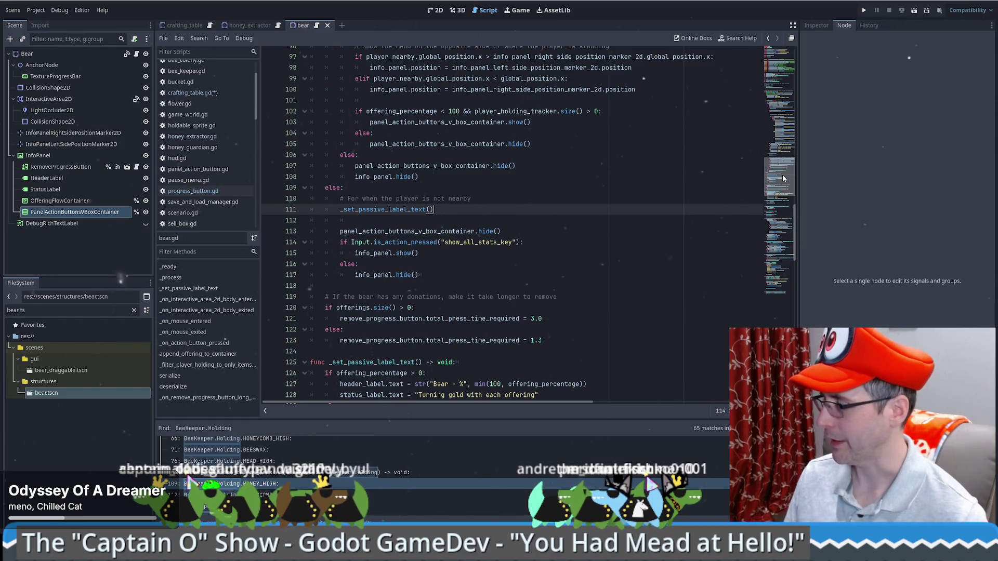
mouse_move(783, 178)
mouse_down()
mouse_move(793, 146)
mouse_move(788, 164)
mouse_up()
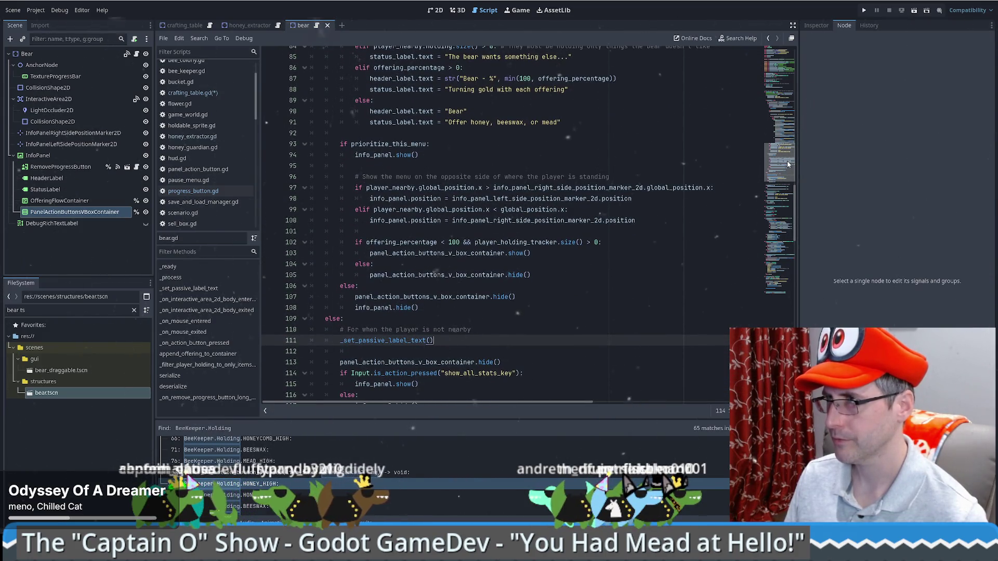
scroll(364, 156, down, 7)
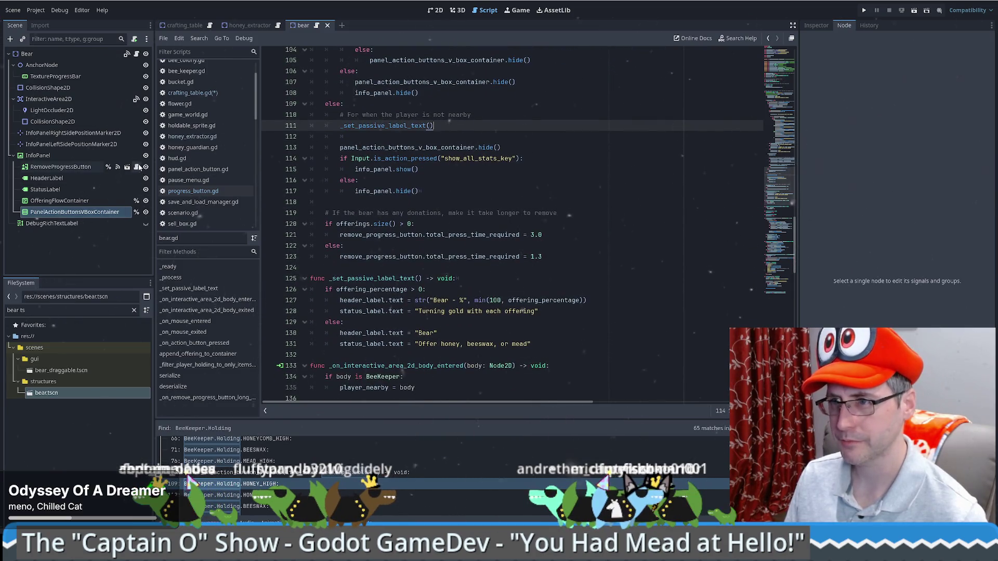
click(136, 53)
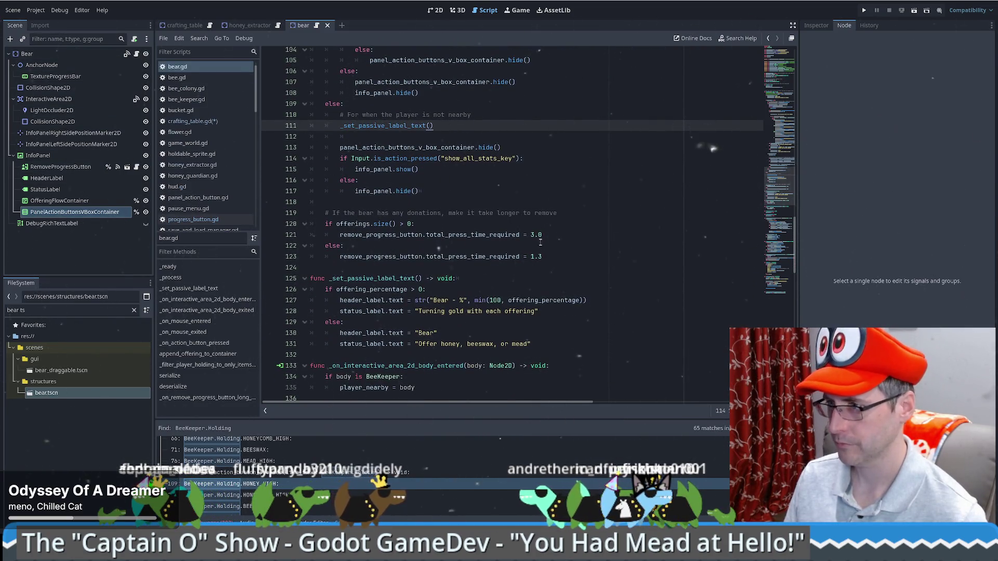
Scroll through bear.gd to review how it builds its action buttons.
scroll(540, 242, down, 6)
scroll(688, 249, down, 13)
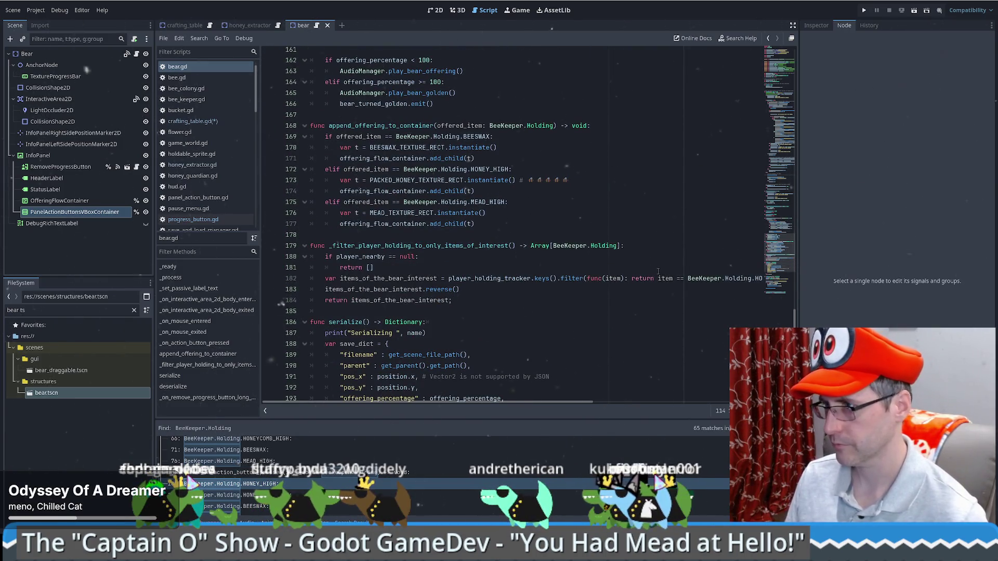
scroll(658, 271, down, 7)
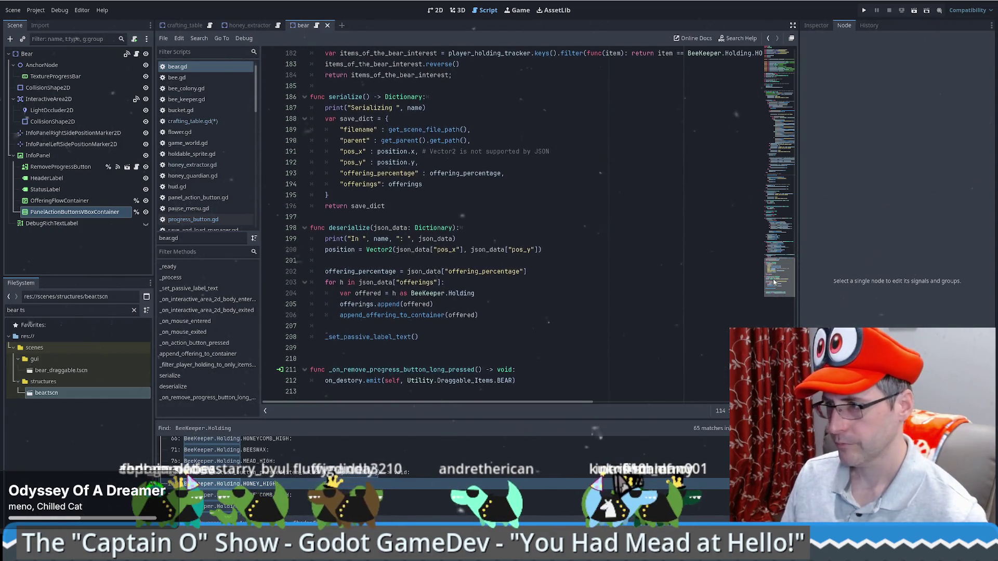
scroll(780, 266, up, 4)
scroll(780, 266, up, 3)
scroll(789, 244, up, 3)
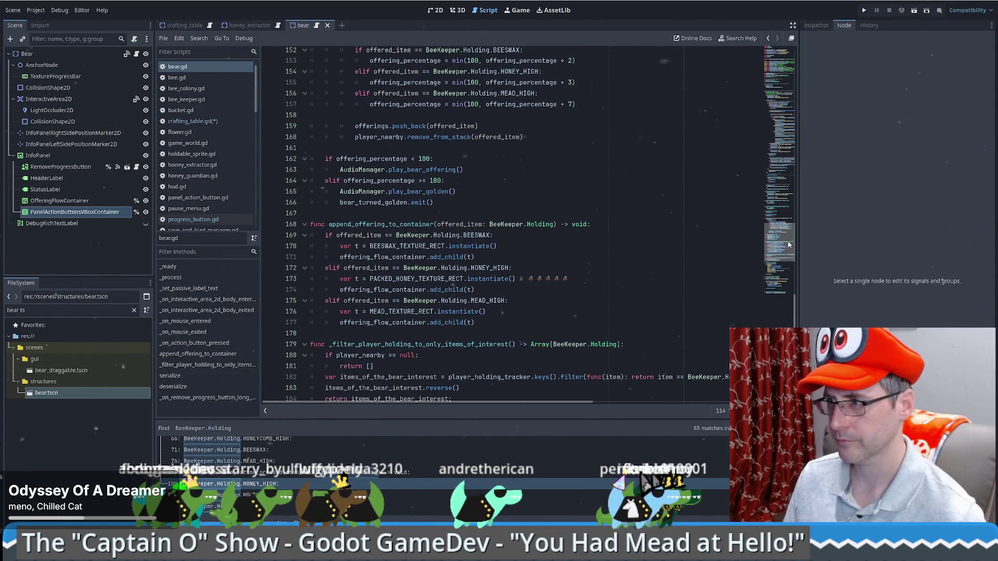
scroll(789, 245, up, 6)
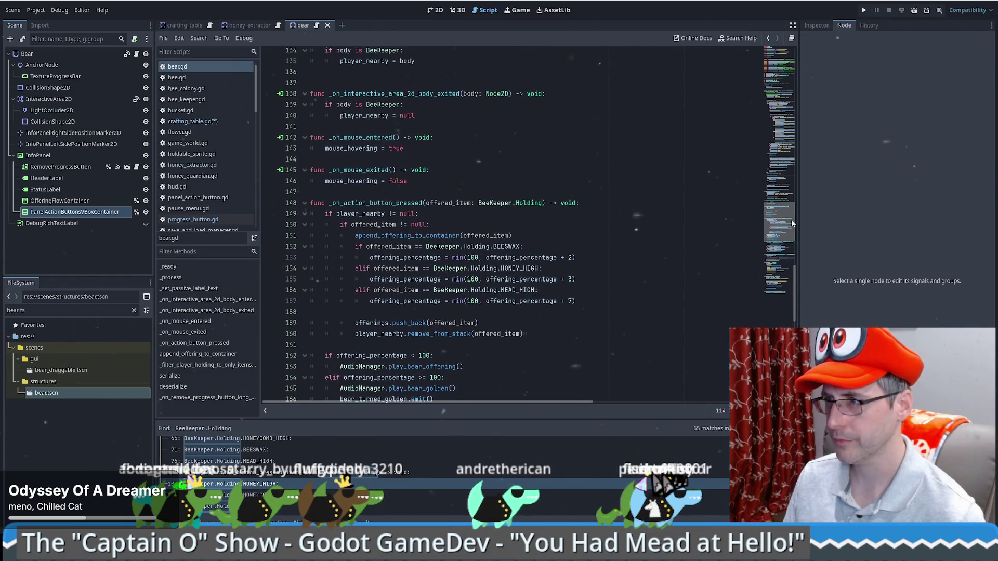
scroll(792, 224, up, 1)
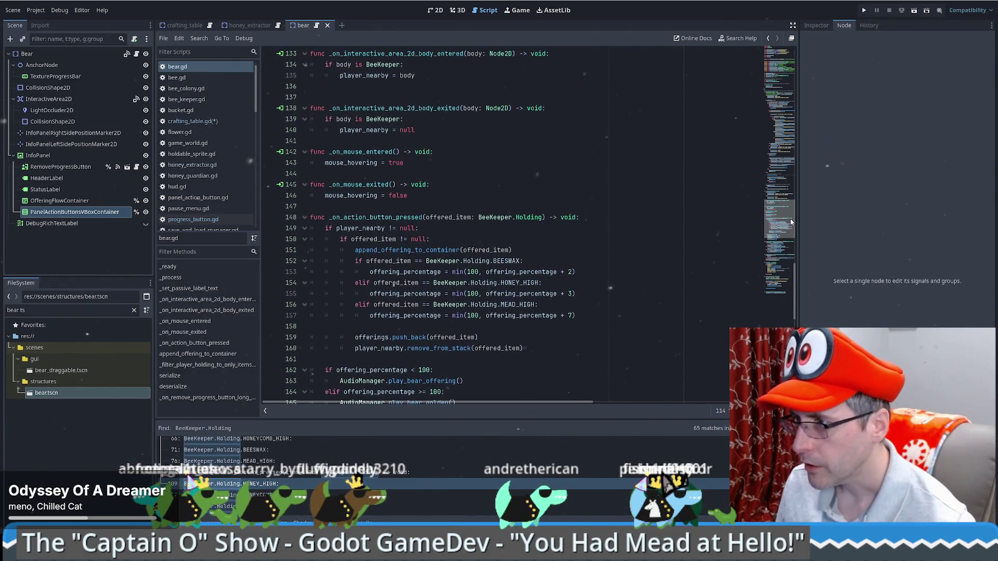
scroll(791, 213, up, 11)
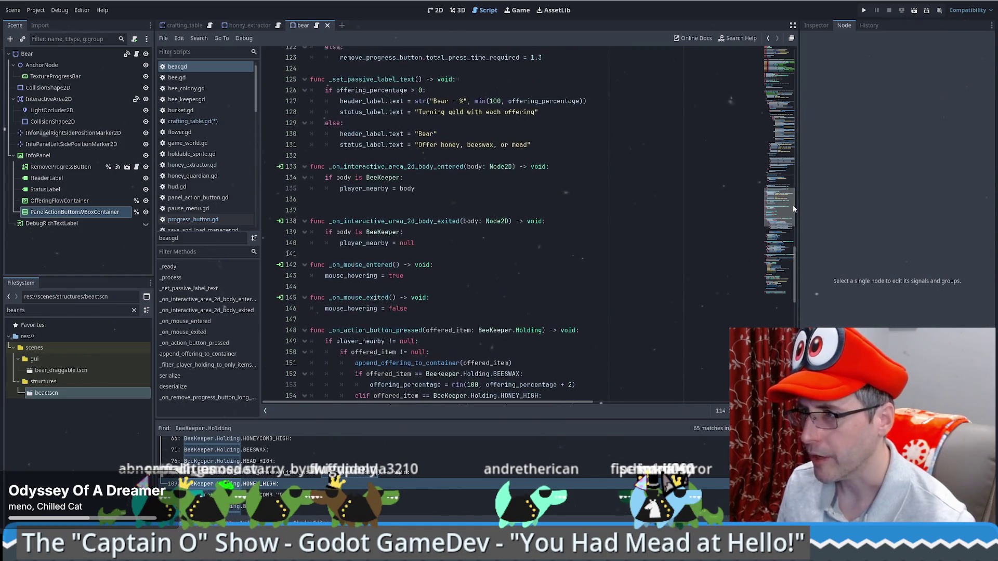
scroll(797, 179, up, 13)
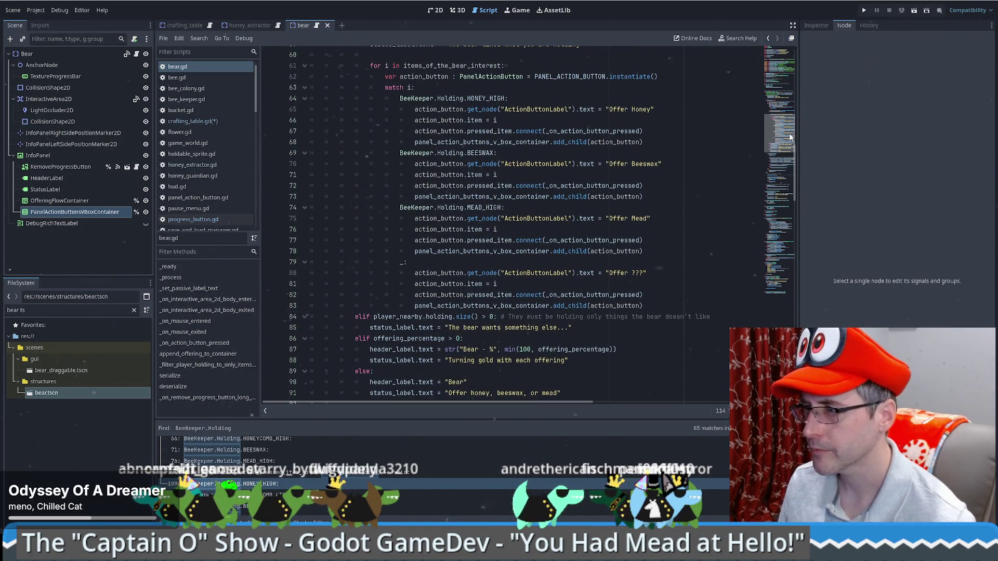
Highlight the uses of action_button, then bring up panel_action_button.gd.
double_click(614, 251)
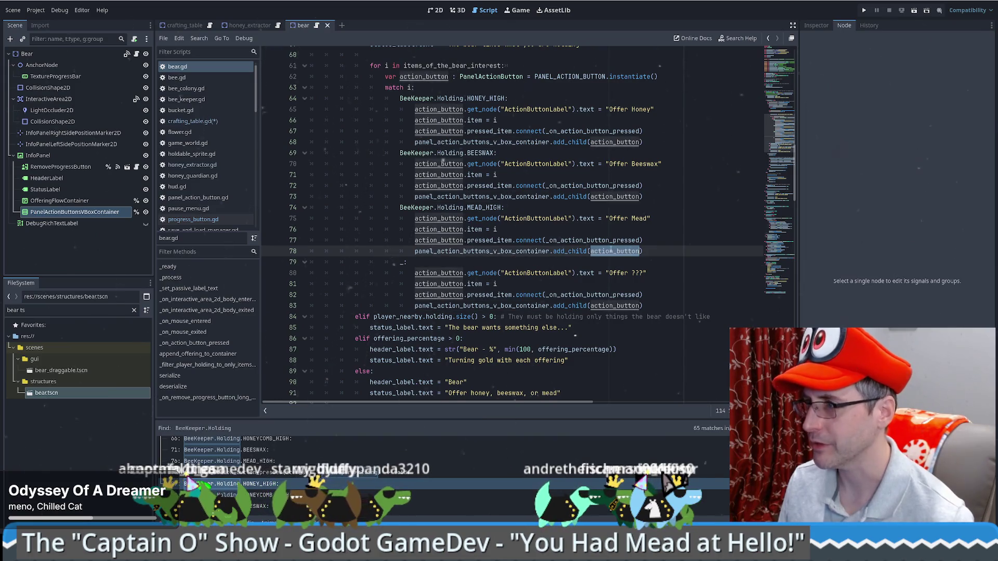
scroll(520, 208, up, 5)
click(598, 217)
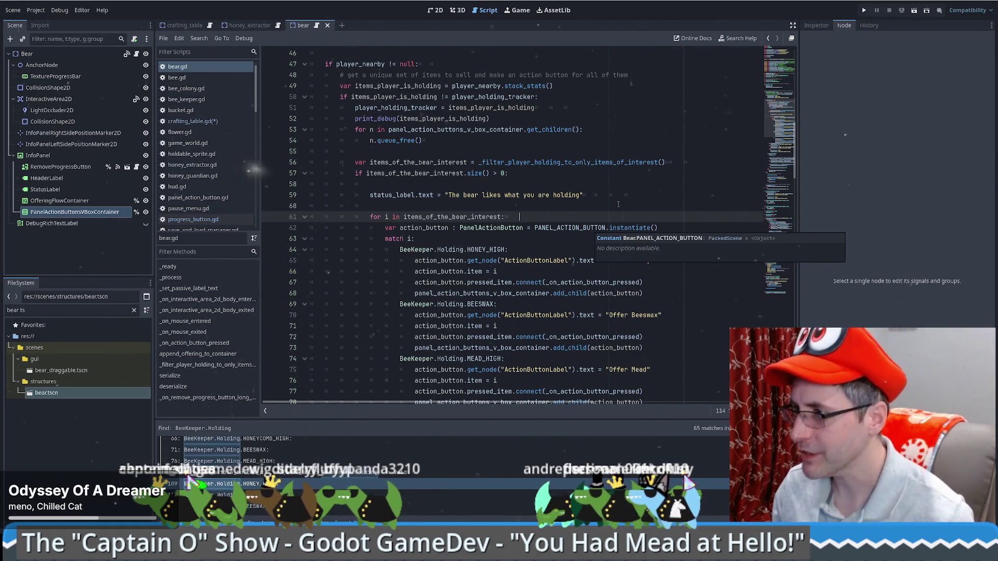
ctrl+click(509, 227)
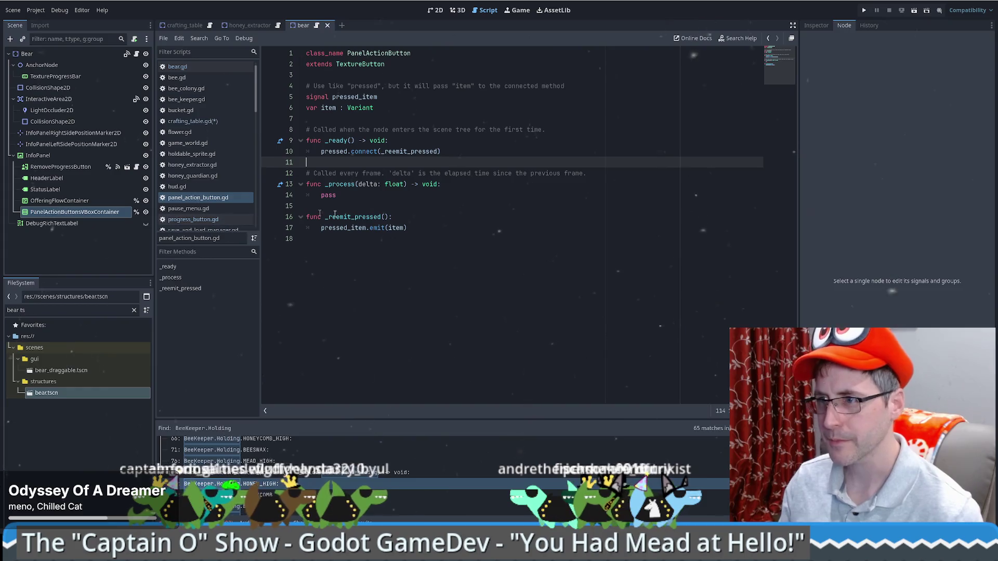
Copy the PANEL_ACTION_BUTTON preload constant from bear.gd into crafting_table.gd.
click(177, 66)
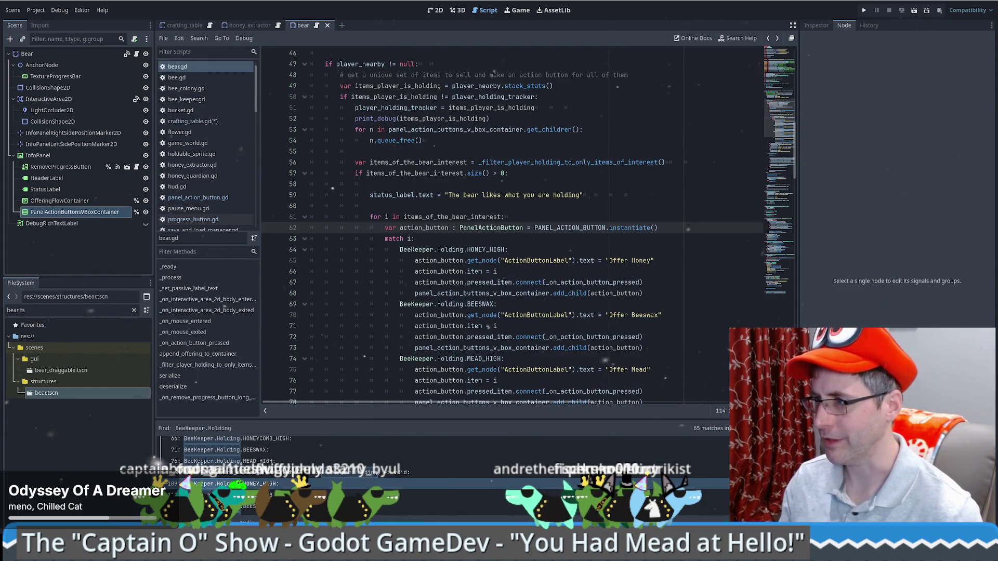
ctrl+click(582, 228)
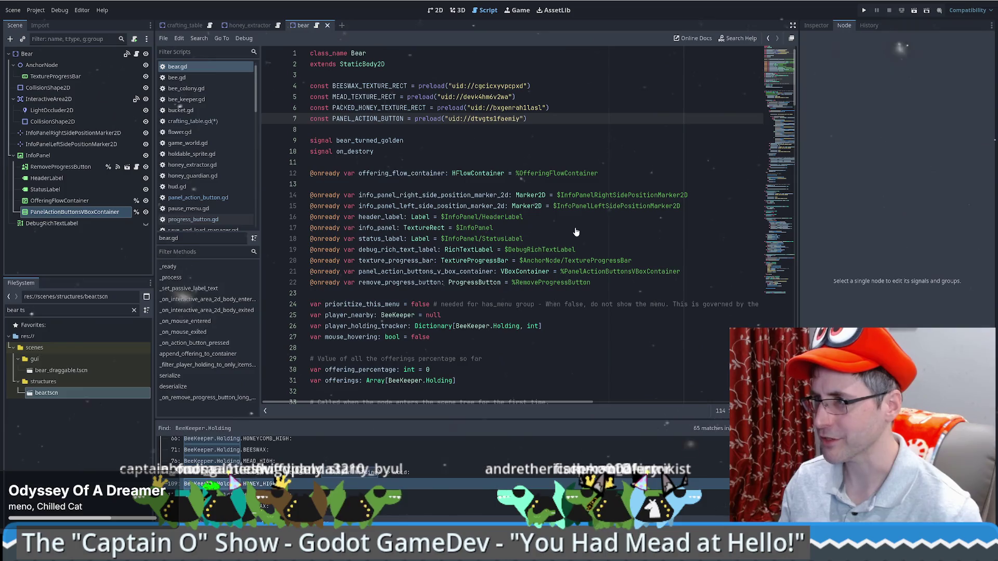
drag(550, 108, 563, 115)
key(ctrl+c)
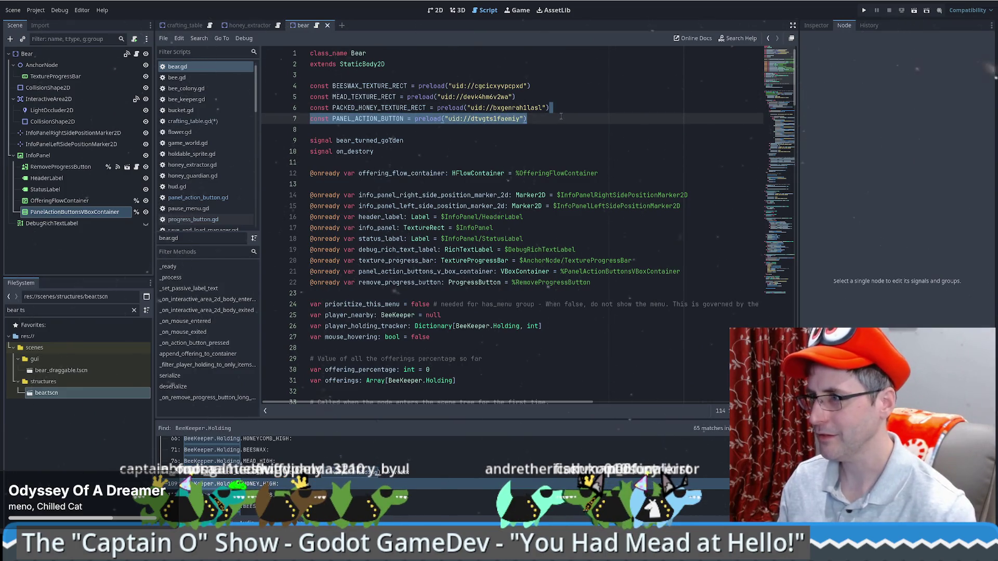
click(210, 26)
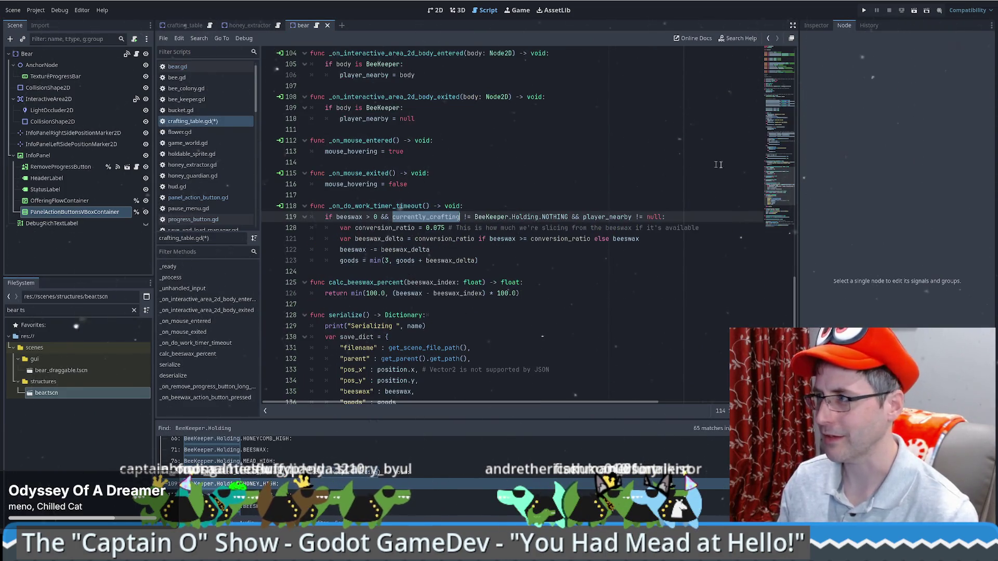
click(779, 52)
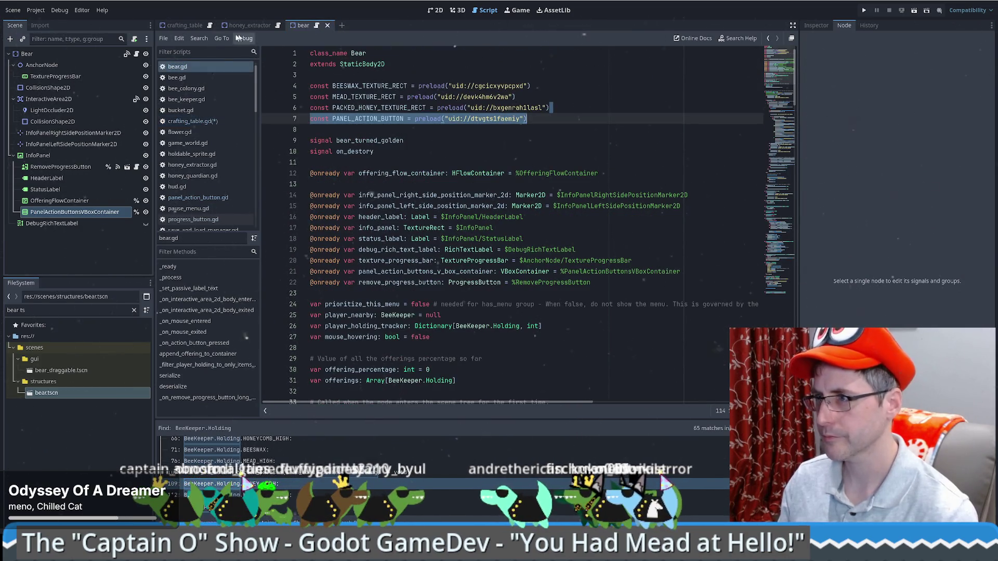
click(192, 121)
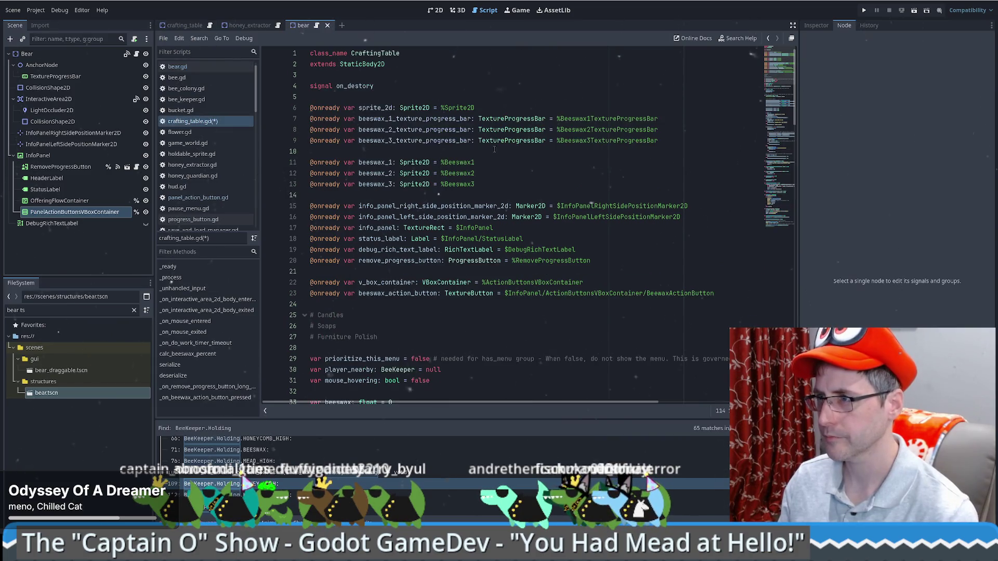
click(411, 95)
key(ctrl+v)
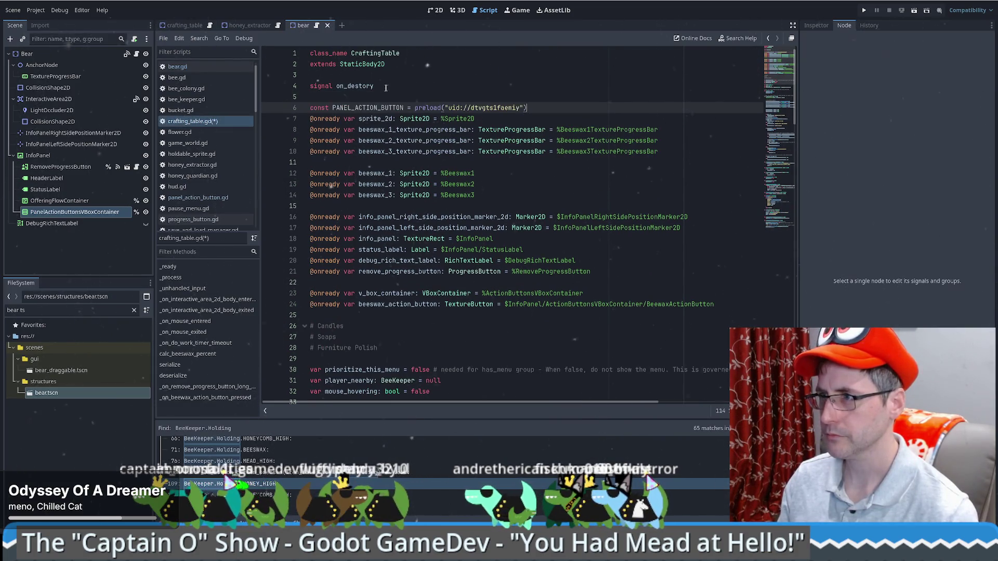
Move the PANEL_ACTION_BUTTON constant to just below extends and save crafting_table.gd.
click(177, 66)
drag(177, 66, 176, 26)
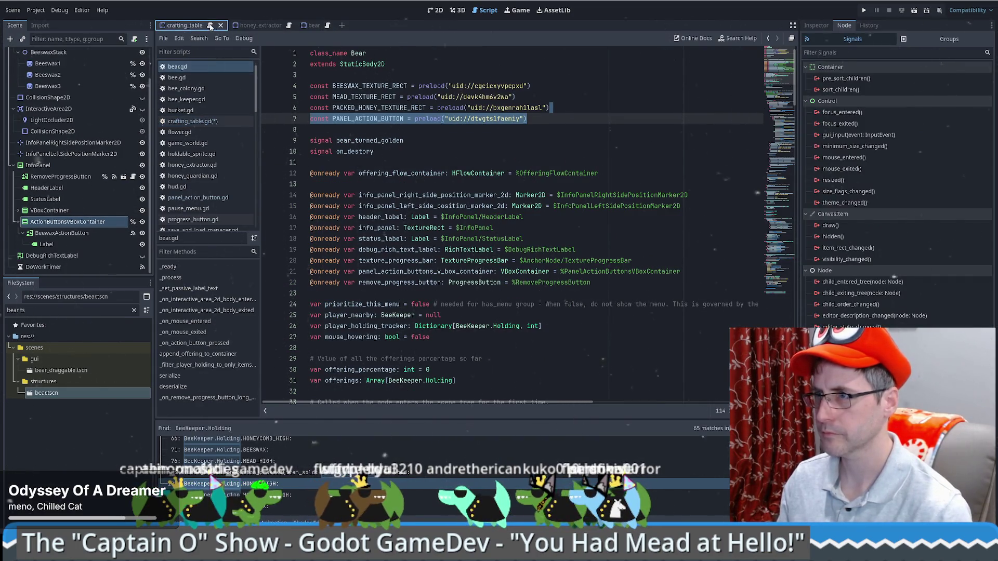
click(495, 107)
triple_click(494, 107)
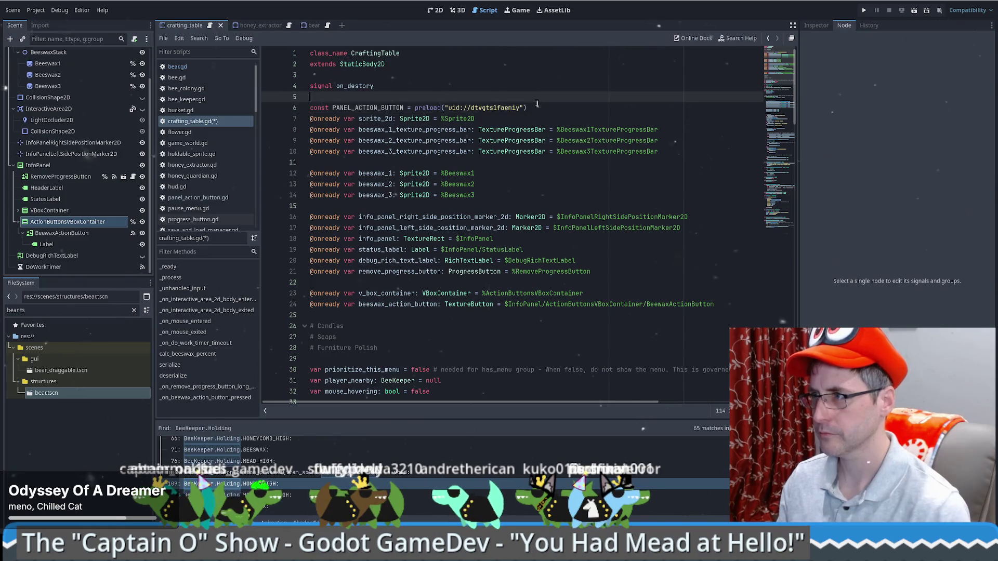
key(ctrl+x)
click(482, 75)
key(Return)
key(ctrl+v)
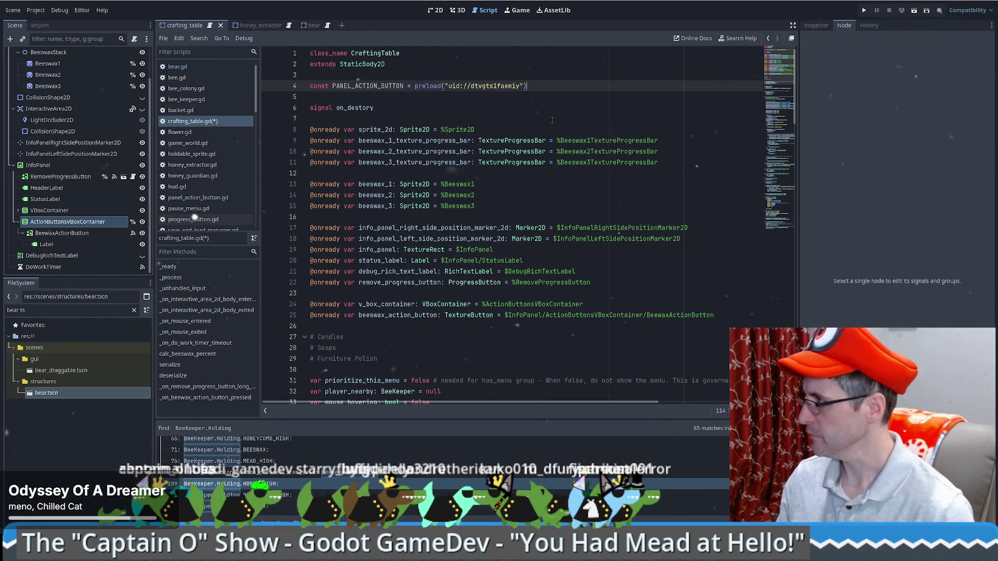
key(ctrl+s)
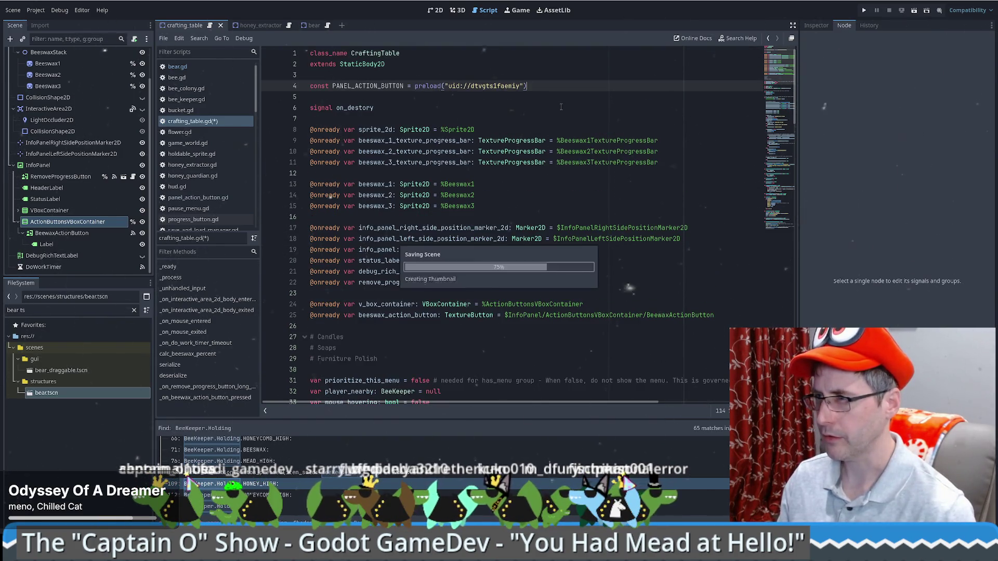
scroll(636, 121, down, 1)
scroll(636, 120, up, 1)
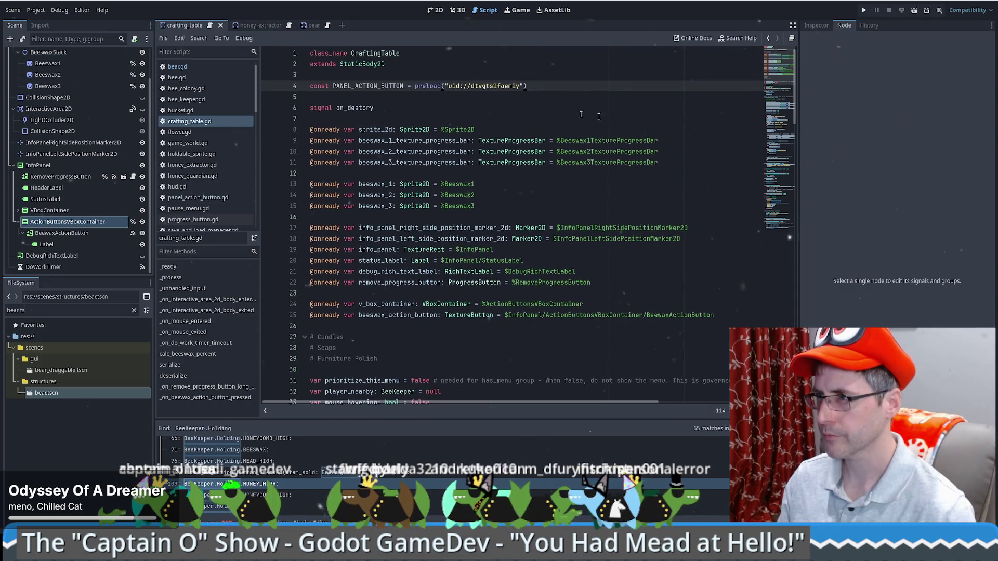
double_click(368, 86)
Add a blank line after beewax_action_button.hide() in crafting_table.gd for new menu code.
drag(772, 76, 780, 146)
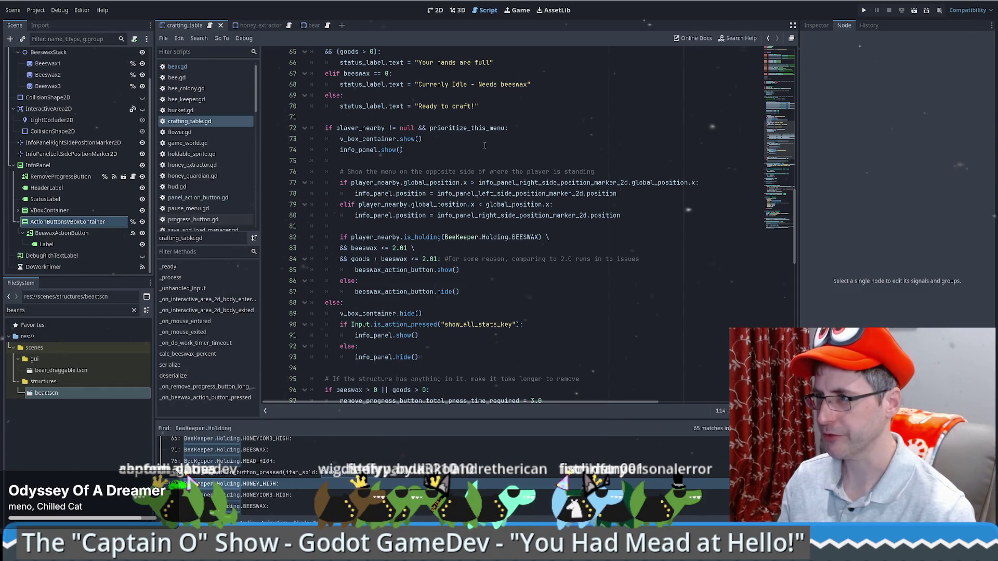
click(556, 150)
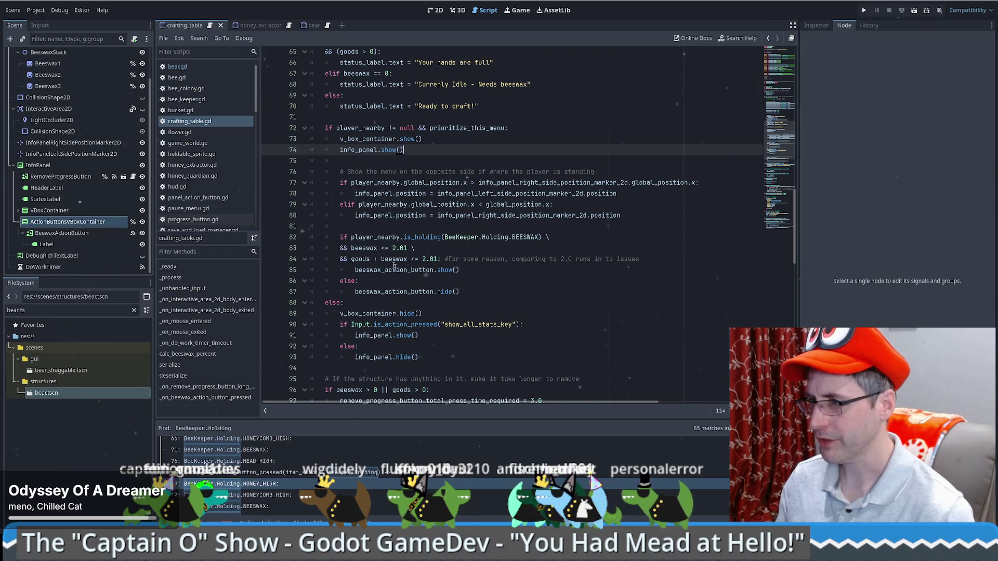
click(499, 291)
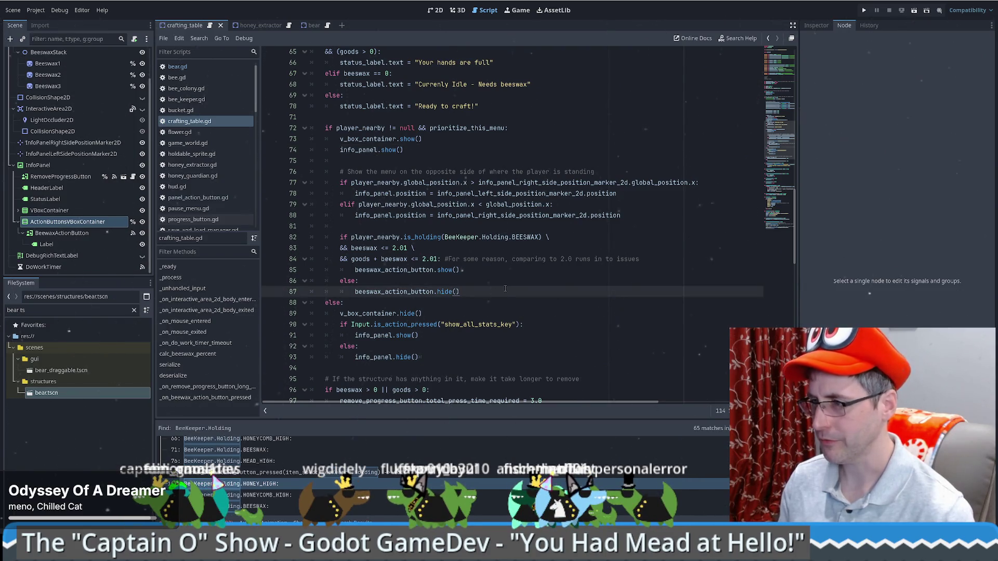
key(Return)
key(Return)
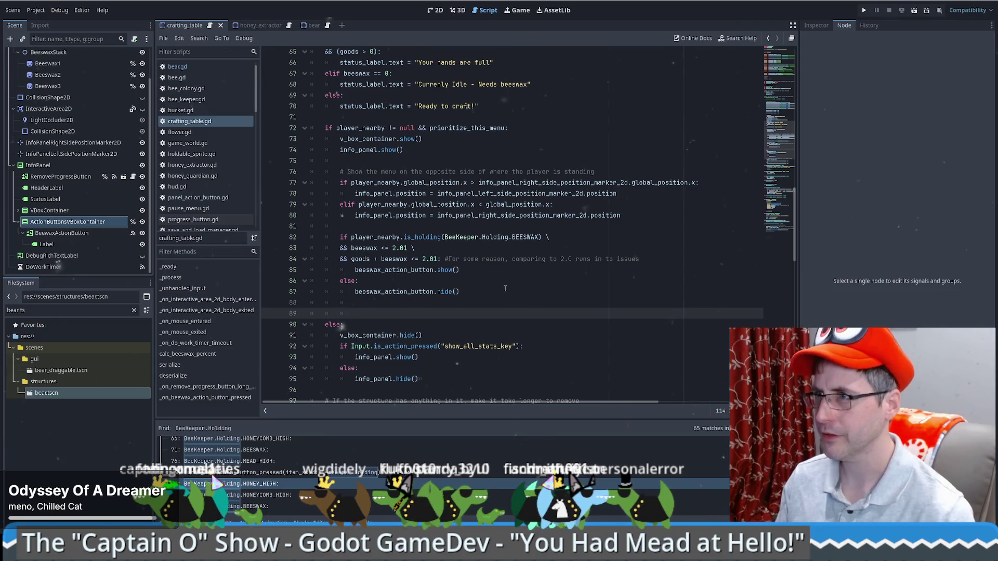
Trace PANEL_ACTION_BUTTON and the player_holding_tracker comparison in bear.gd, then run the game.
click(178, 67)
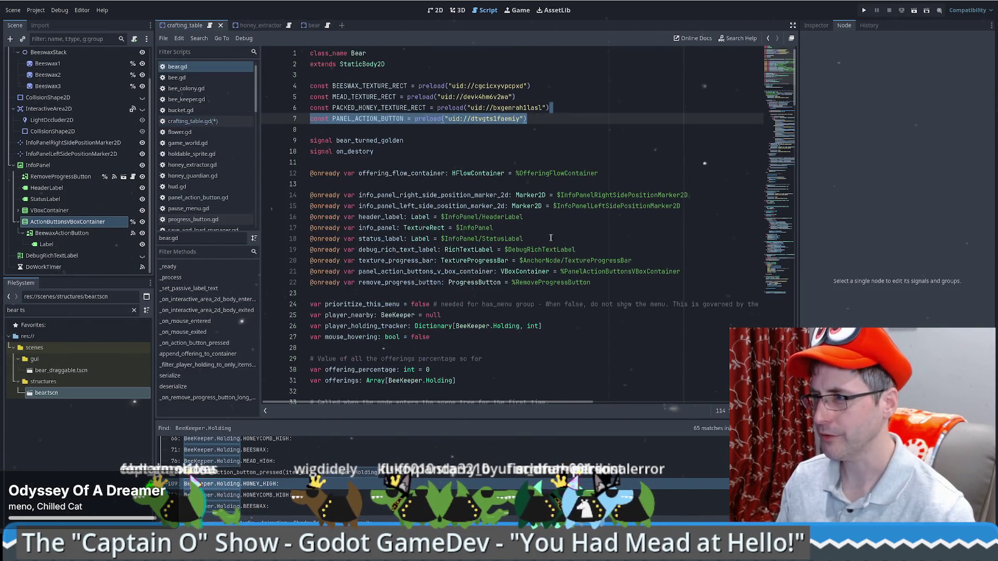
click(427, 139)
key(Up)
key(Up)
key(ctrl+f)
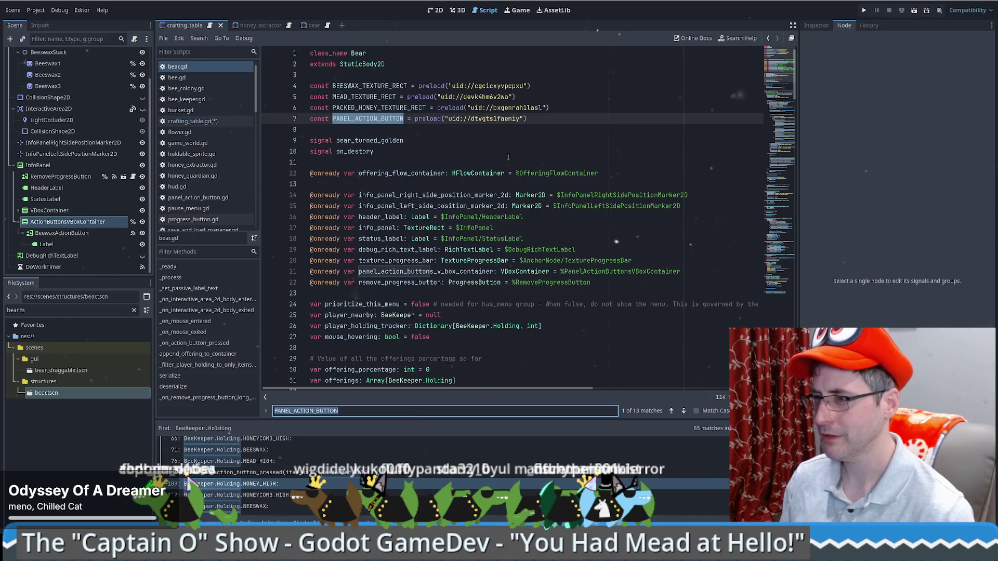
key(Return)
key(Return)
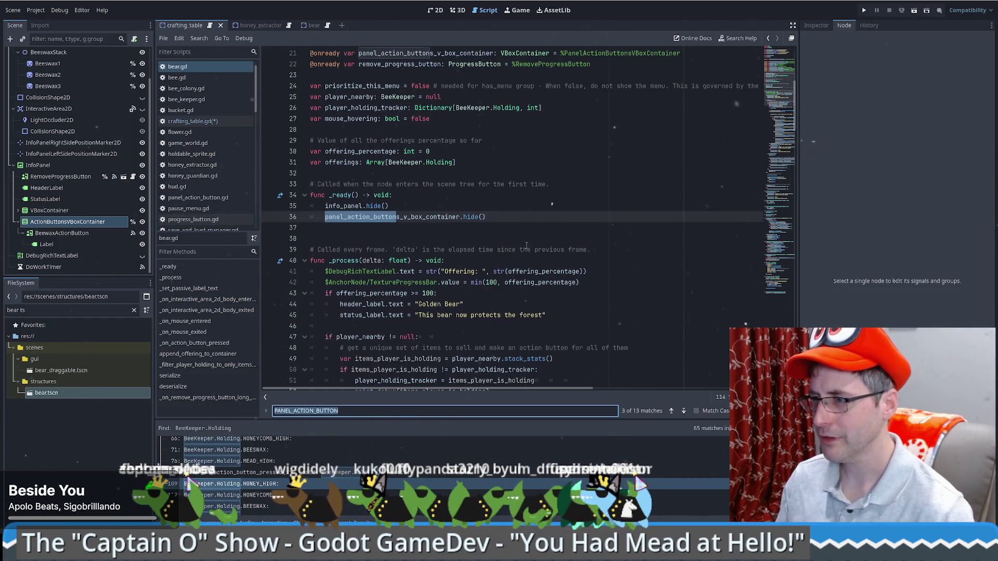
scroll(526, 245, down, 6)
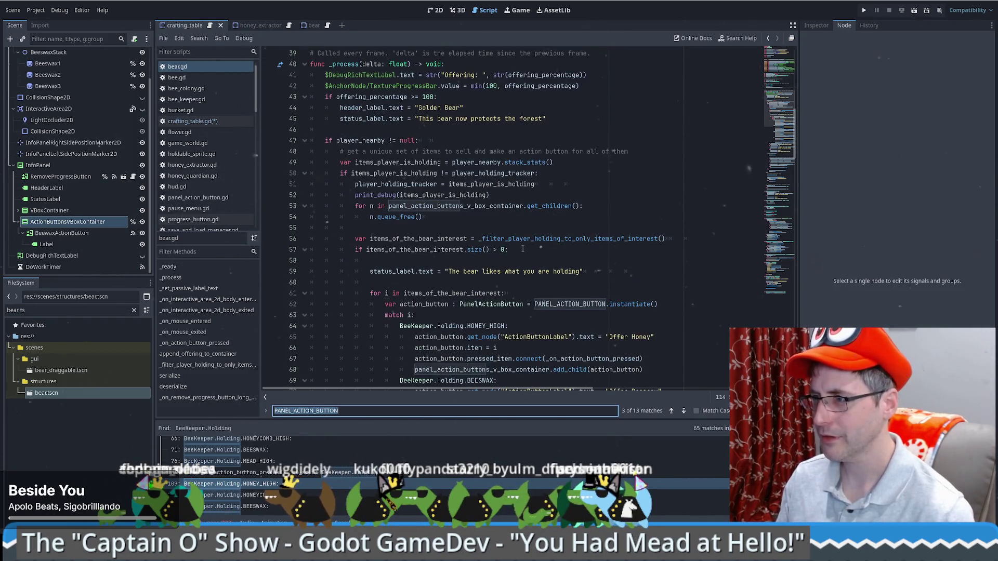
click(595, 204)
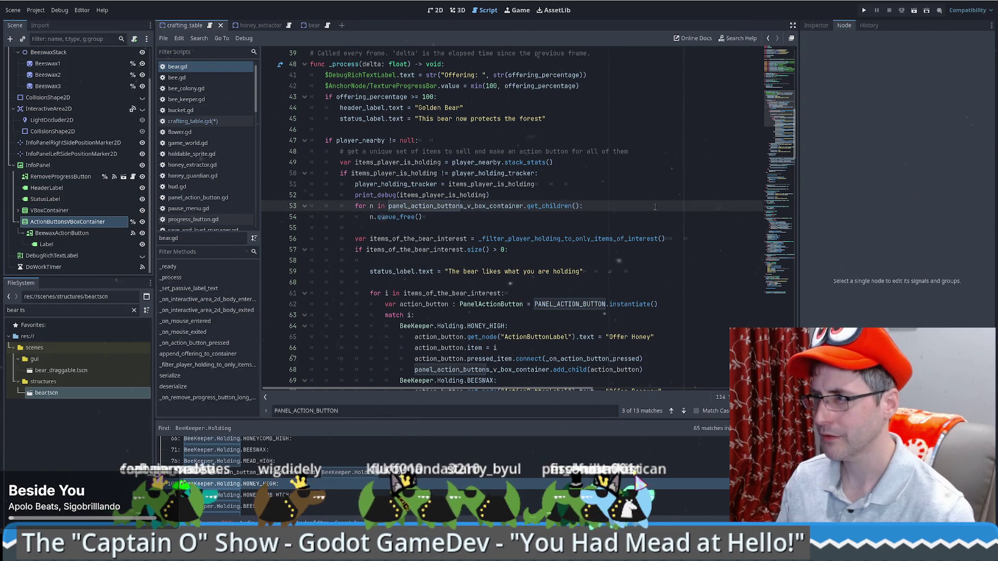
key(Up)
key(Up)
key(Up)
key(ctrl+shift+Left)
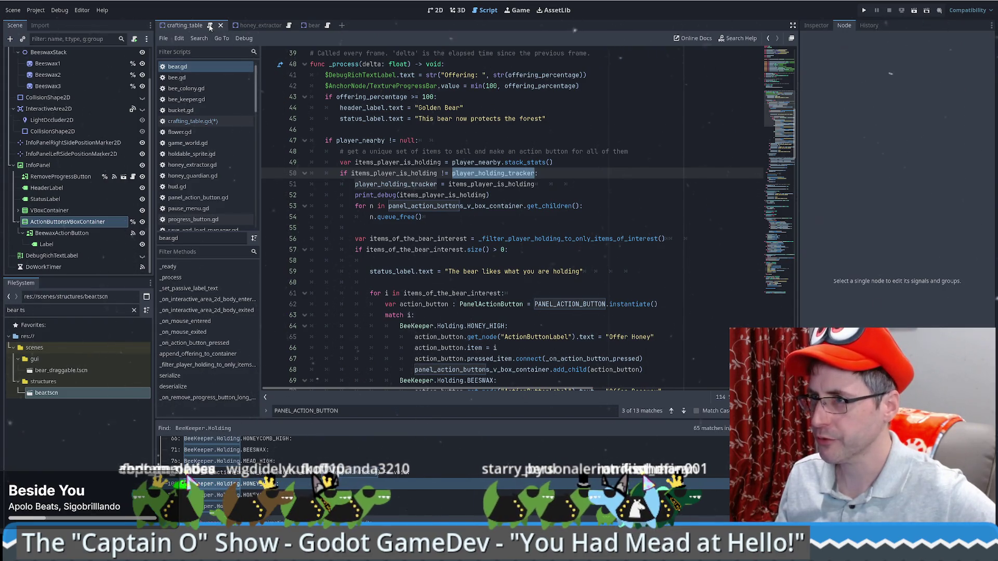
click(210, 26)
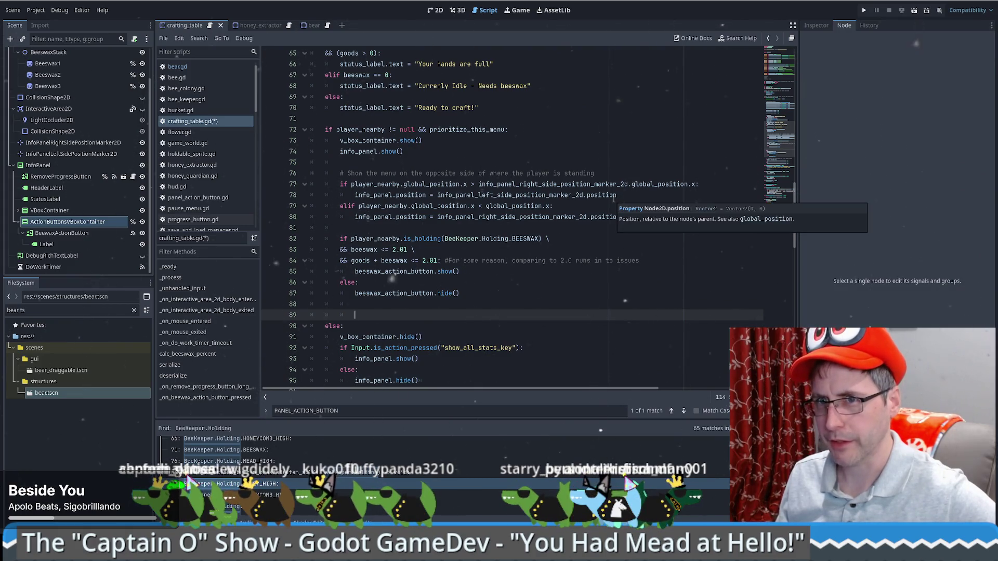
click(862, 11)
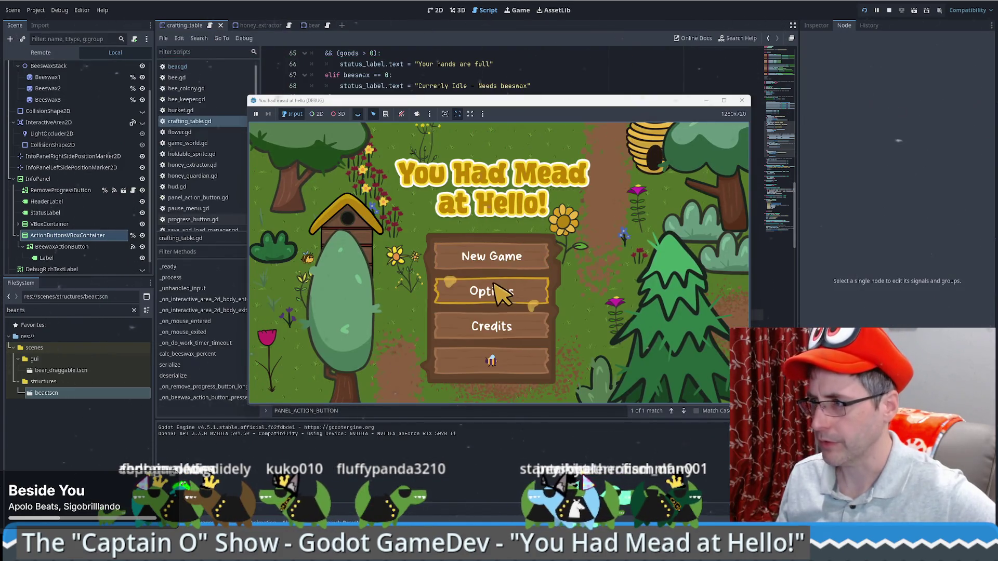
Enter gameplay until the saved-goods load crashes, then relaunch the game.
click(491, 256)
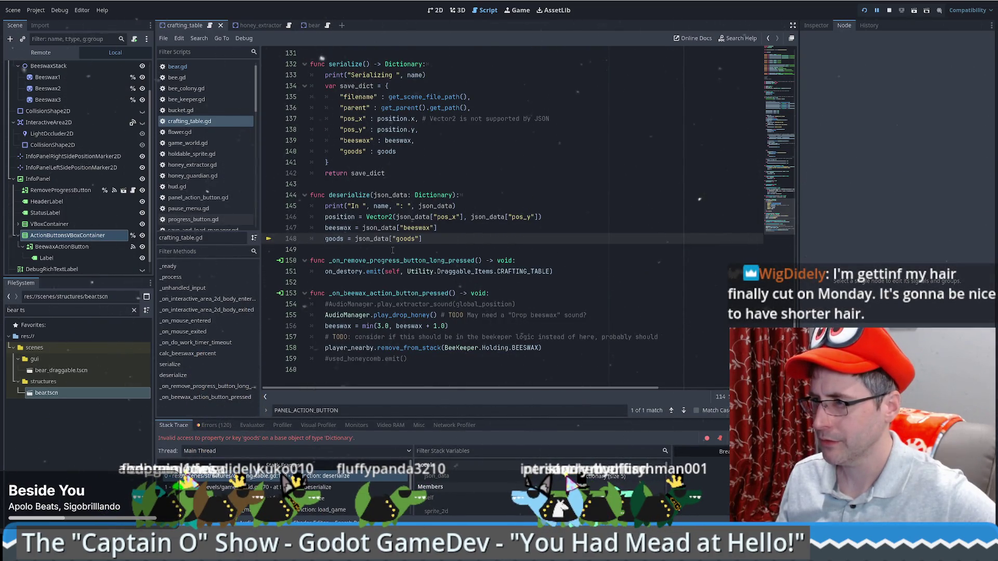
click(863, 10)
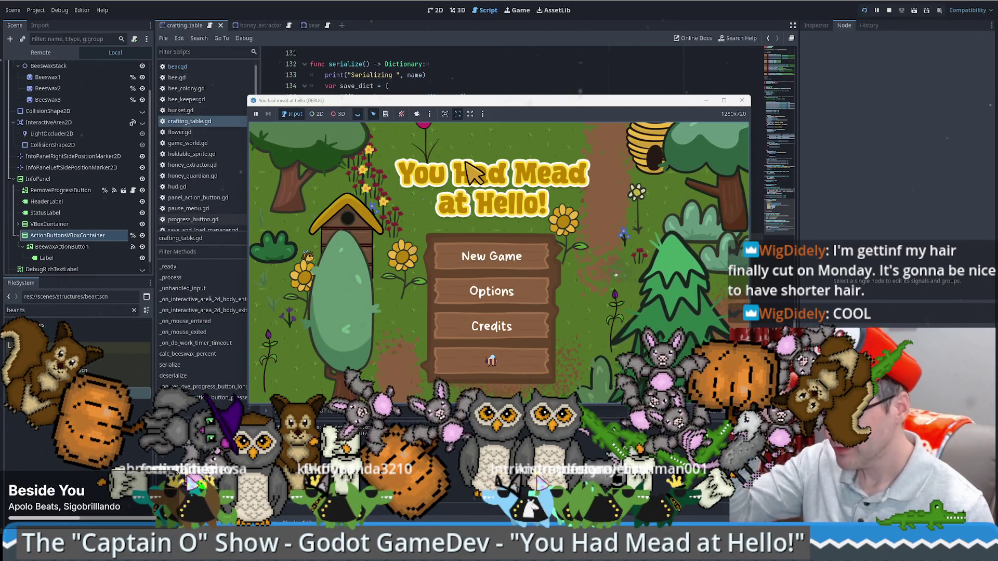
Start a new game and buy a $300 bee hive, placing it in the garden.
click(492, 256)
drag(557, 101, 400, 6)
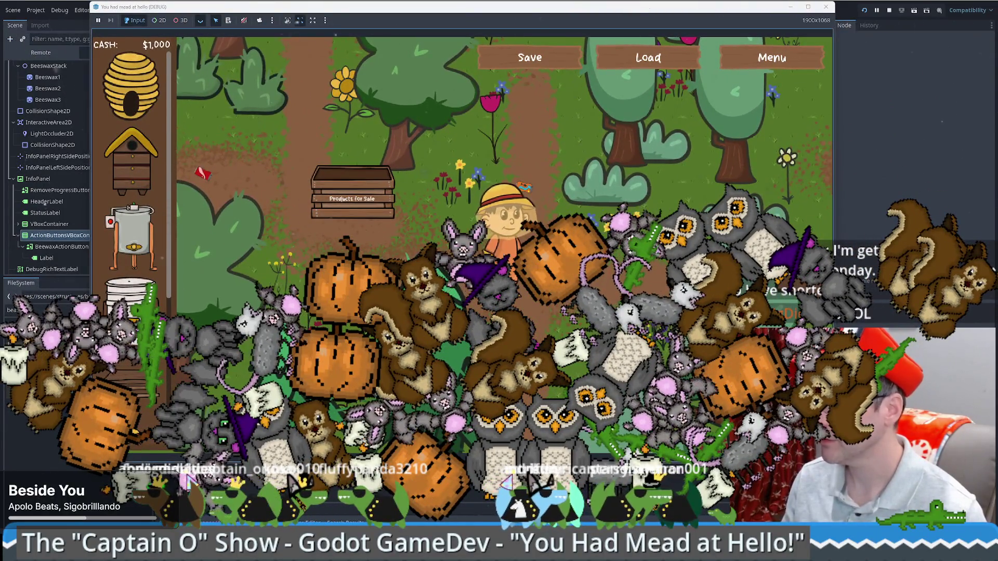
click(131, 86)
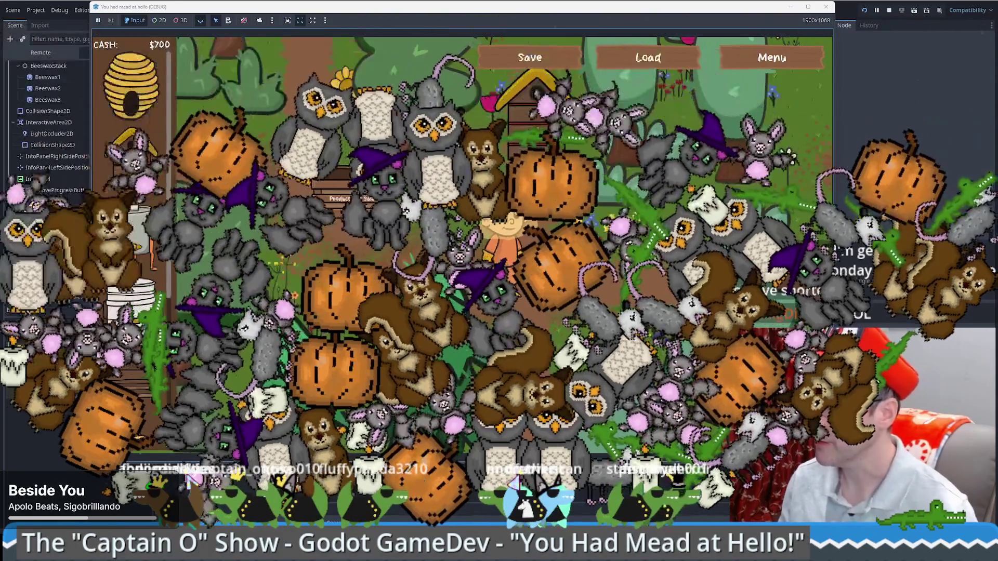
click(536, 97)
Buy a crafting table and a honey extractor, then maximize the game window.
click(131, 218)
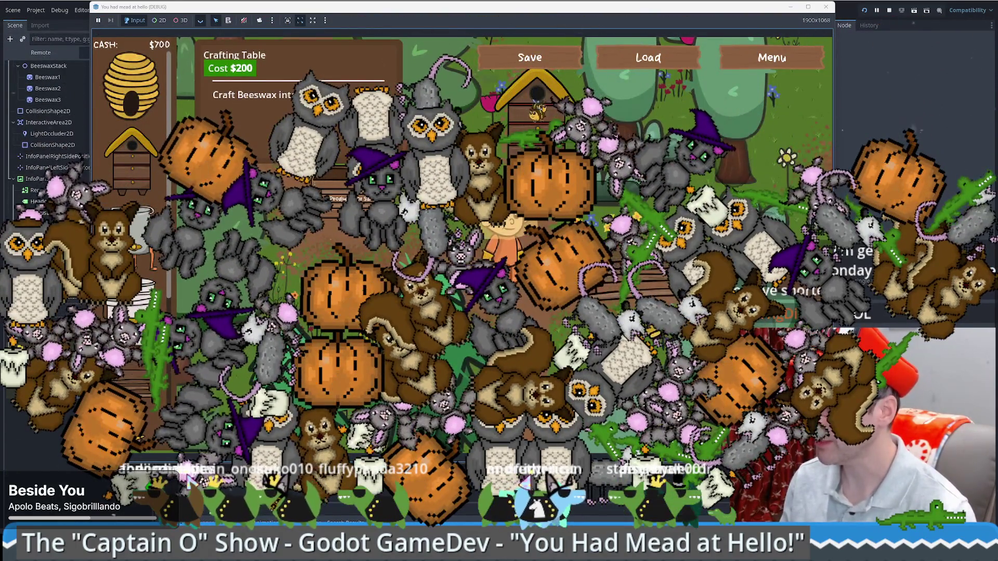
click(134, 247)
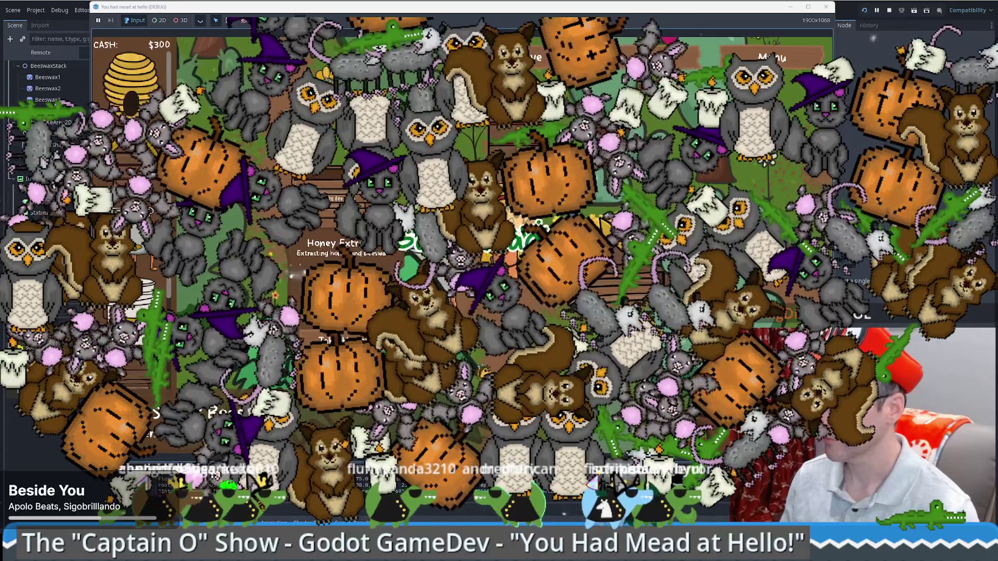
click(811, 4)
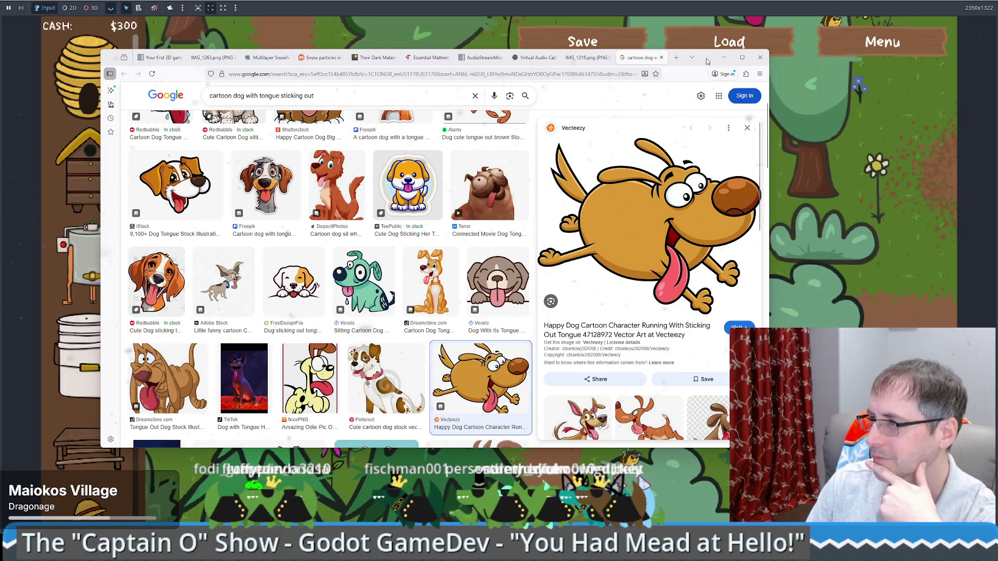
Minimize the Google Images browser to bring the game back into view.
click(724, 58)
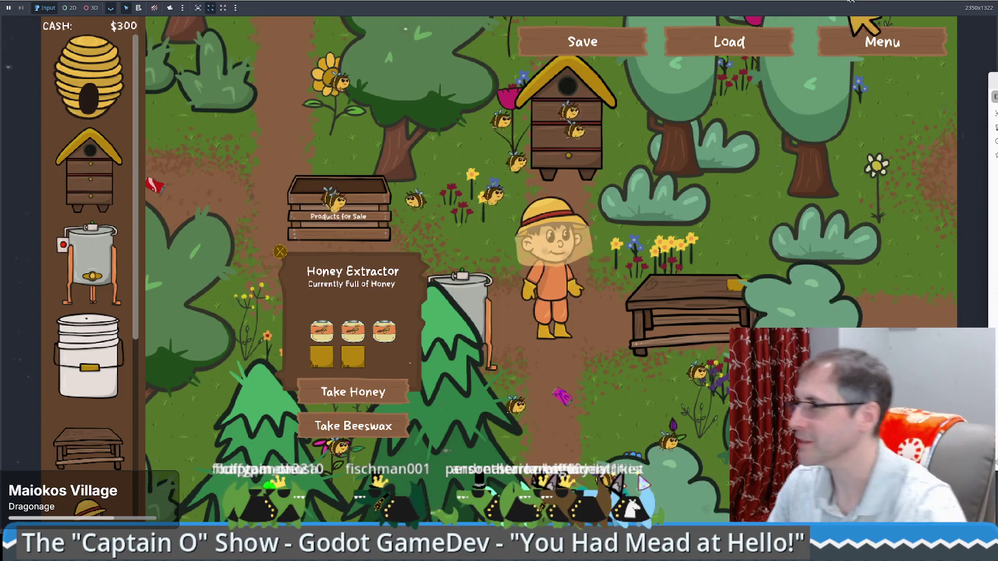
Hide the game and Godot editor, launch Affinity and open croco.af.
click(904, 28)
click(956, 2)
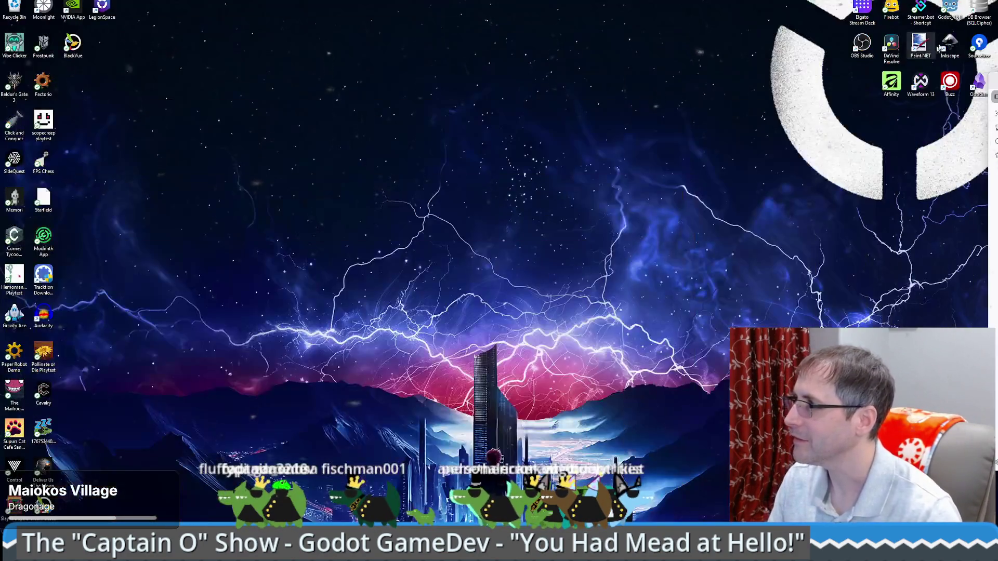
double_click(891, 86)
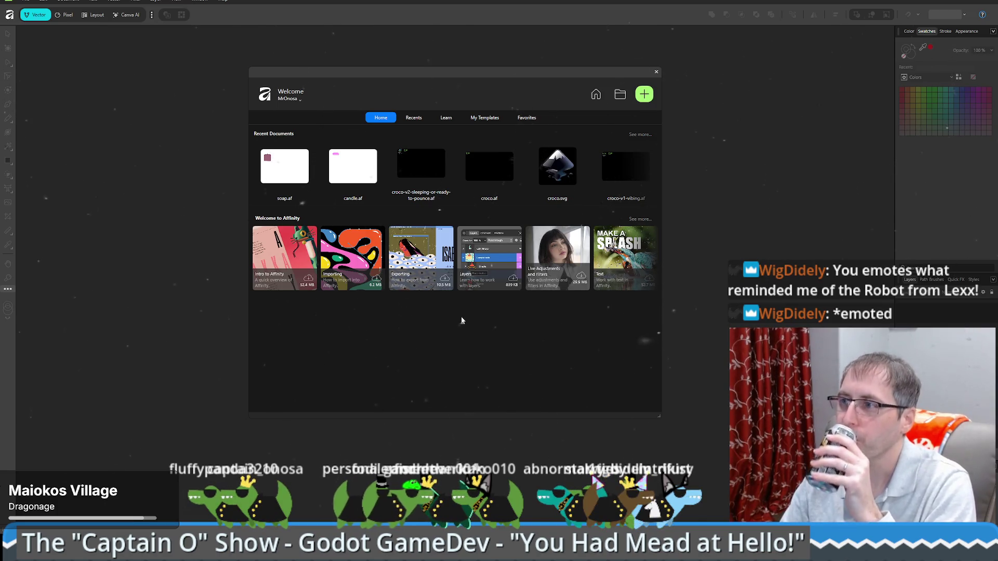
click(485, 170)
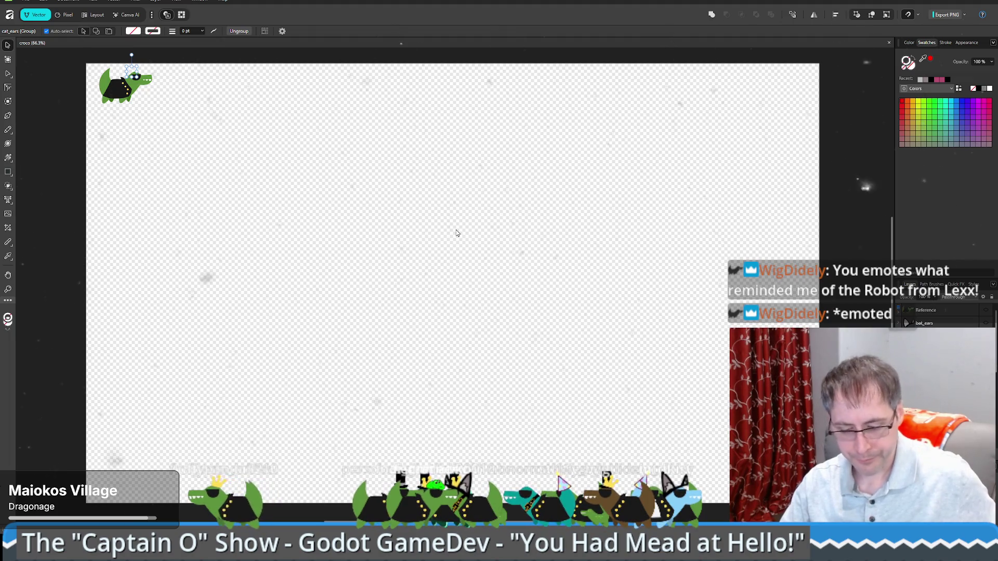
Zoom in on the croco and try the cat ears on, then remove them.
scroll(127, 102, up, 5)
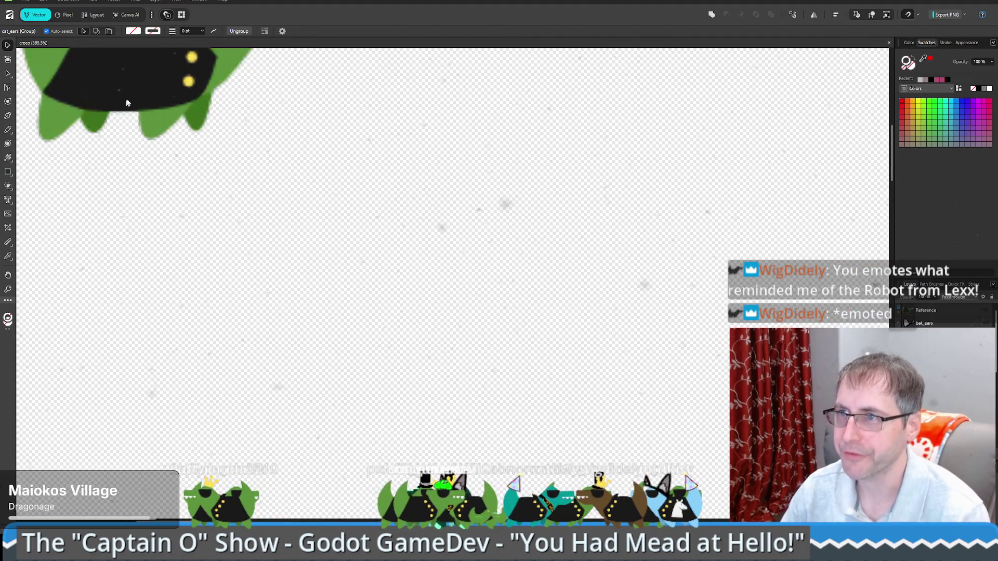
scroll(127, 102, down, 3)
scroll(400, 322, up, 3)
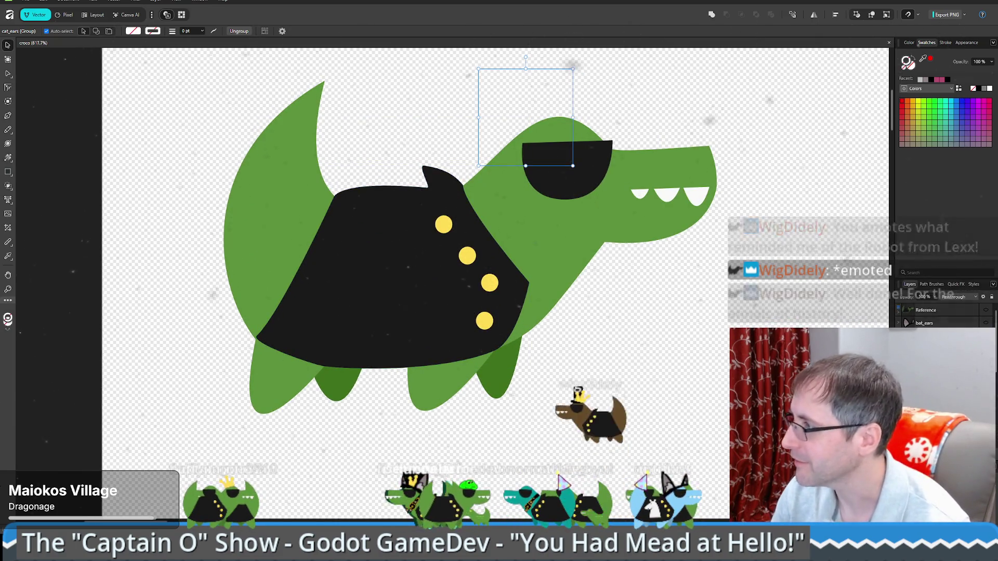
key(ctrl+z)
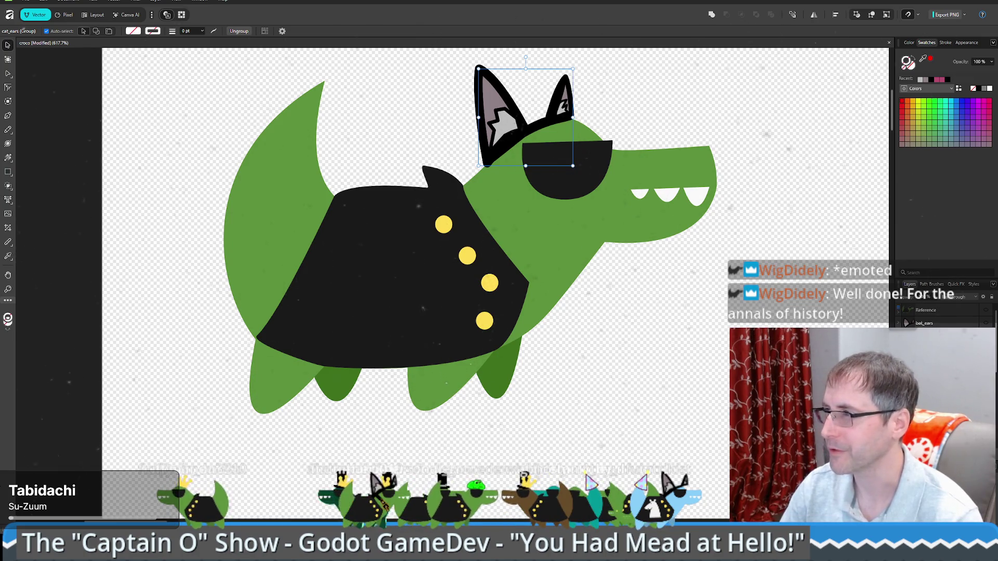
key(ctrl+shift+z)
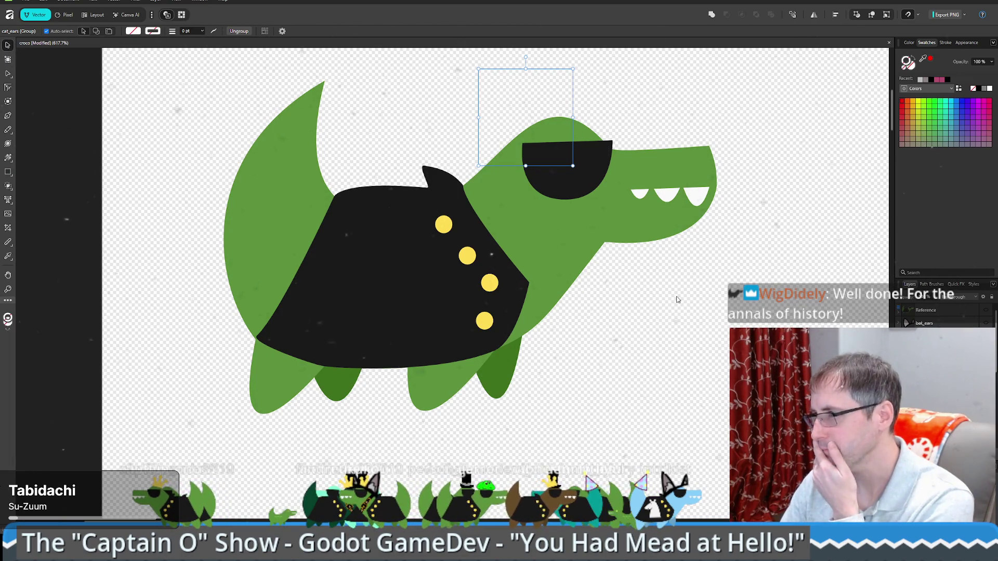
Toggle the bat_ears layer on and off, leave it hidden, and select the jaw.
click(989, 323)
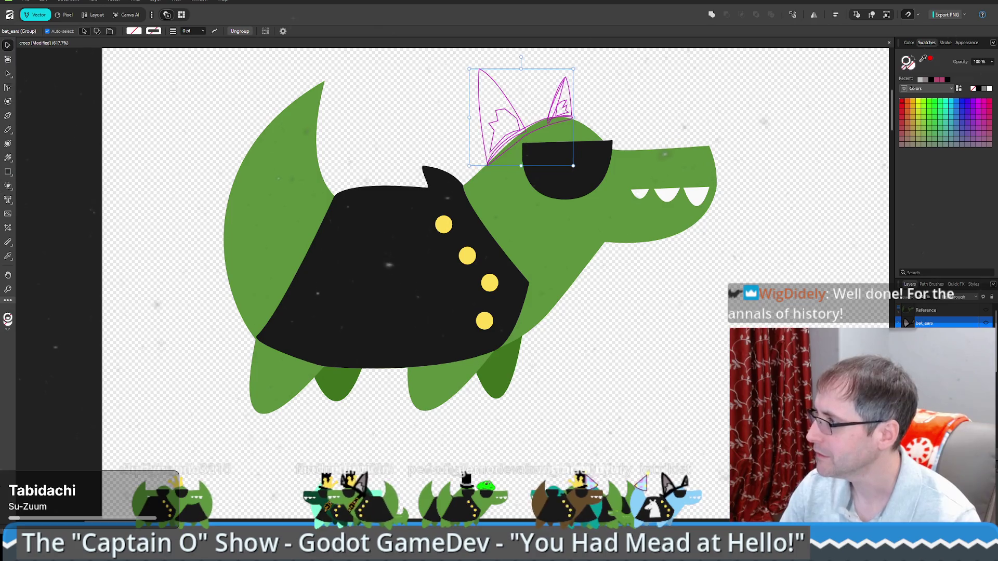
click(988, 322)
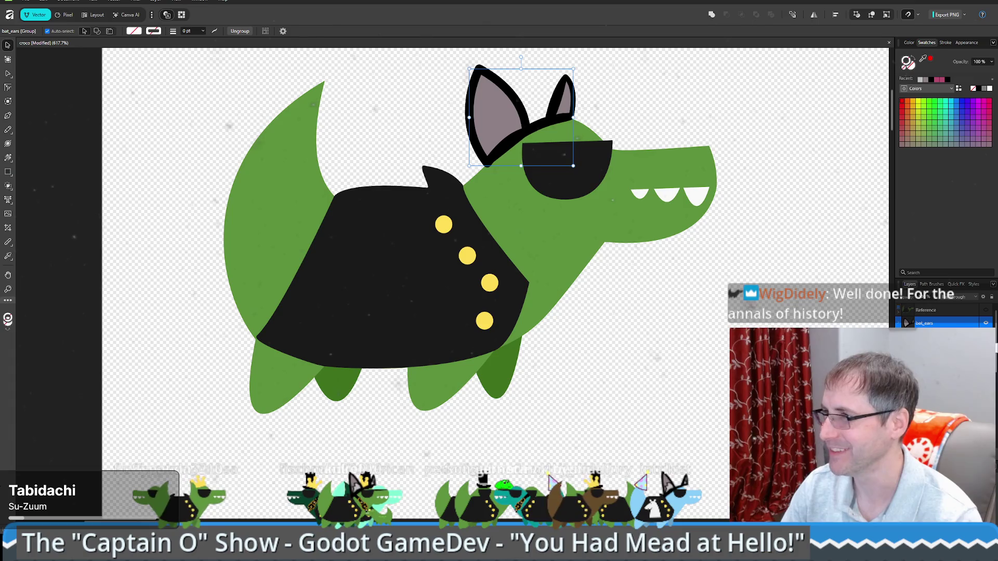
click(987, 324)
click(987, 324)
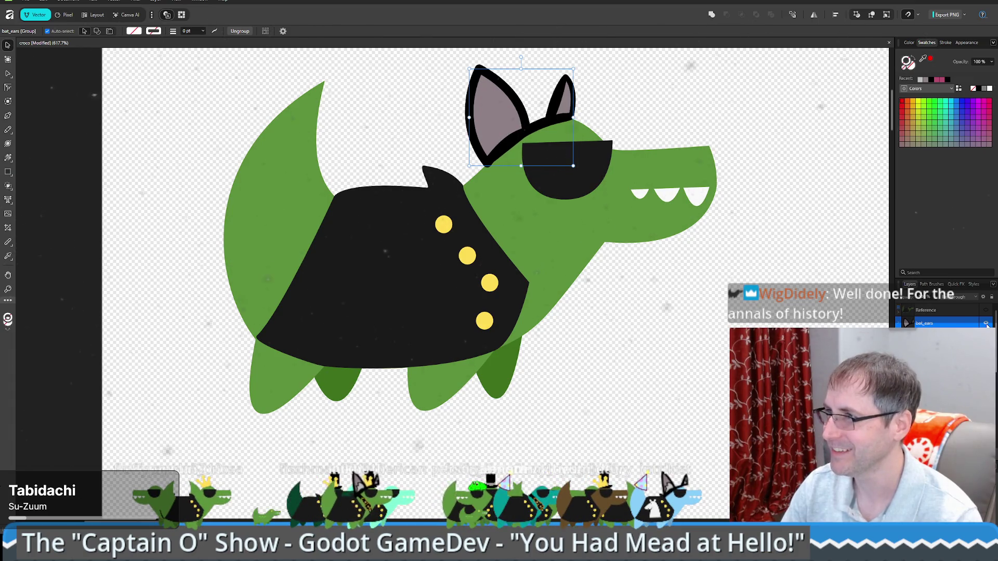
click(987, 323)
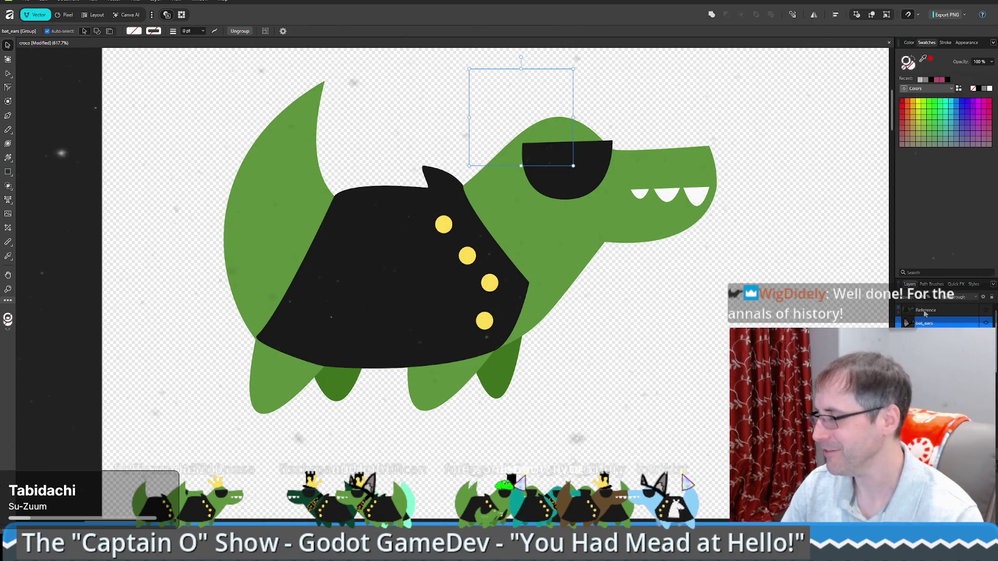
click(670, 237)
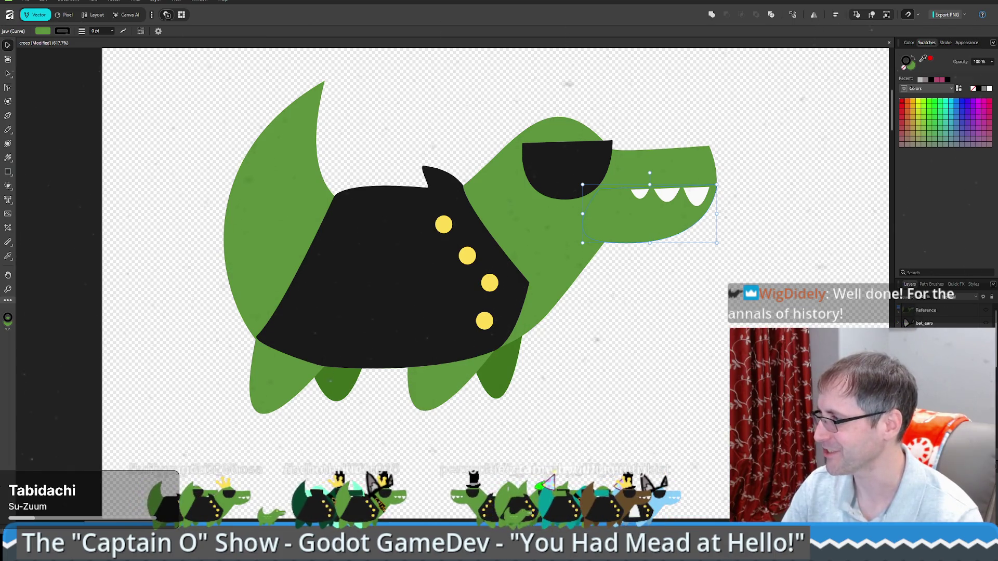
Check the frog_hat layer's options, then select the small curve in the tongue group.
click(936, 297)
right_click(938, 299)
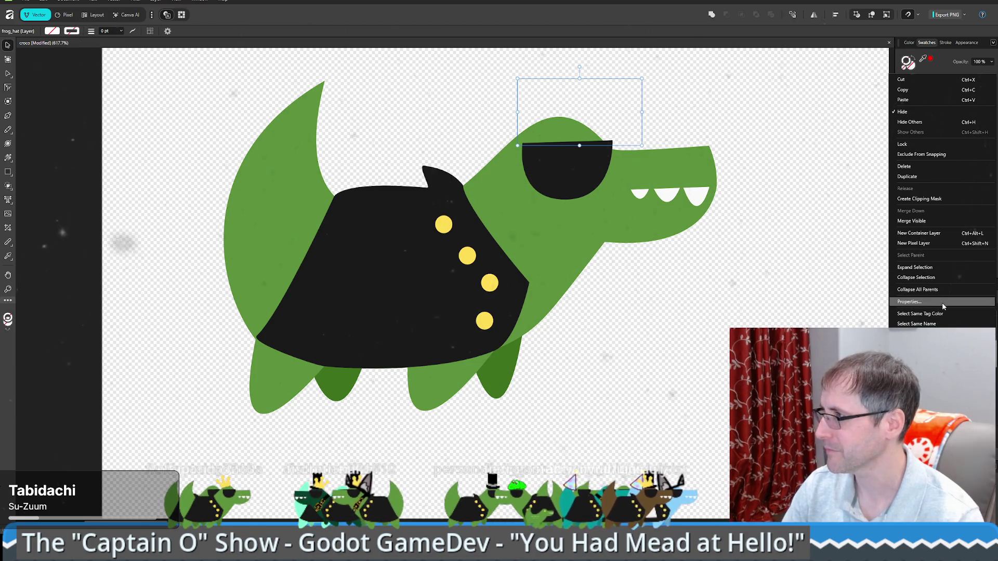
key(Escape)
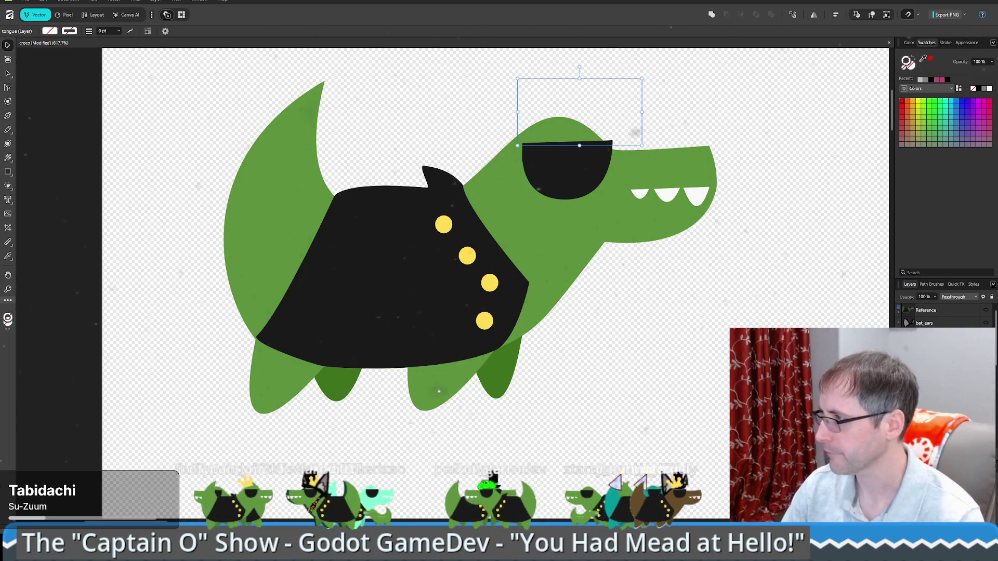
click(588, 136)
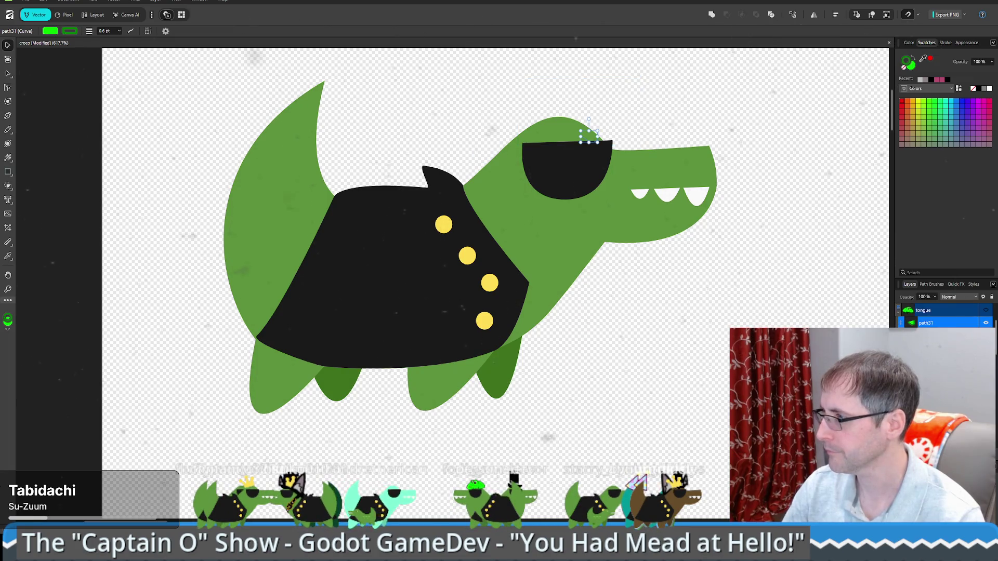
scroll(943, 317, down, 3)
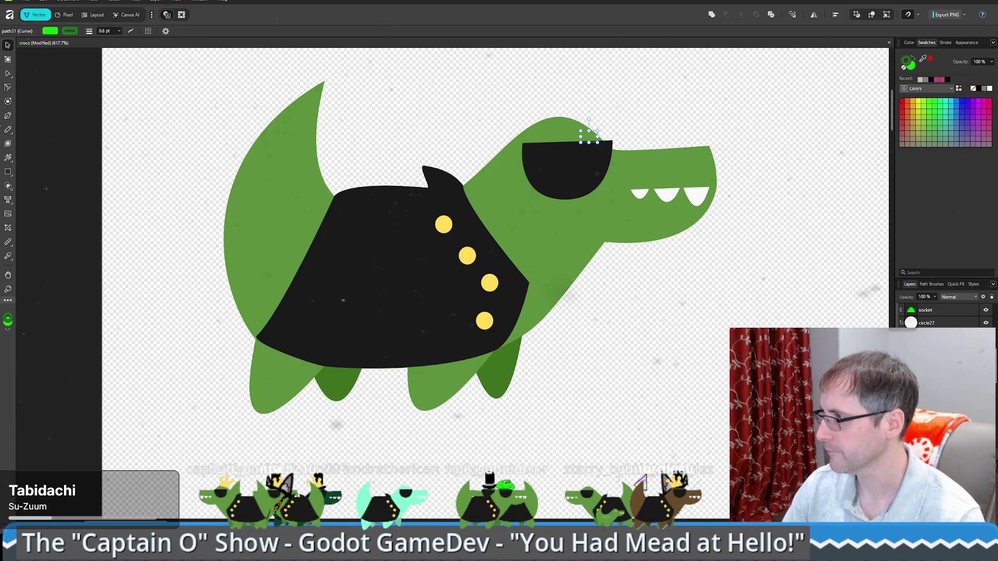
key(ctrl+a)
key(ctrl+z)
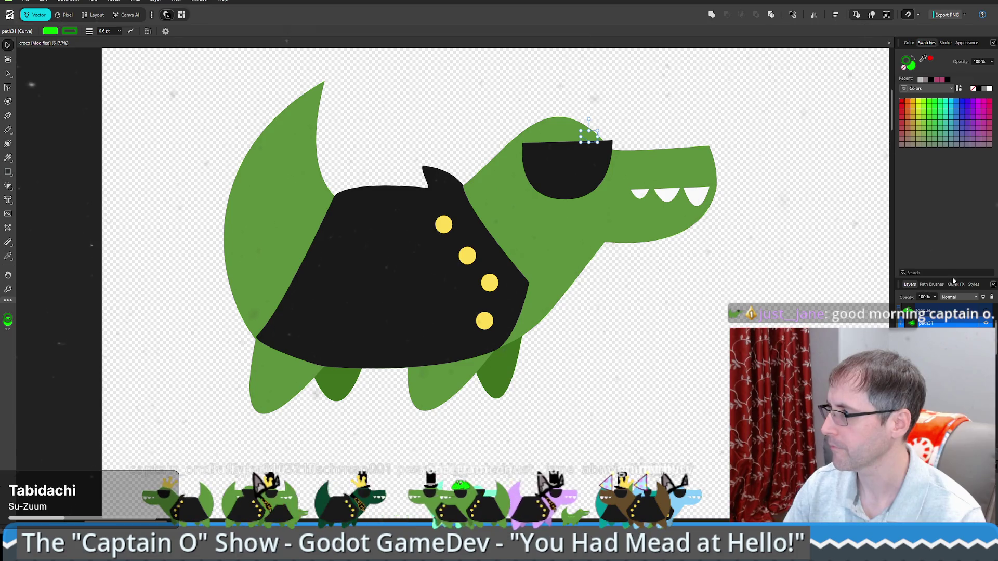
Enlarge the Layers panel, target only the tongue layer, and zoom into the head.
drag(953, 278, 953, 162)
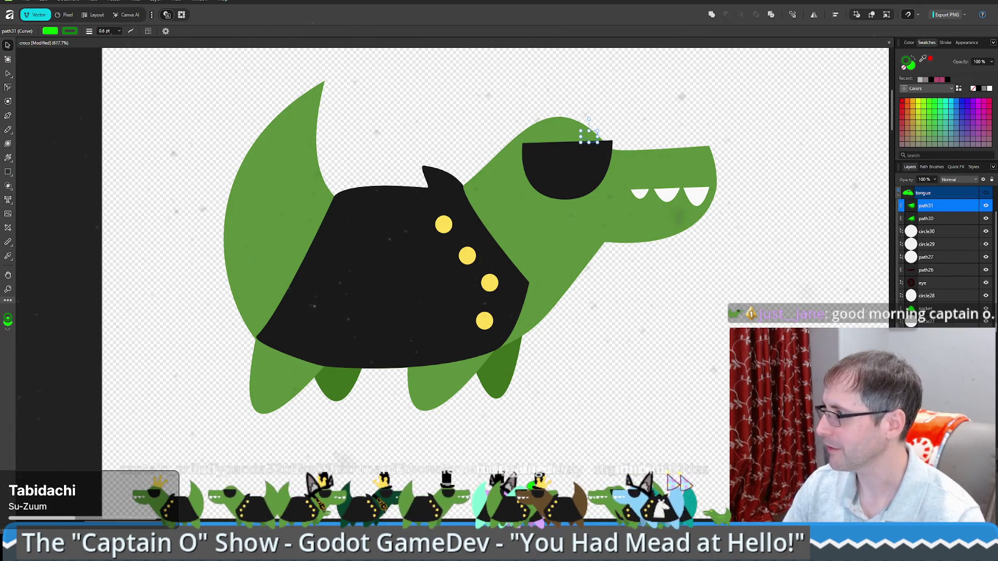
key(ctrl+a)
click(931, 192)
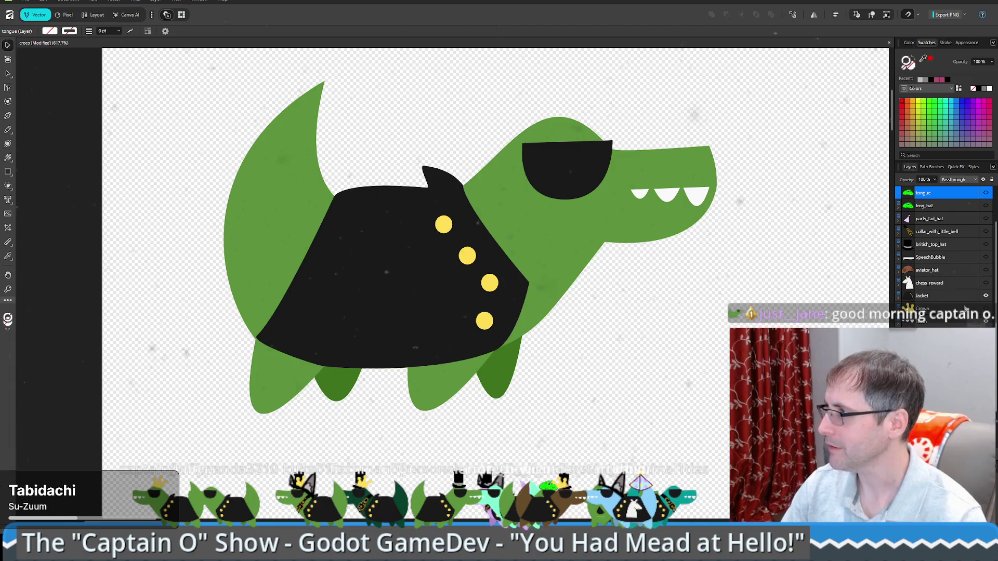
scroll(942, 223, up, 2)
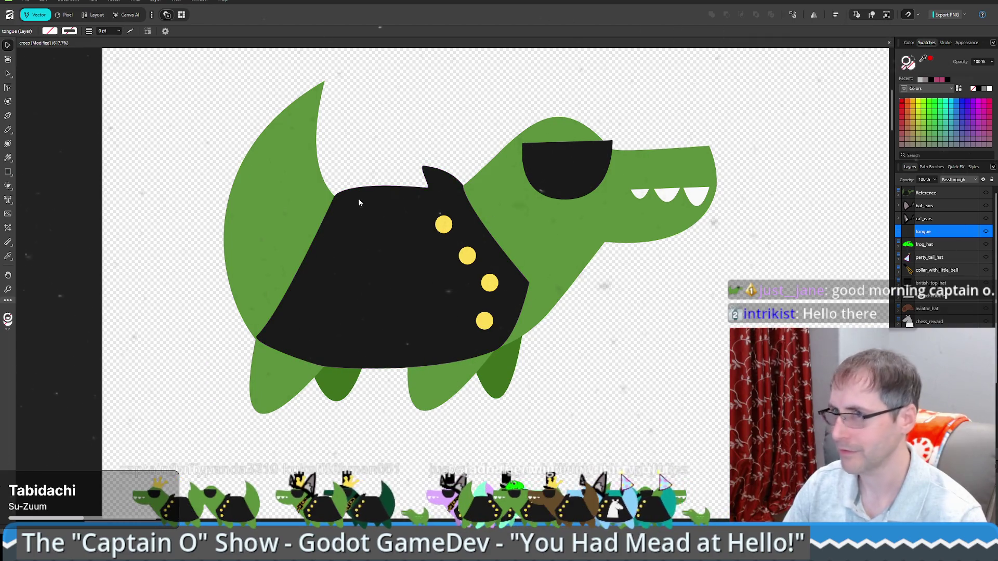
scroll(526, 182, up, 3)
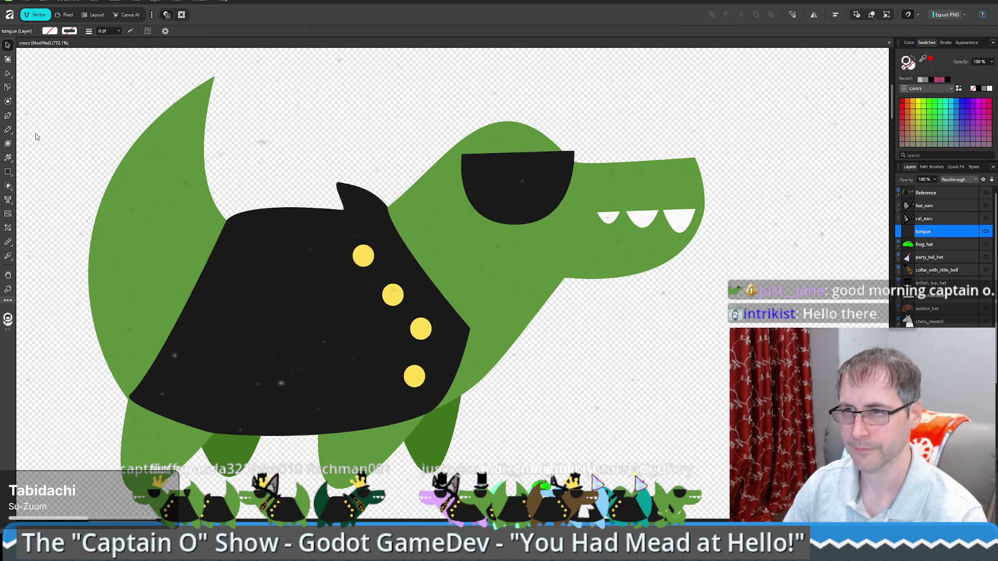
Start a Pen path at the first tooth with the fill set to pink FC7A7A.
click(9, 115)
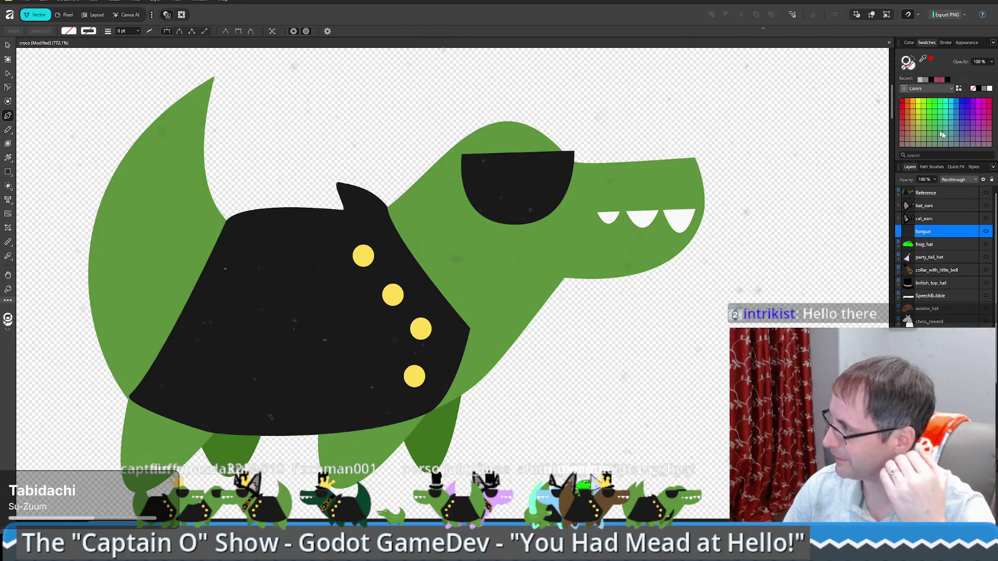
click(602, 219)
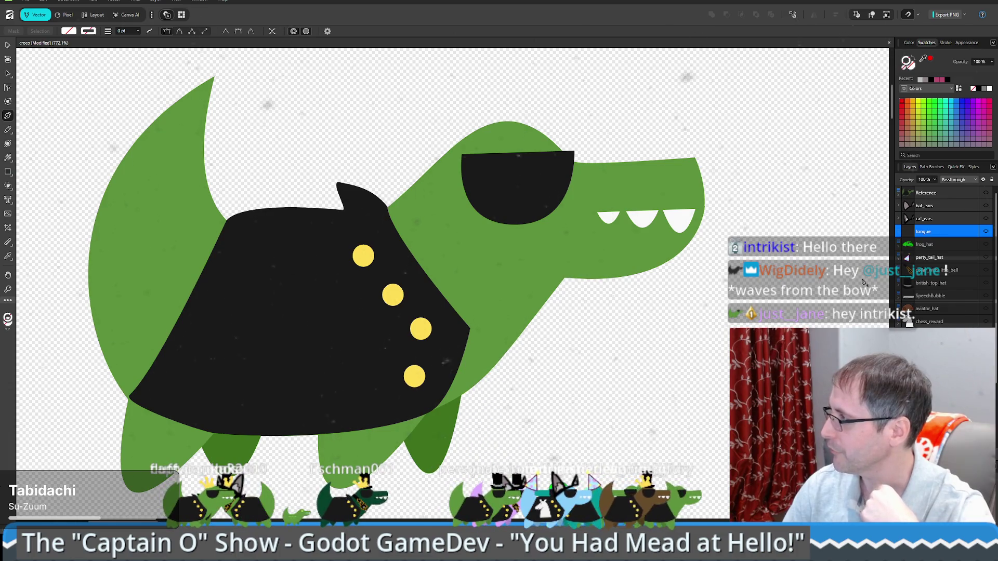
click(930, 58)
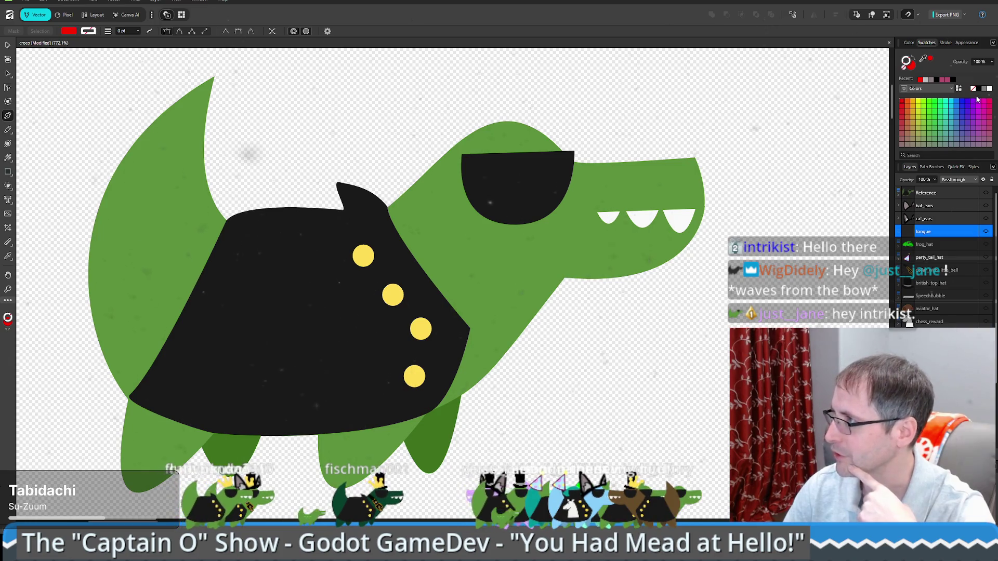
double_click(909, 65)
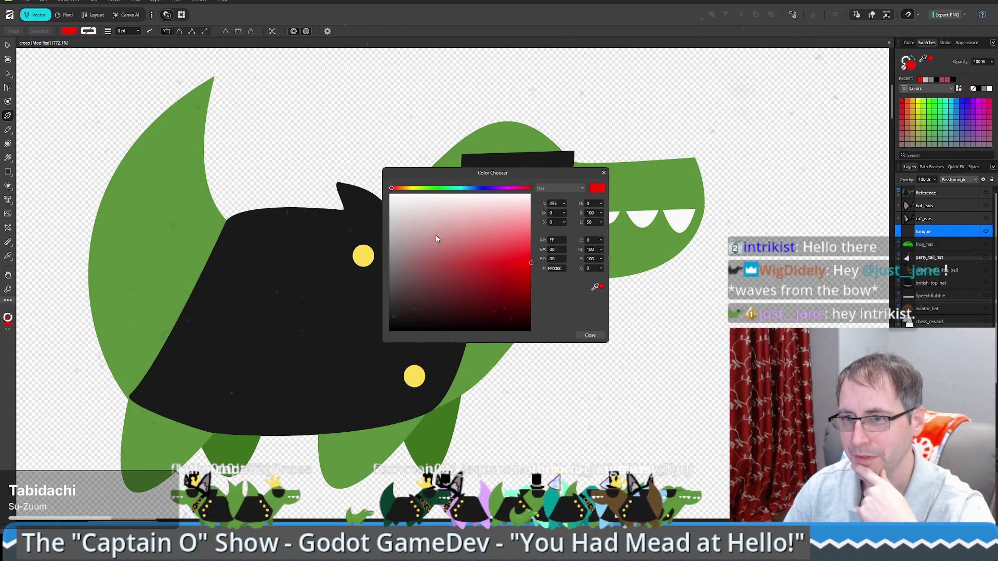
drag(534, 178, 550, 206)
click(538, 261)
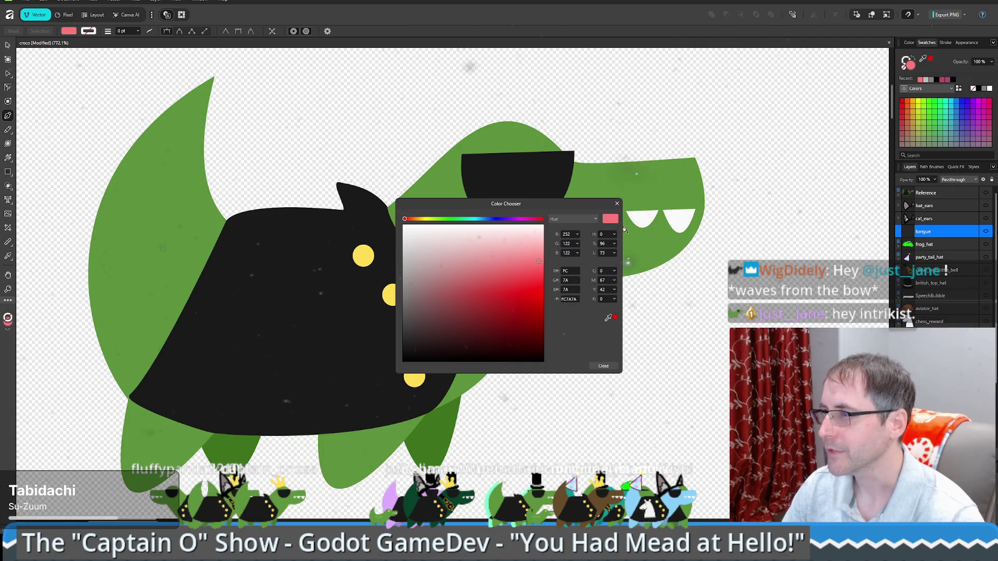
click(603, 366)
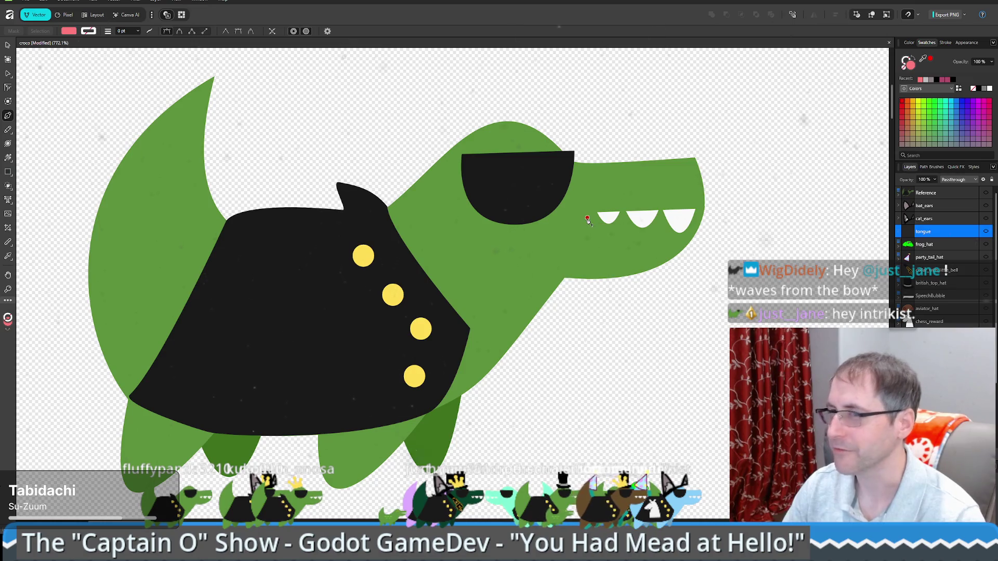
click(597, 212)
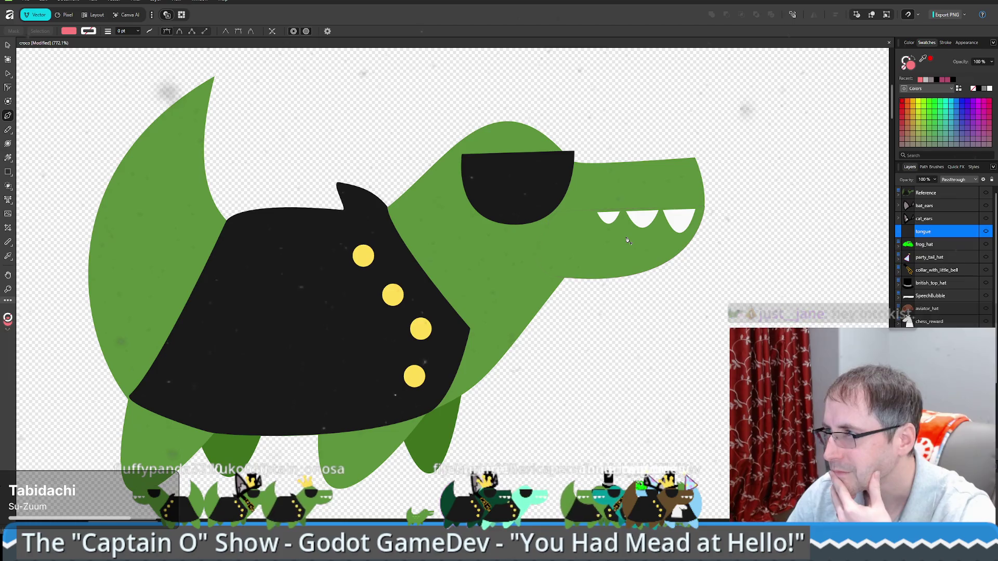
Draw the tongue curve down from the first tooth, curling up to the right.
click(603, 214)
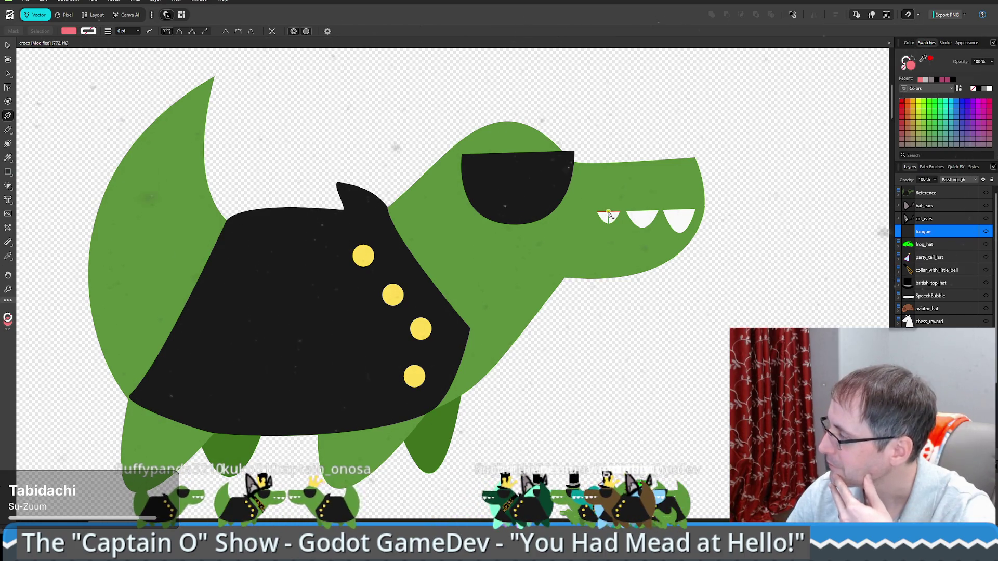
drag(645, 281, 613, 221)
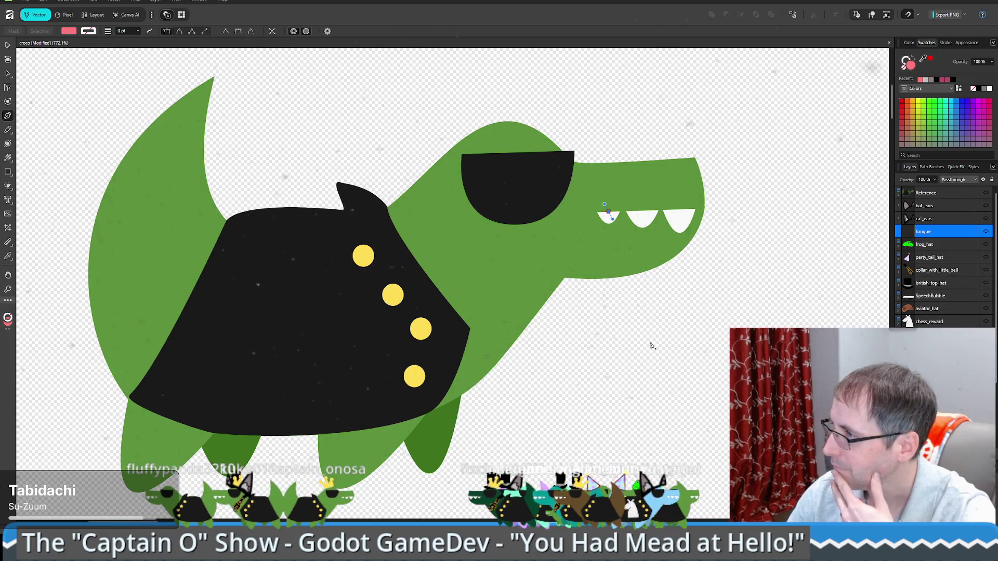
mouse_move(638, 329)
mouse_down()
mouse_move(622, 370)
mouse_move(639, 380)
mouse_move(624, 385)
mouse_up()
key(Escape)
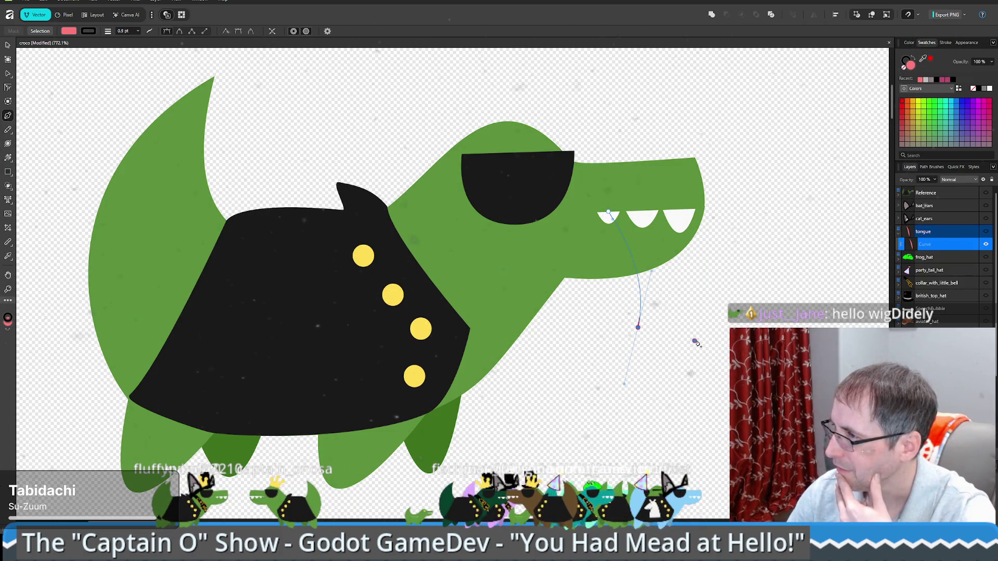
drag(694, 341, 713, 310)
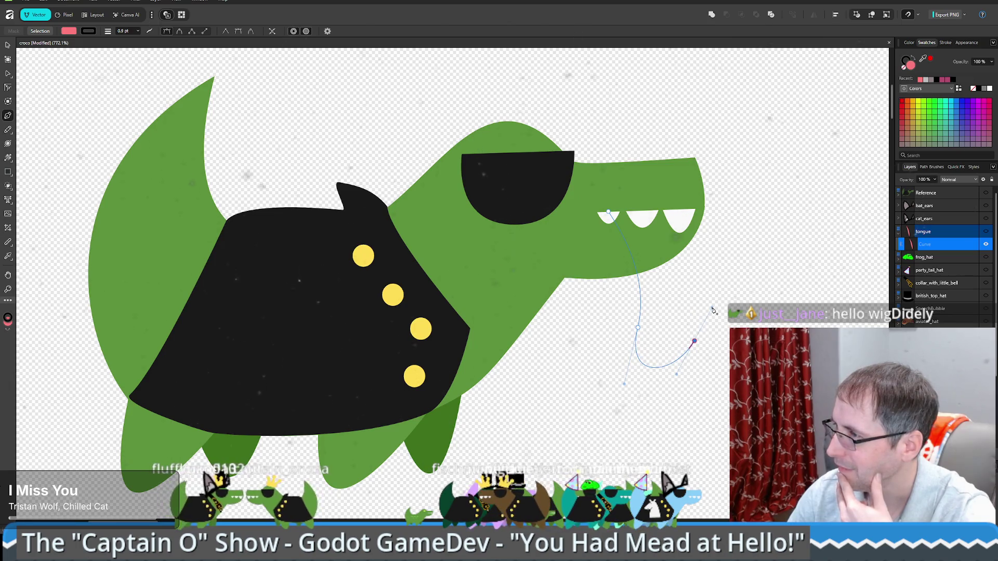